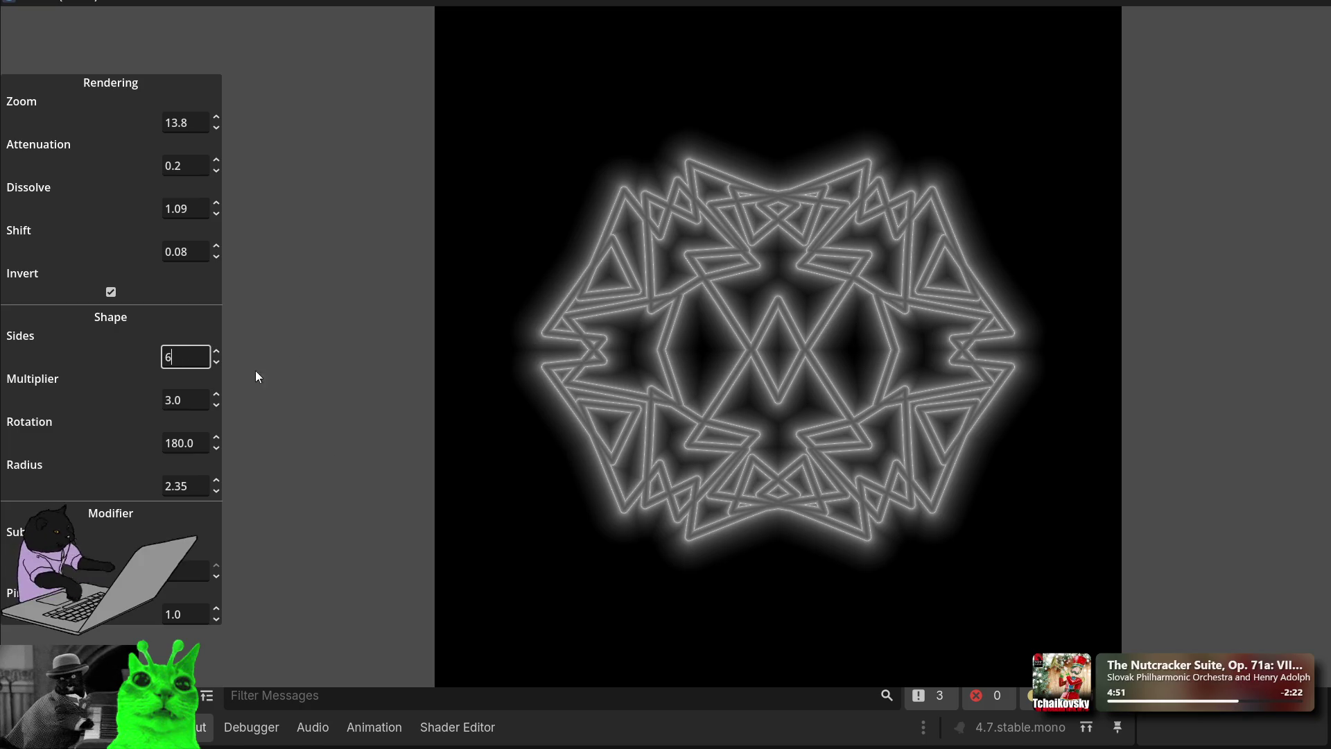
Step: Return Rotation to 180, raise Radius to 2.03 and lower a modifier to simplify the shape
mouse_move(218, 442)
mouse_down()
mouse_move(219, 454)
mouse_move(218, 431)
mouse_up()
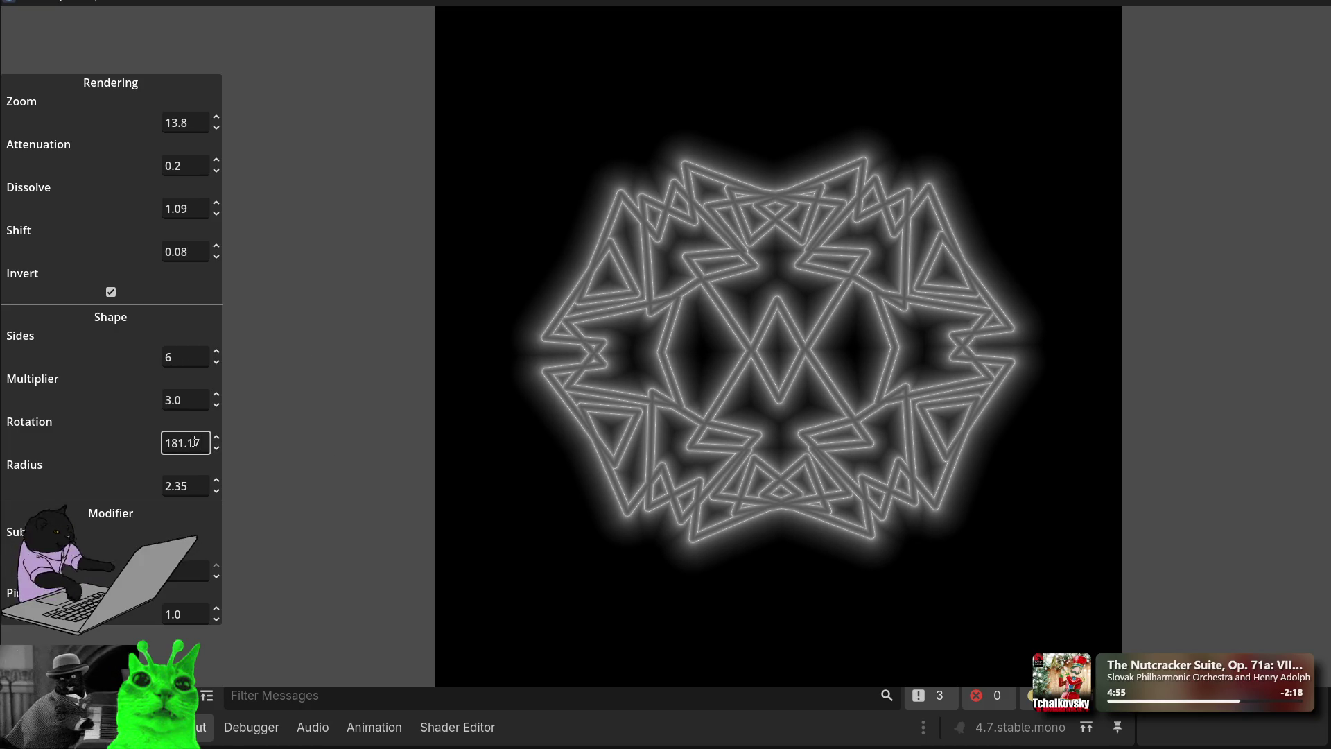
key(Left)
key(ctrl+a)
text(180)
click(180, 485)
mouse_move(219, 498)
mouse_down()
mouse_move(219, 444)
mouse_move(219, 527)
mouse_move(219, 500)
mouse_up()
drag(215, 578, 214, 576)
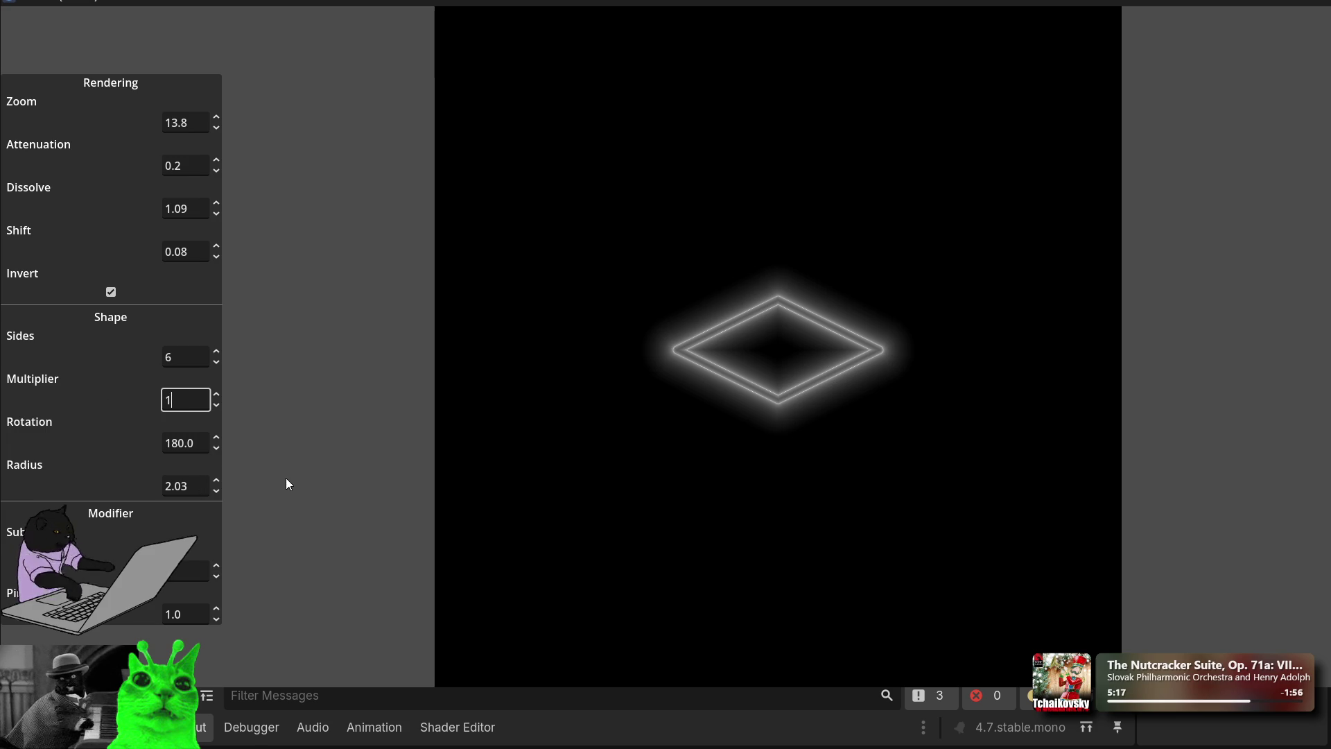
Step: Confirm Multiplier 1, vary the modifier and step Sub up five times for woven stars
key(Return)
drag(215, 610, 214, 610)
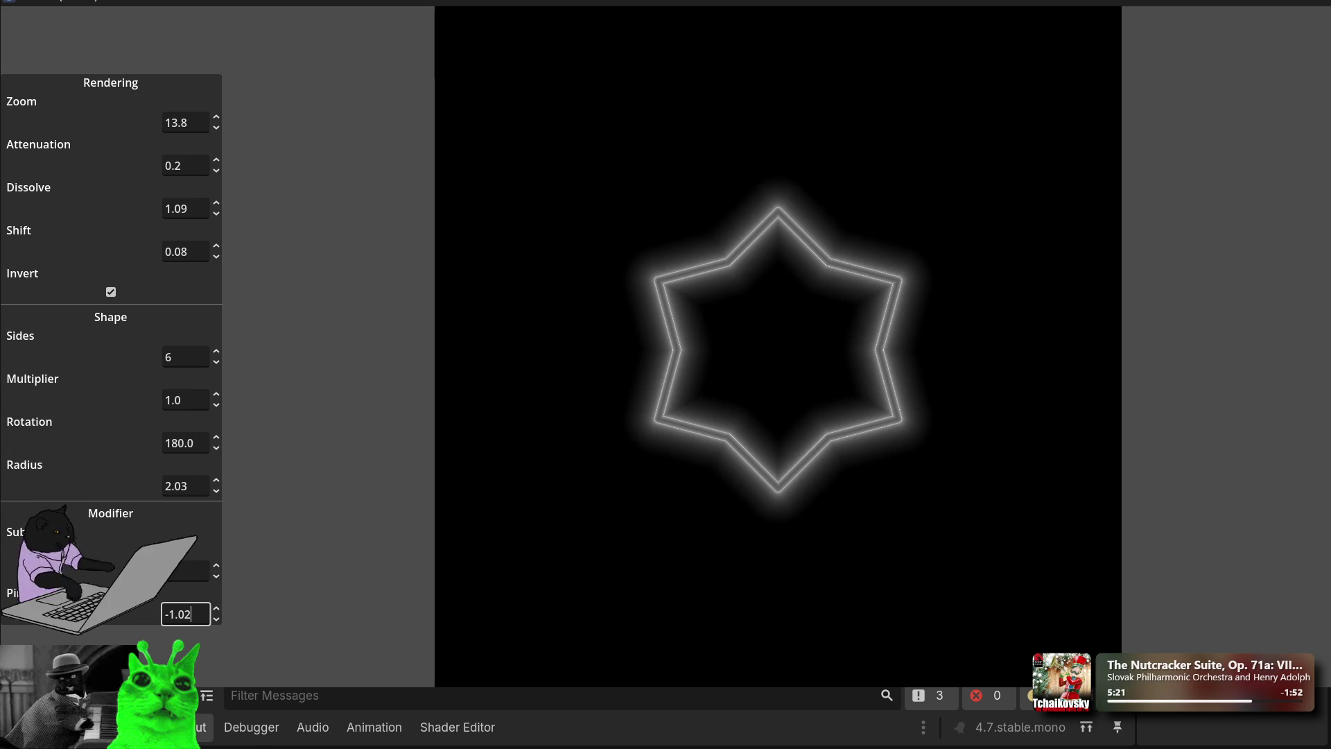
click(219, 564)
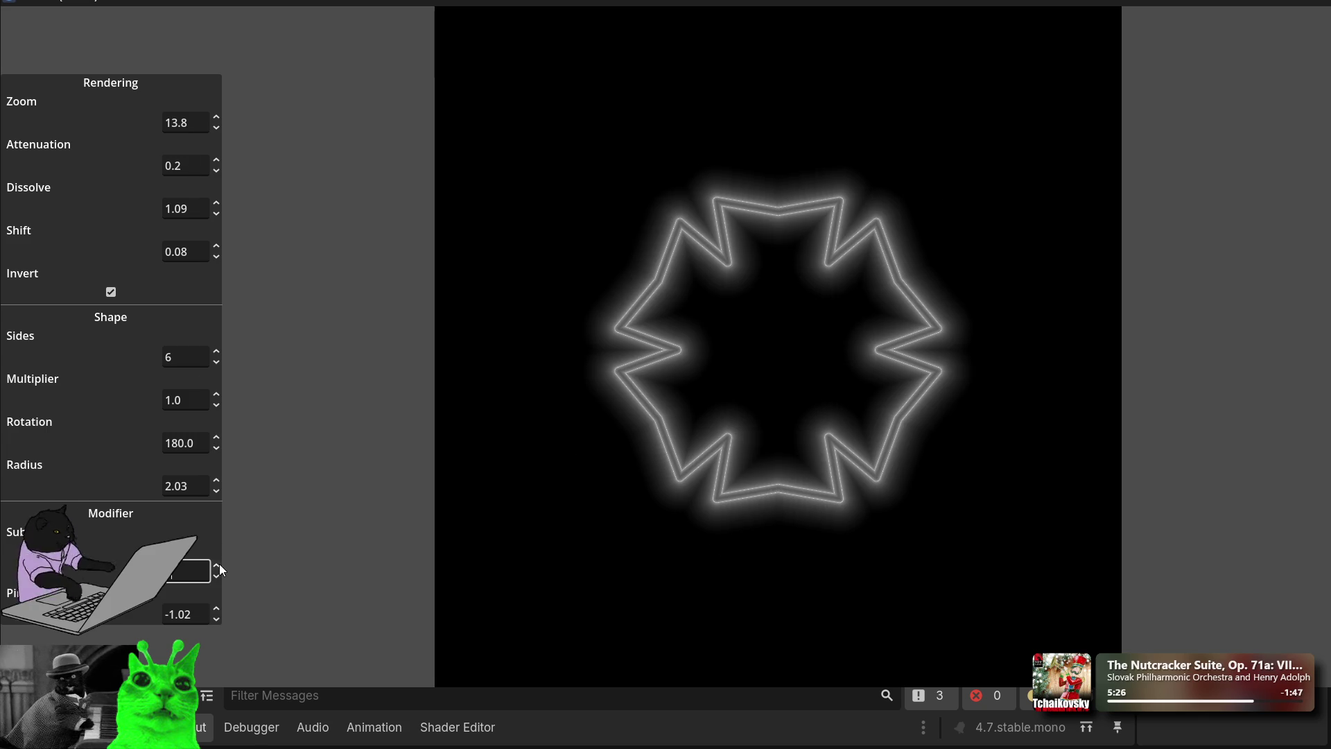
click(219, 563)
click(219, 564)
click(219, 564)
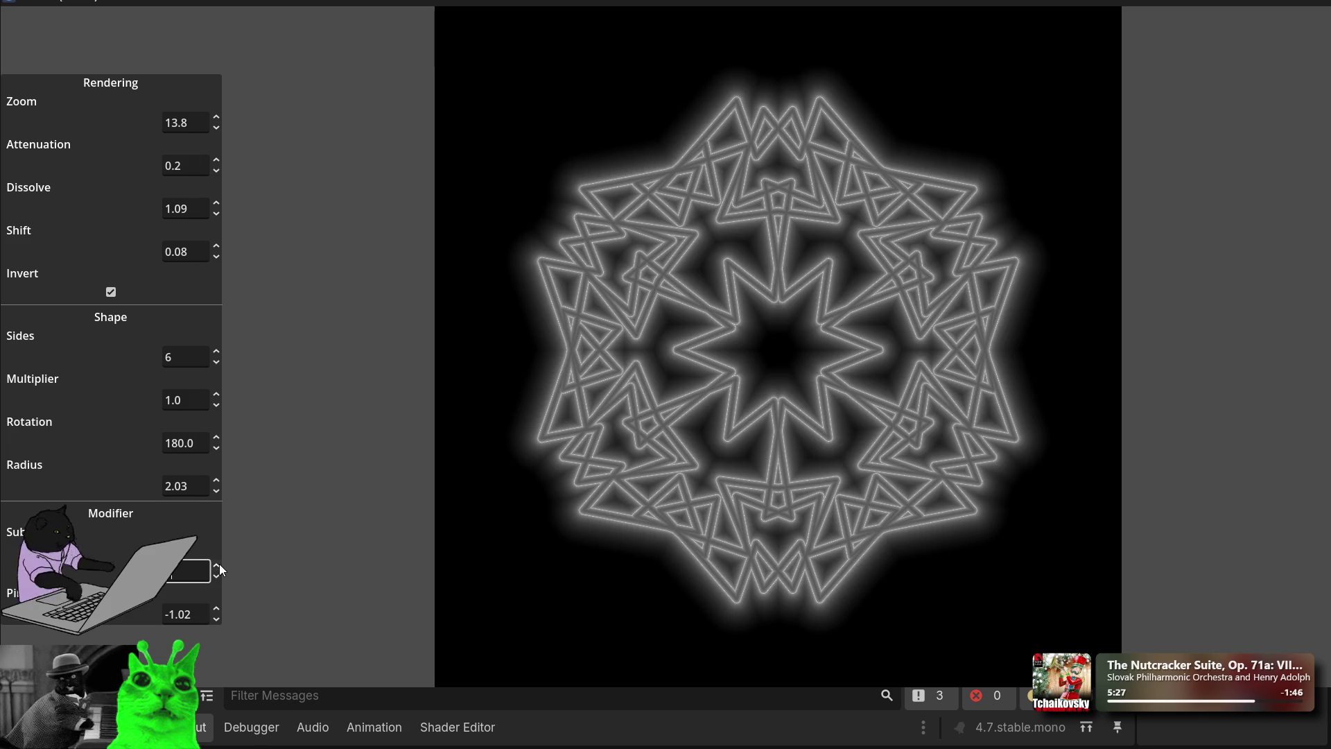
click(219, 564)
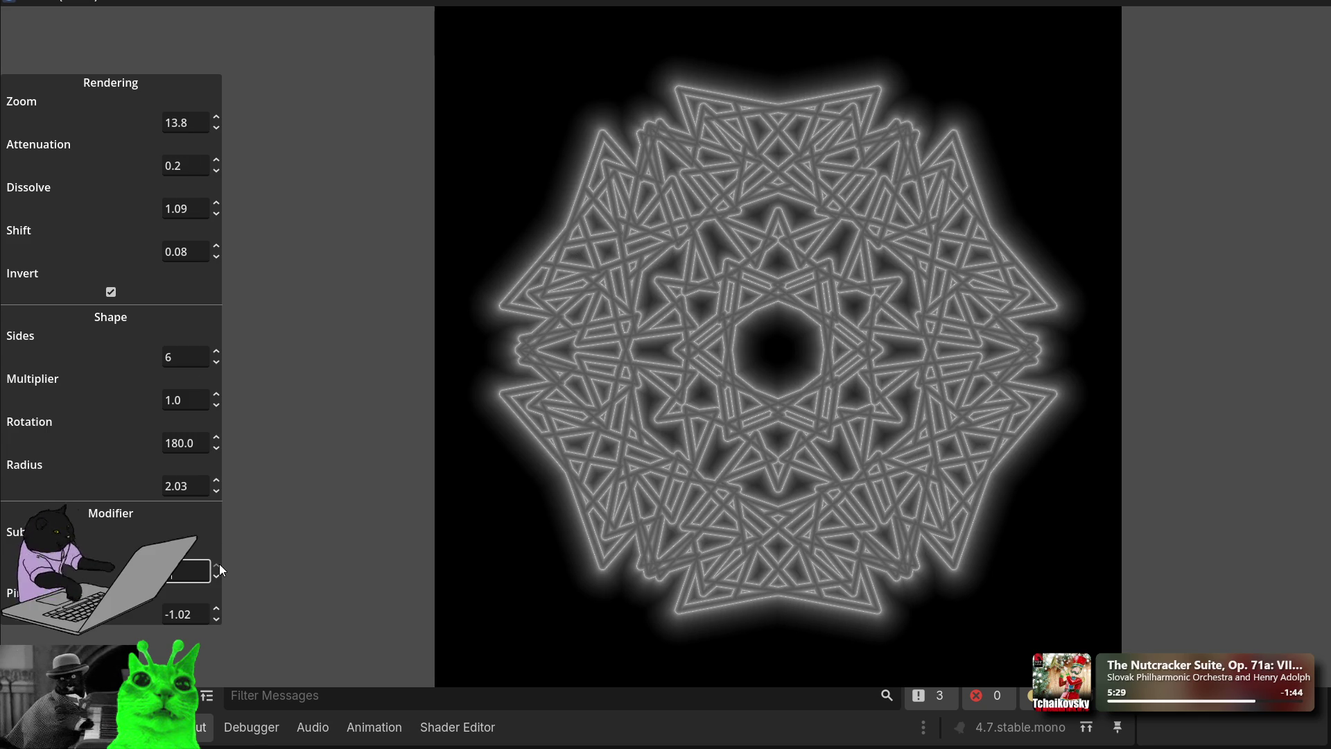
Step: Trim the modifier to 1.9, raise Sides to 8, then drag the modifier to -0.93
mouse_move(216, 614)
mouse_down()
mouse_move(216, 590)
mouse_move(216, 693)
mouse_move(216, 618)
mouse_up()
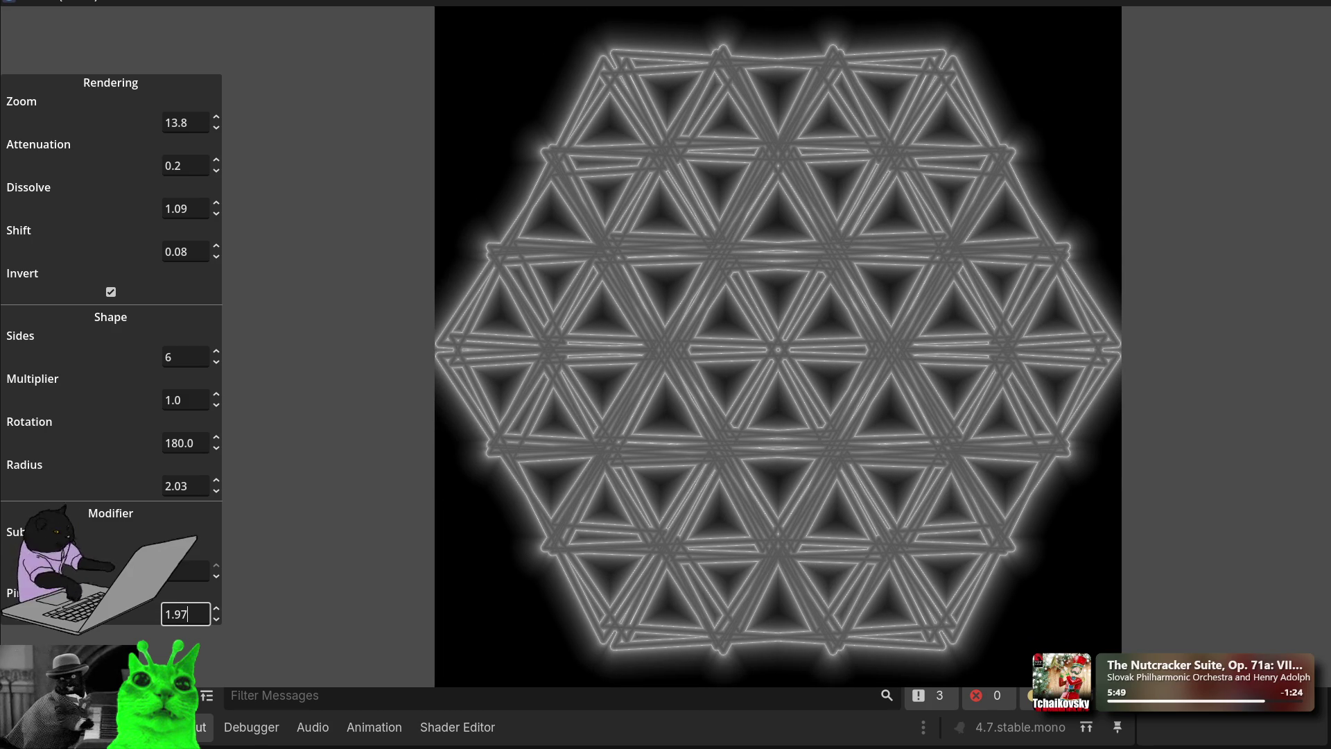
key(BackSpace)
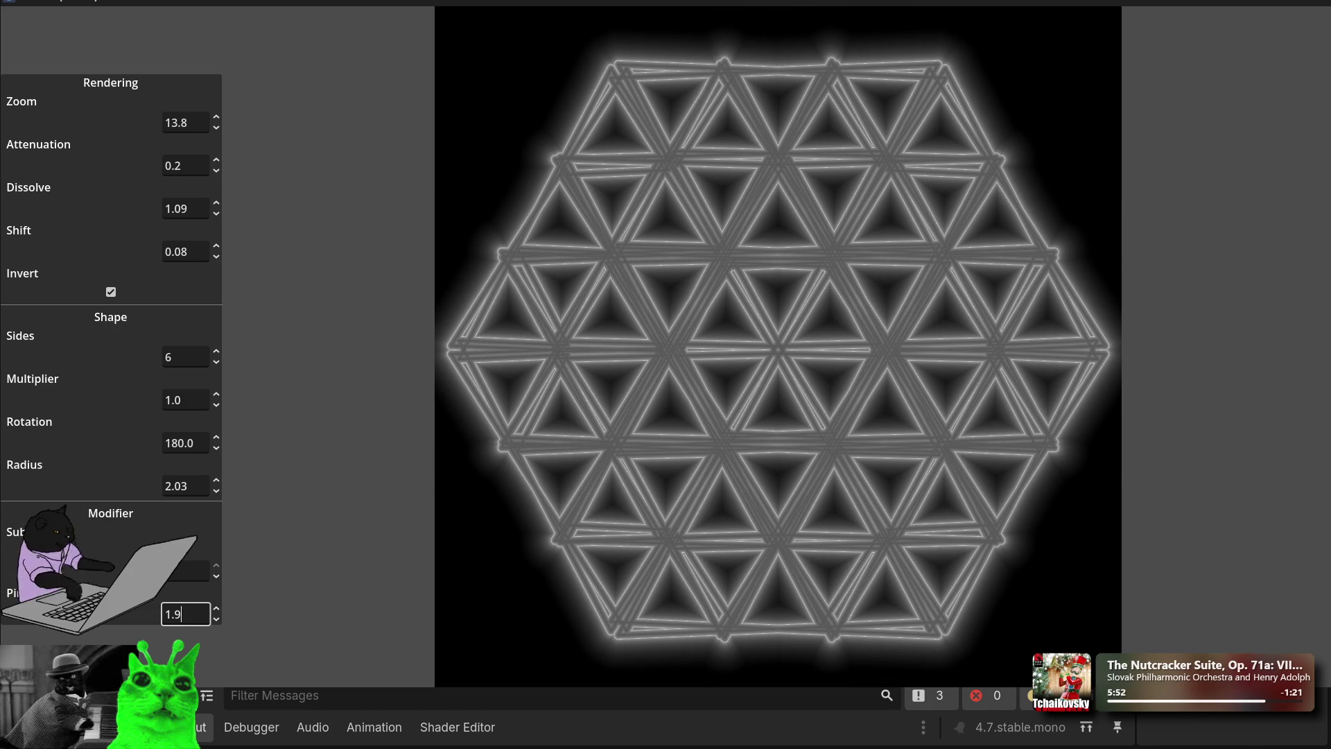
click(216, 353)
click(216, 353)
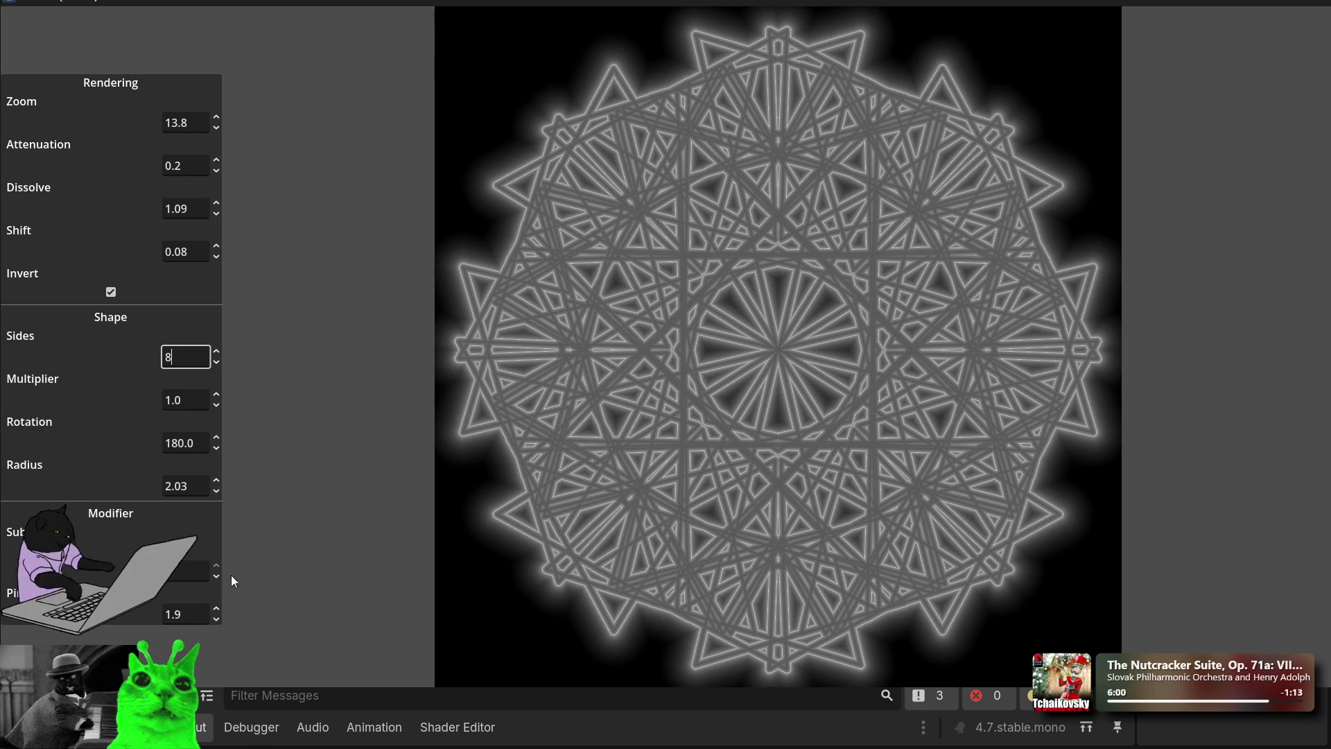
drag(216, 614, 216, 673)
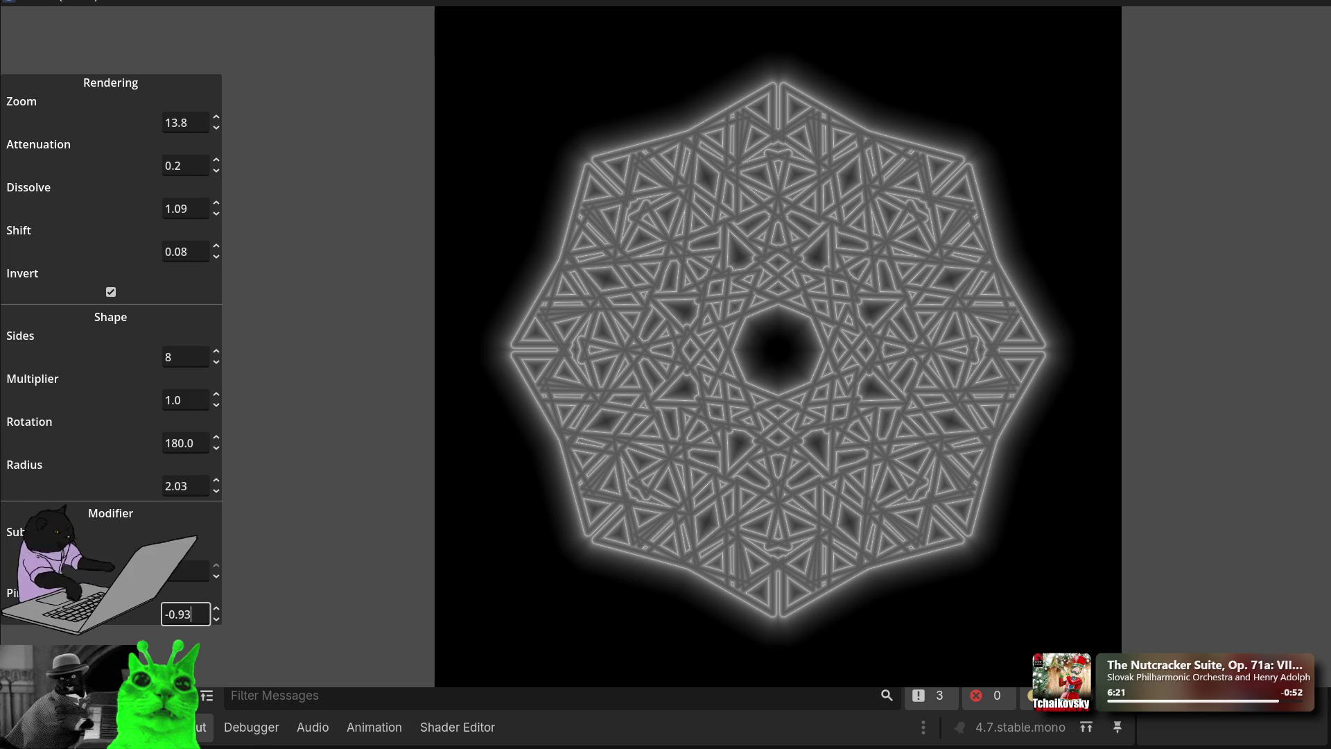
click(187, 571)
Step: Set the modifier to 0 and Sides to 4, making a diamond
click(200, 615)
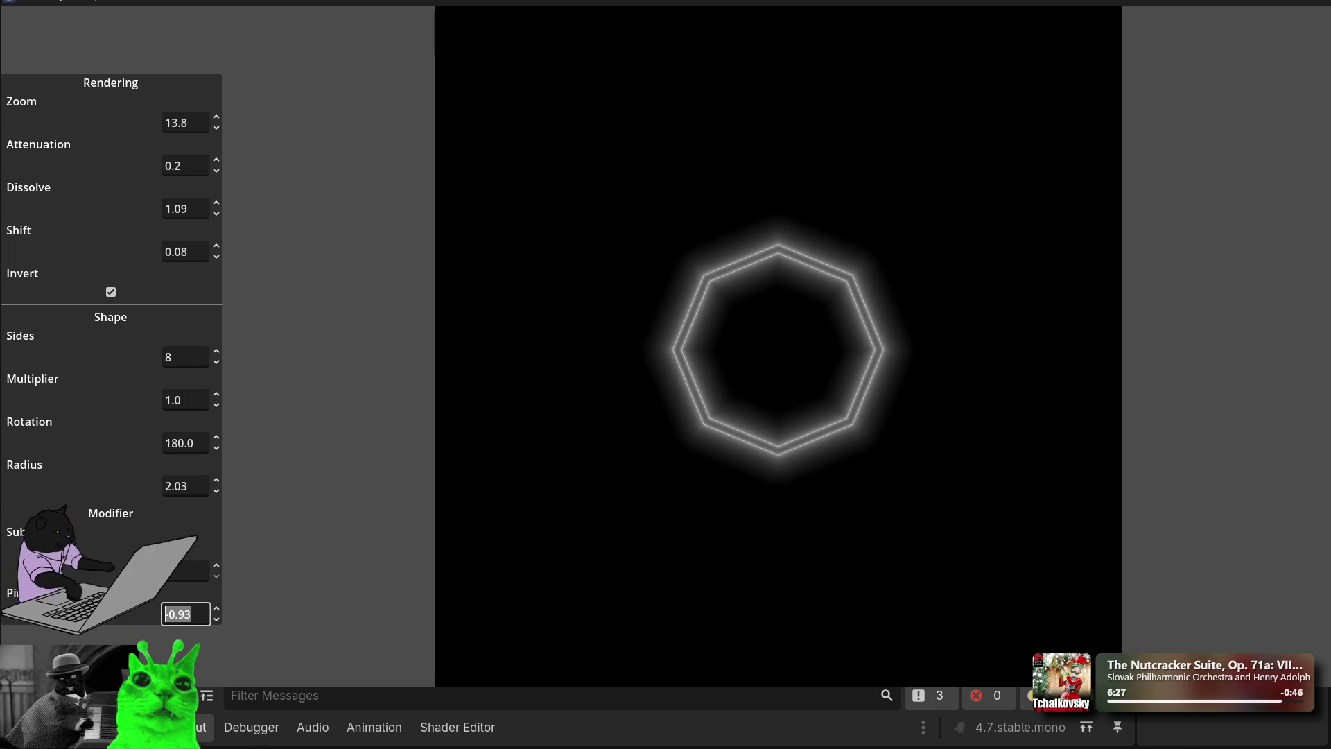
key(ctrl+a)
text(0)
click(217, 437)
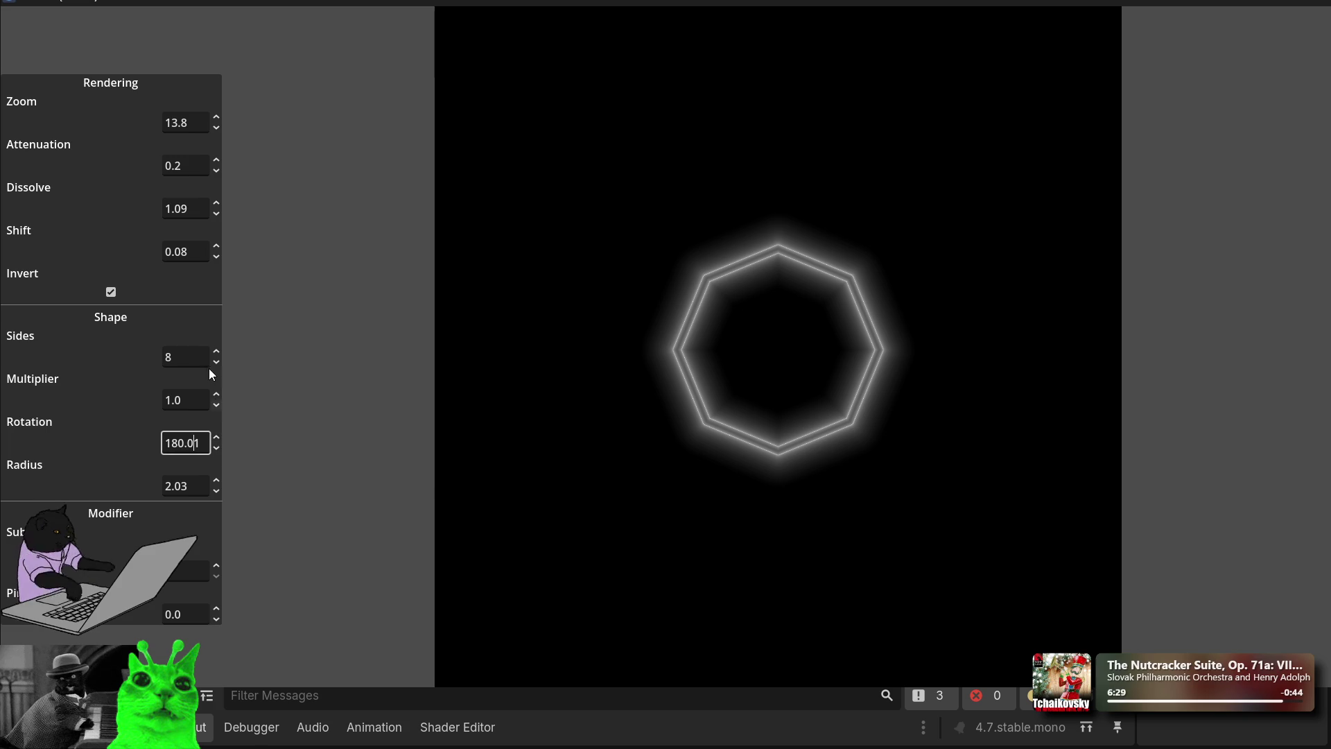
click(189, 359)
key(BackSpace)
text(4)
key(Tab)
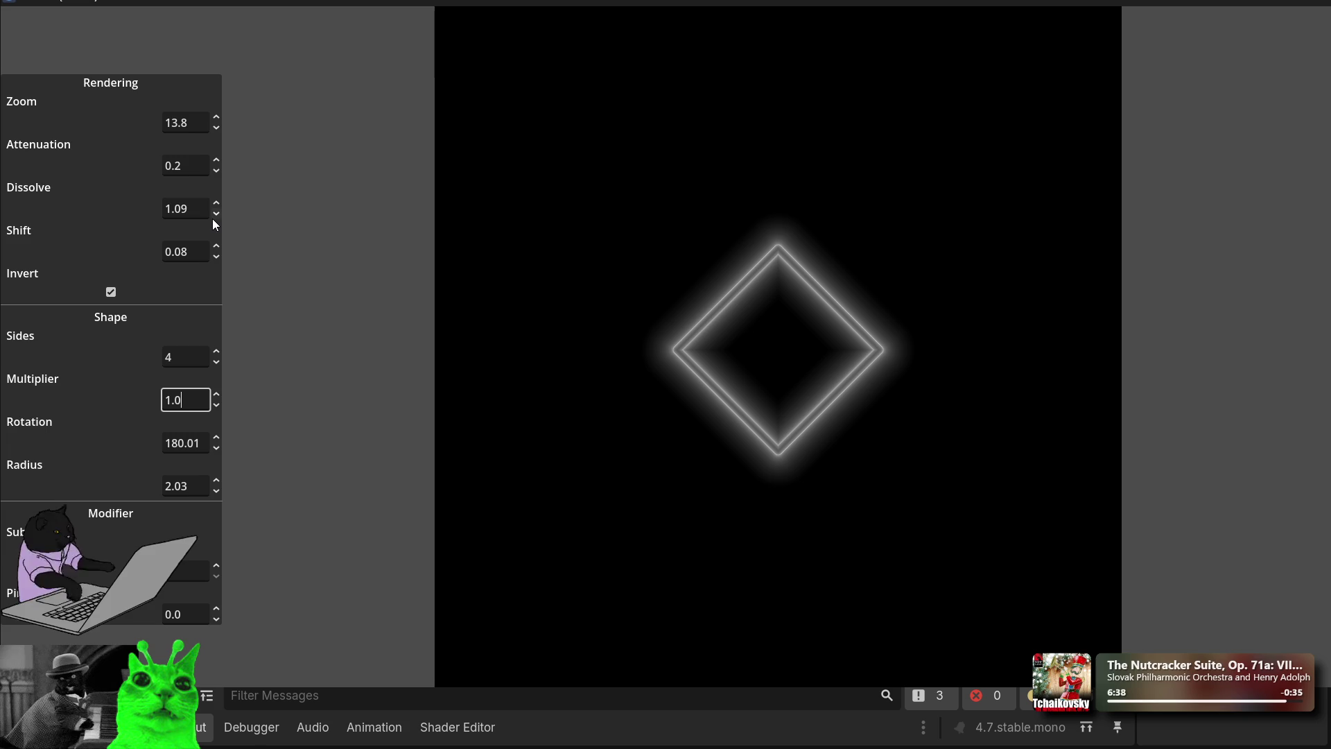
Step: Set Dissolve to 1 and Shift to 0 for a single outline
click(213, 219)
drag(213, 219, 213, 219)
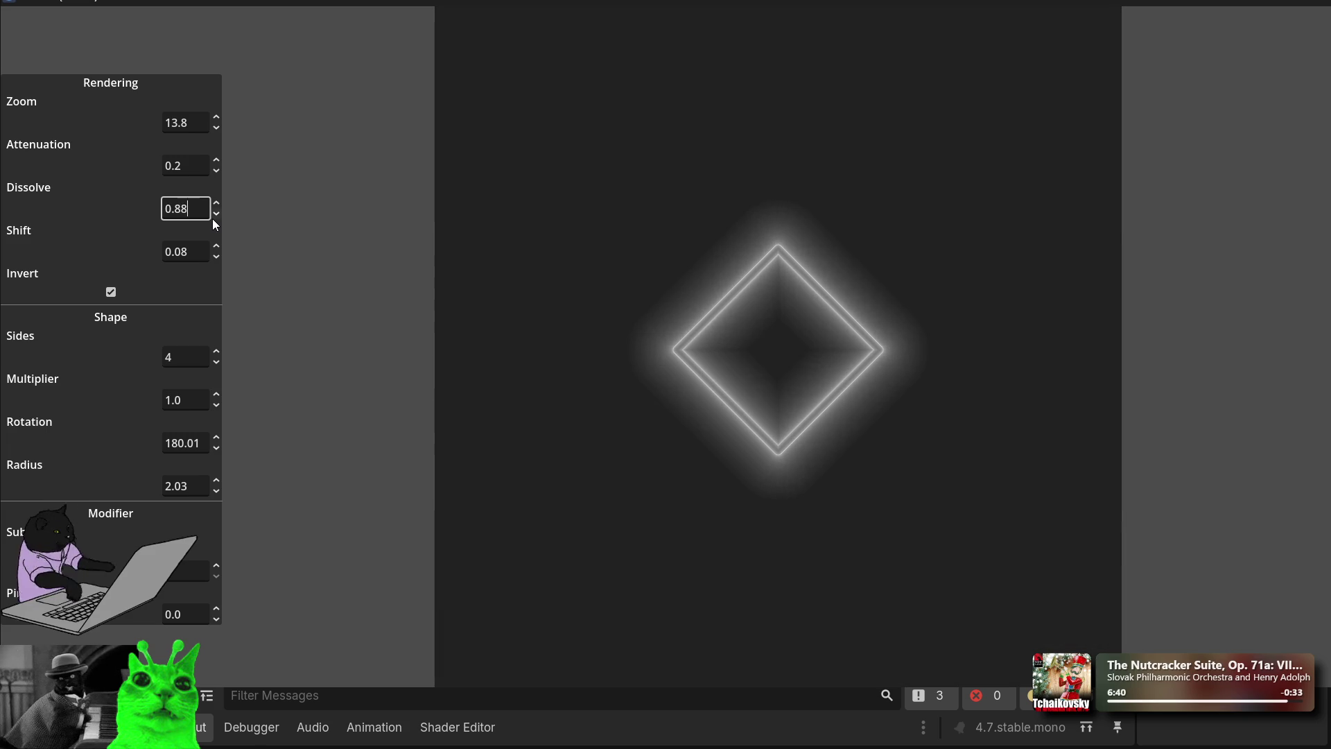
key(ctrl+a)
text(1)
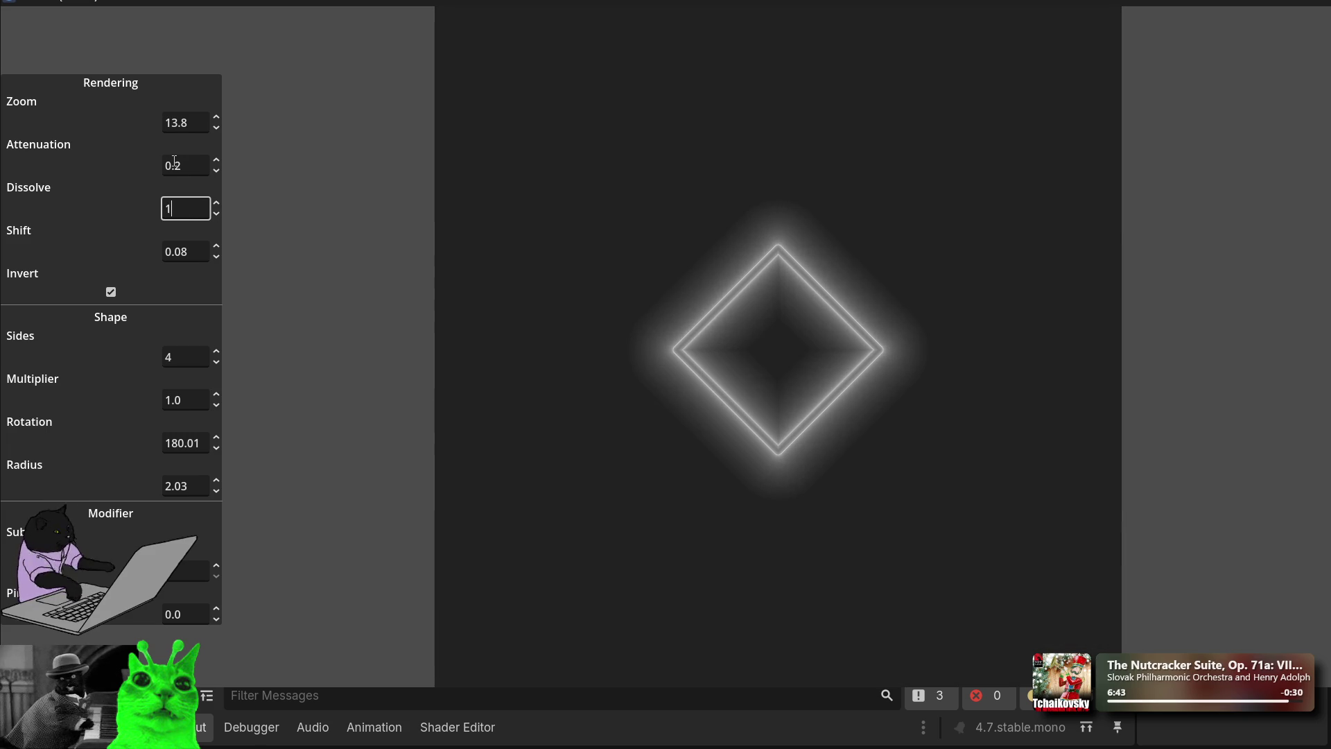
click(171, 165)
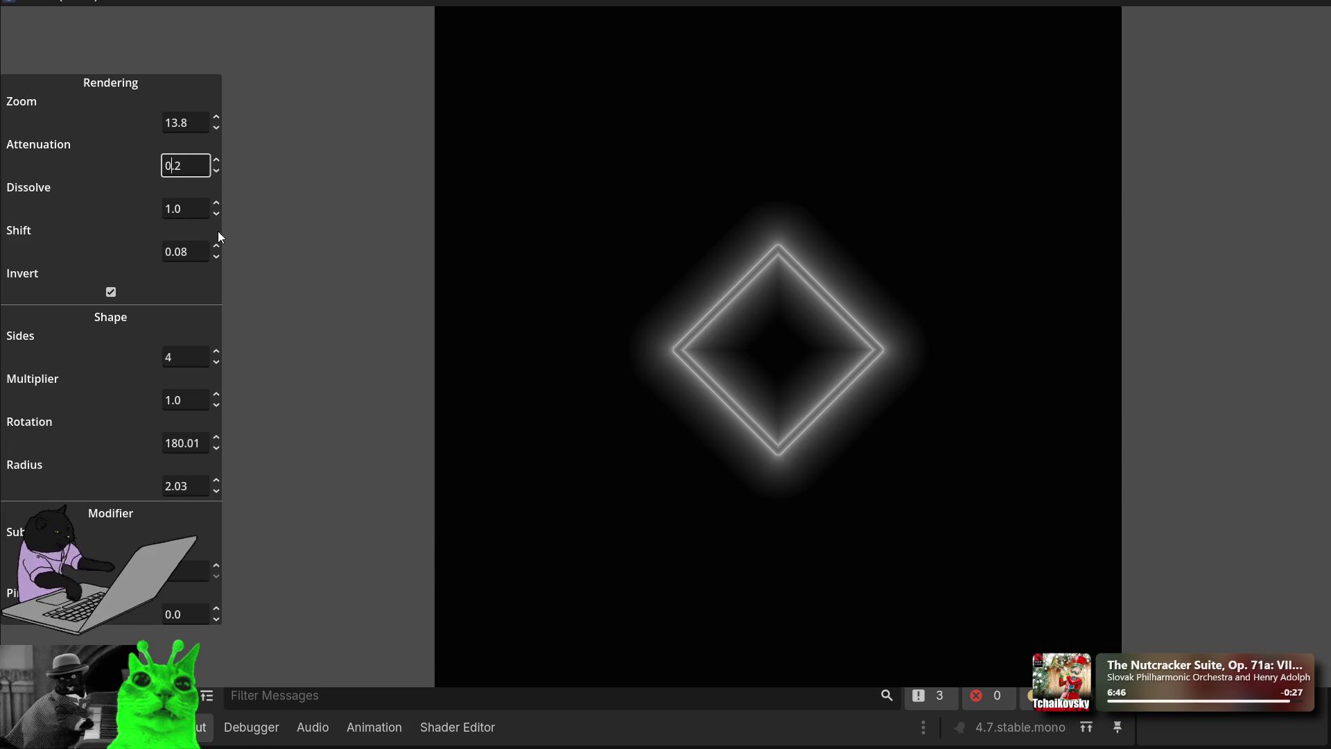
click(216, 256)
click(216, 255)
key(BackSpace)
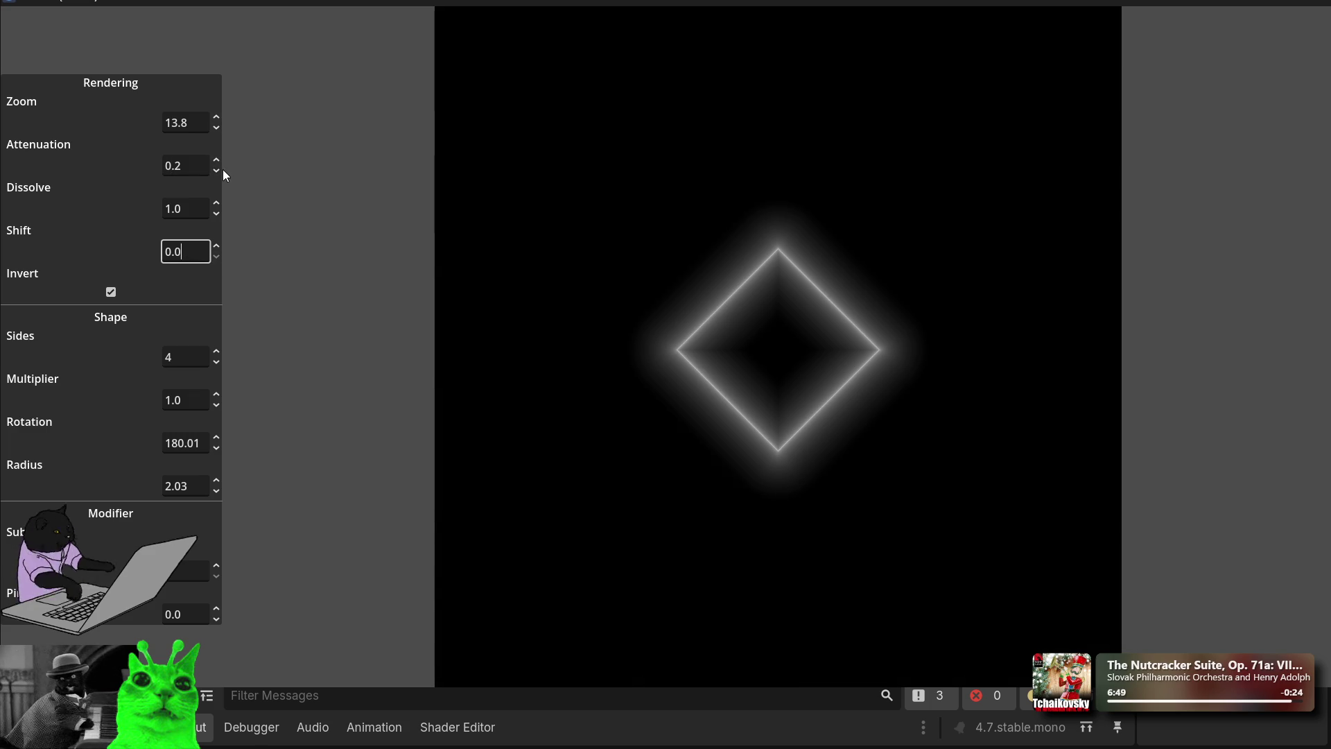
Step: Settle Attenuation at 0.7 for a wide soft glow
click(217, 167)
key(BackSpace)
text(0)
key(BackSpace)
text(4)
key(BackSpace)
text(6)
key(BackSpace)
text(9)
key(BackSpace)
text(7)
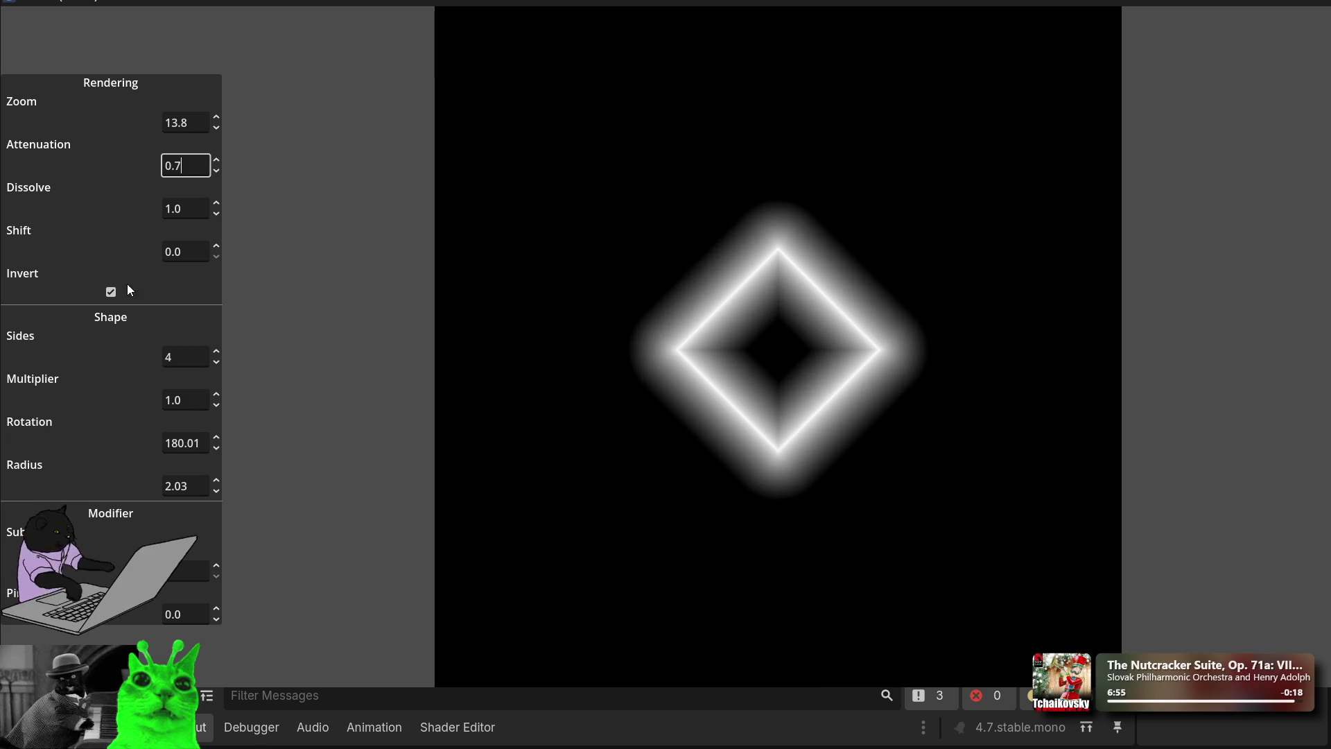
click(113, 294)
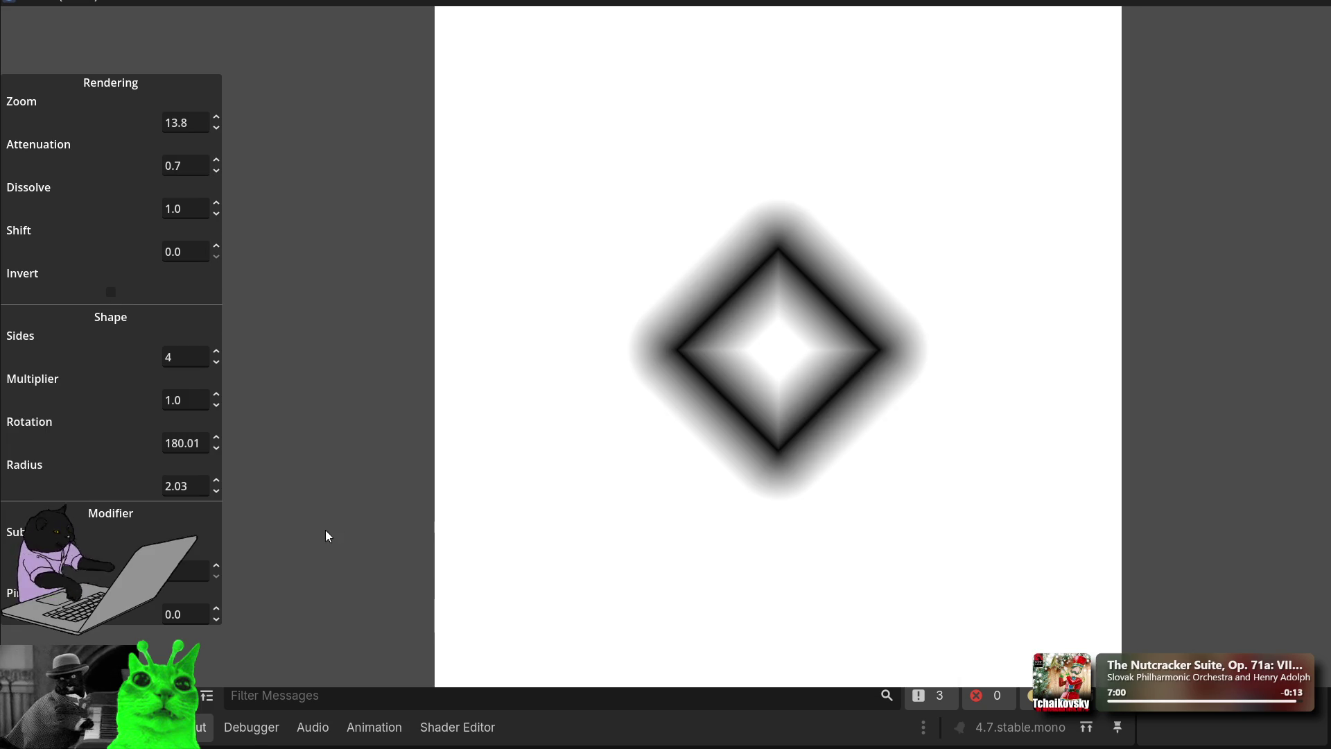
Step: Cut Sides to 2, raise Zoom to 7.58, rotate to 250.65 and lower Dissolve to 1.02
click(219, 361)
click(220, 361)
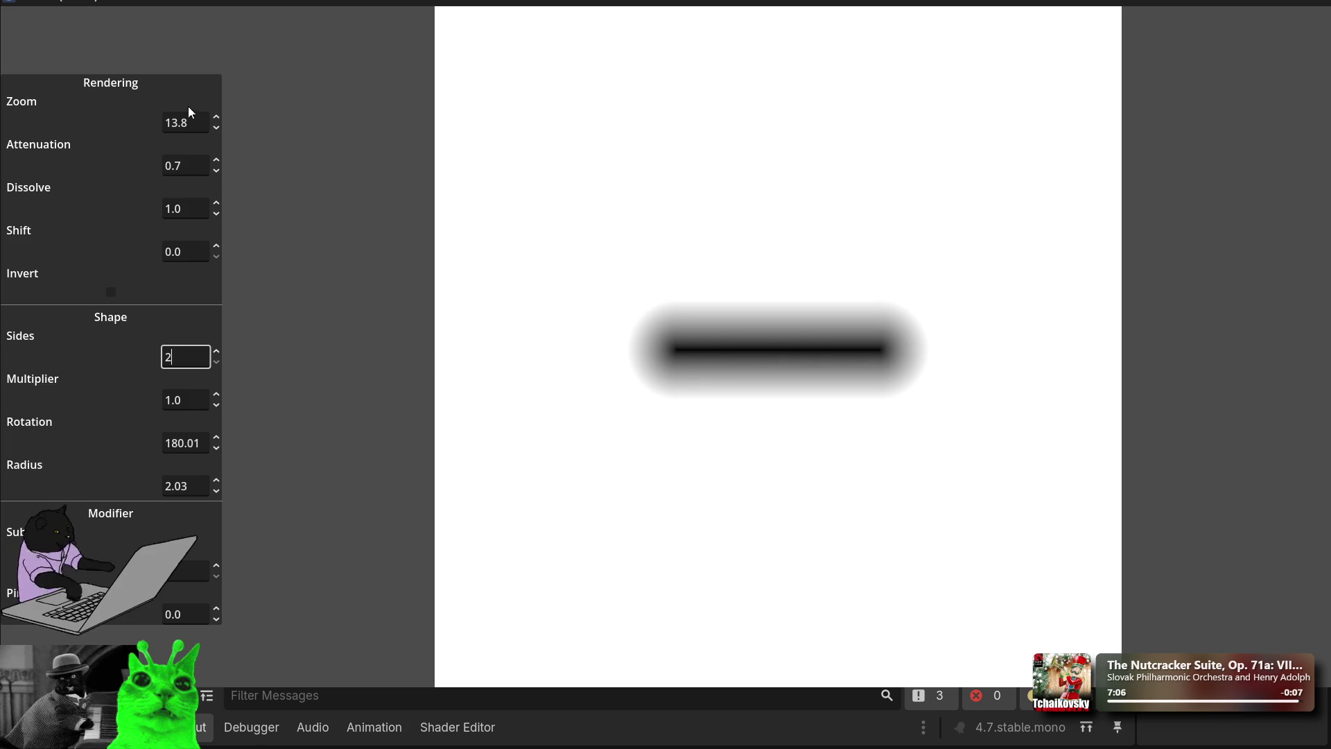
mouse_move(215, 122)
mouse_down()
mouse_move(215, 98)
mouse_move(214, 161)
mouse_up()
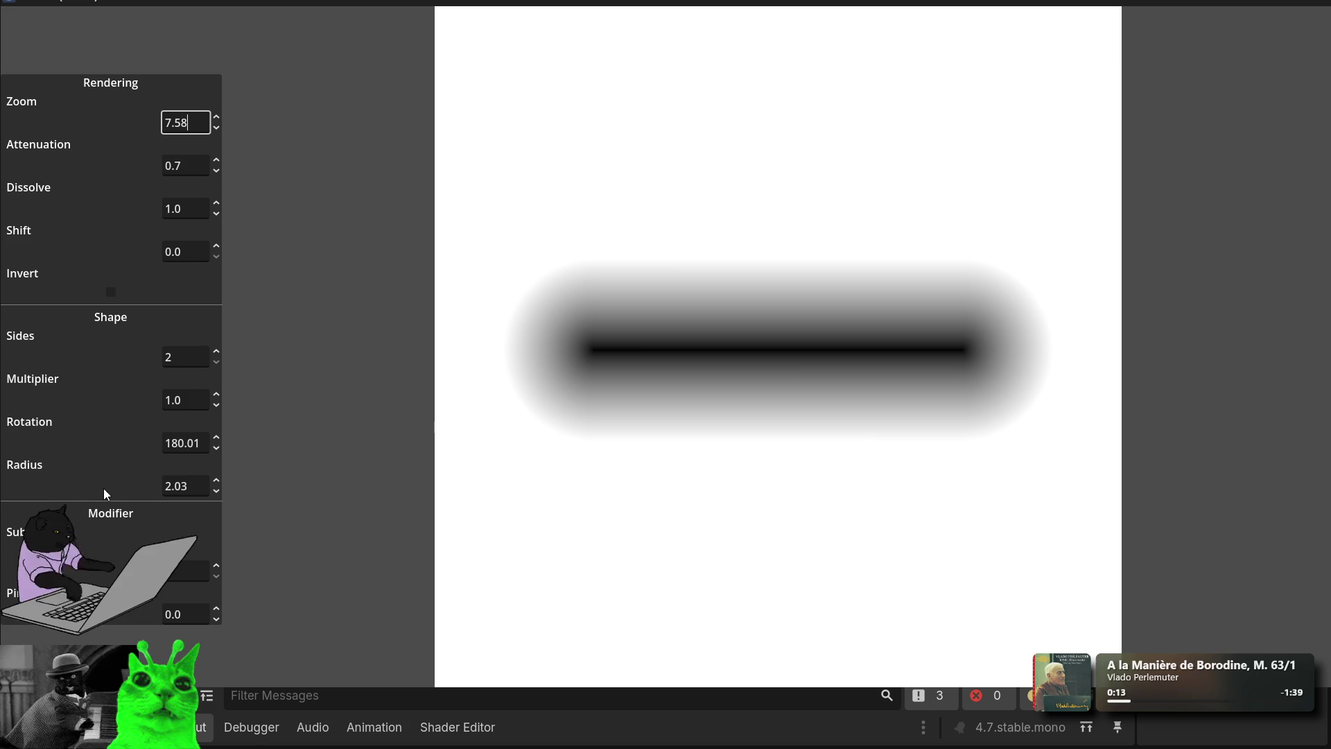
click(201, 443)
mouse_move(217, 441)
mouse_down()
mouse_move(216, 495)
mouse_move(216, 379)
mouse_up()
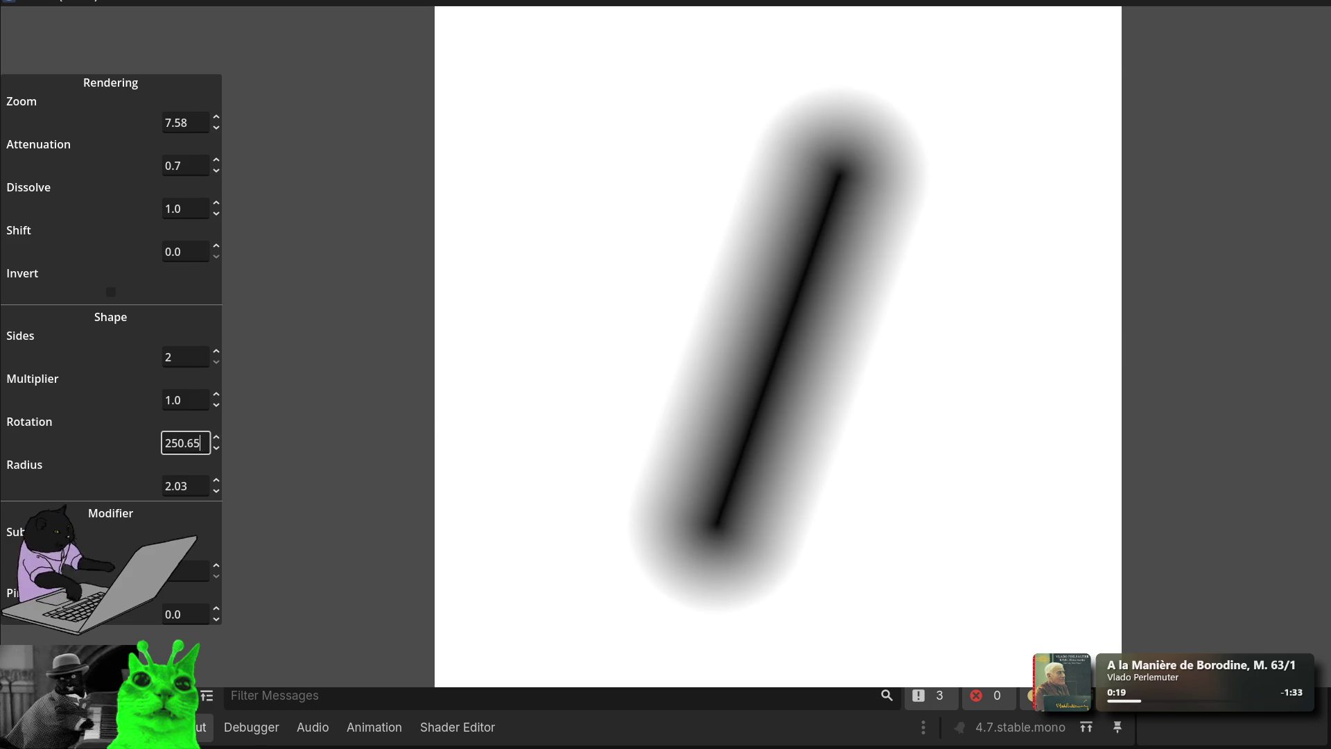
mouse_move(216, 204)
mouse_down()
mouse_move(216, 277)
mouse_move(216, 191)
mouse_up()
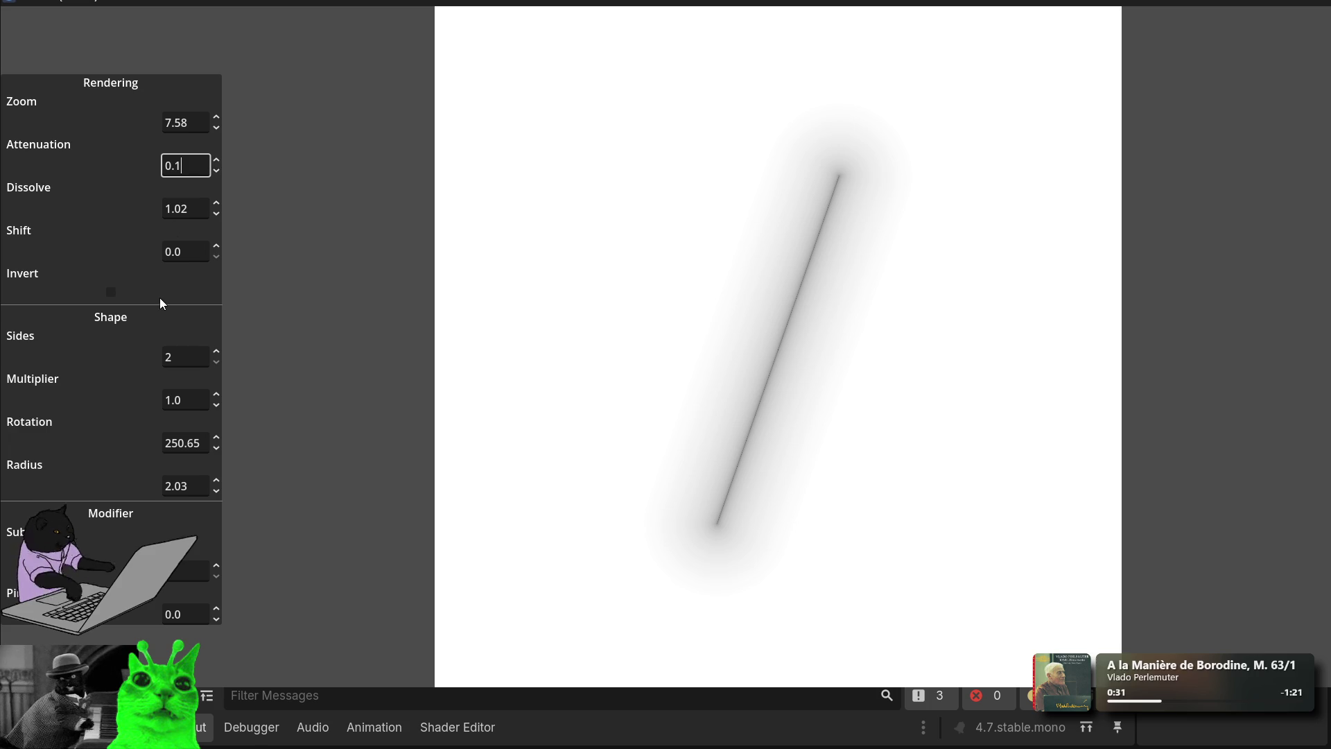
Step: Turn Invert back on, raise Attenuation to 0.3 and increase Shift into a capsule outline
click(116, 294)
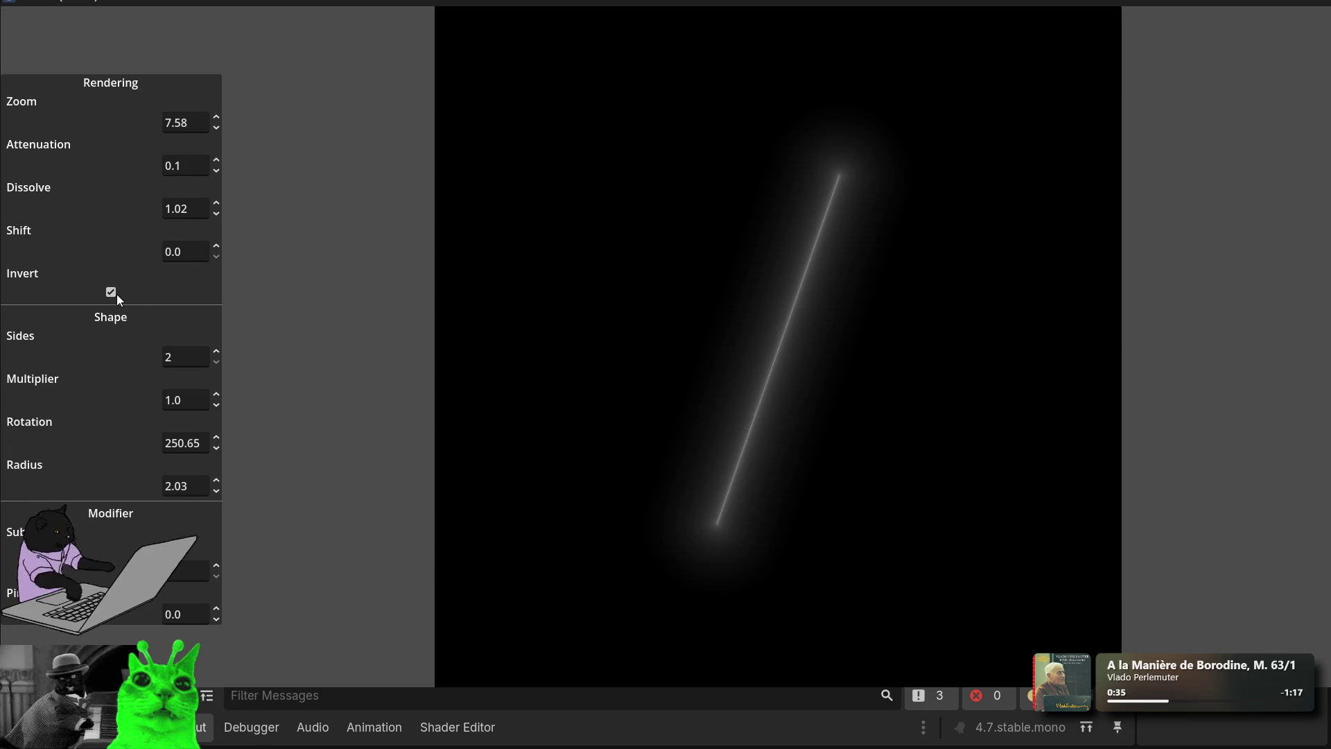
drag(215, 158, 215, 151)
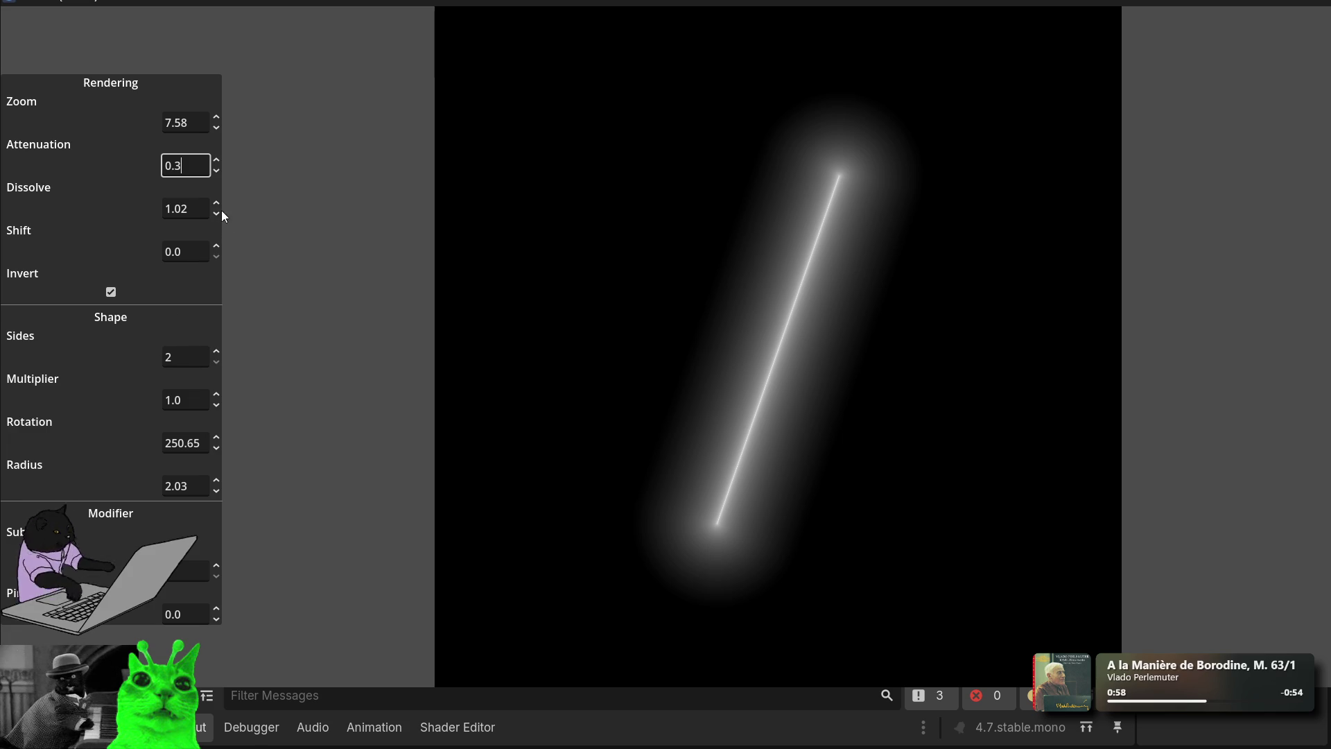
mouse_move(216, 256)
mouse_down()
mouse_move(216, 173)
mouse_move(217, 269)
mouse_up()
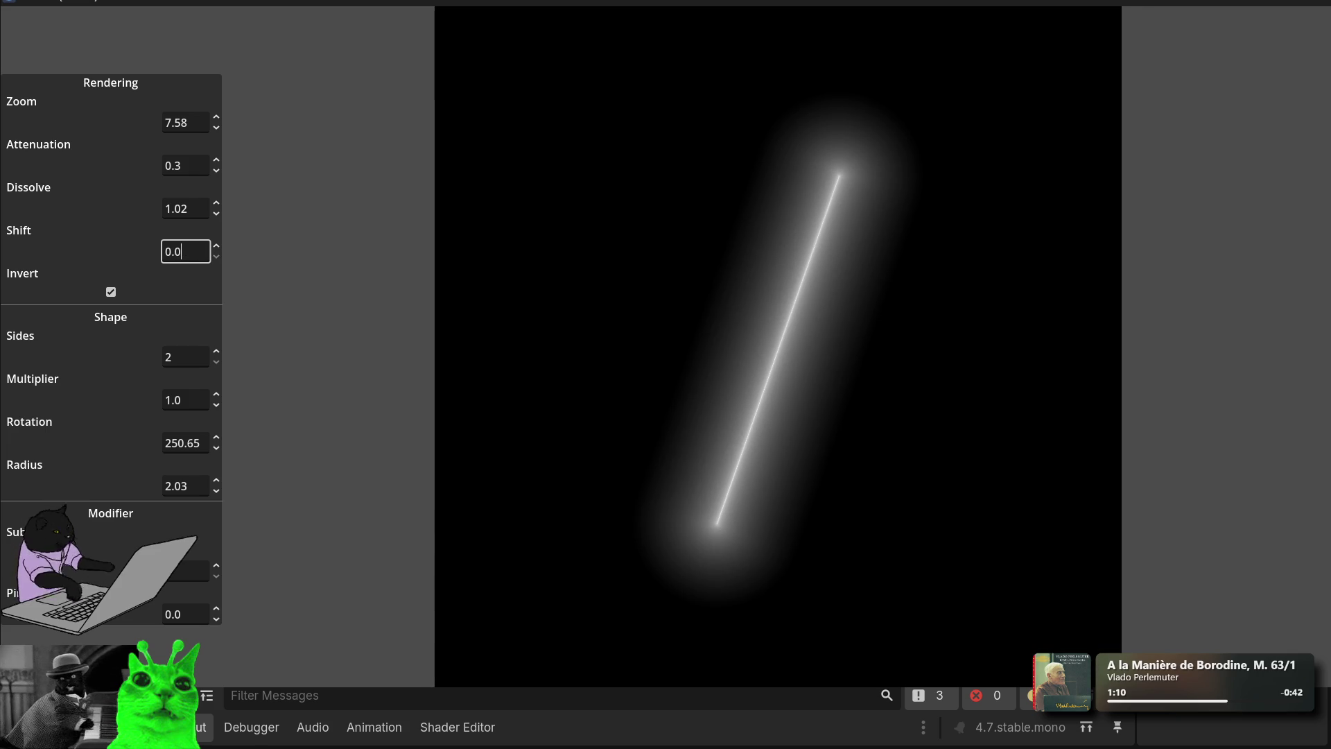
Step: Step Sides up to 6 and enter Rotation 0 for an upright hexagon
click(216, 351)
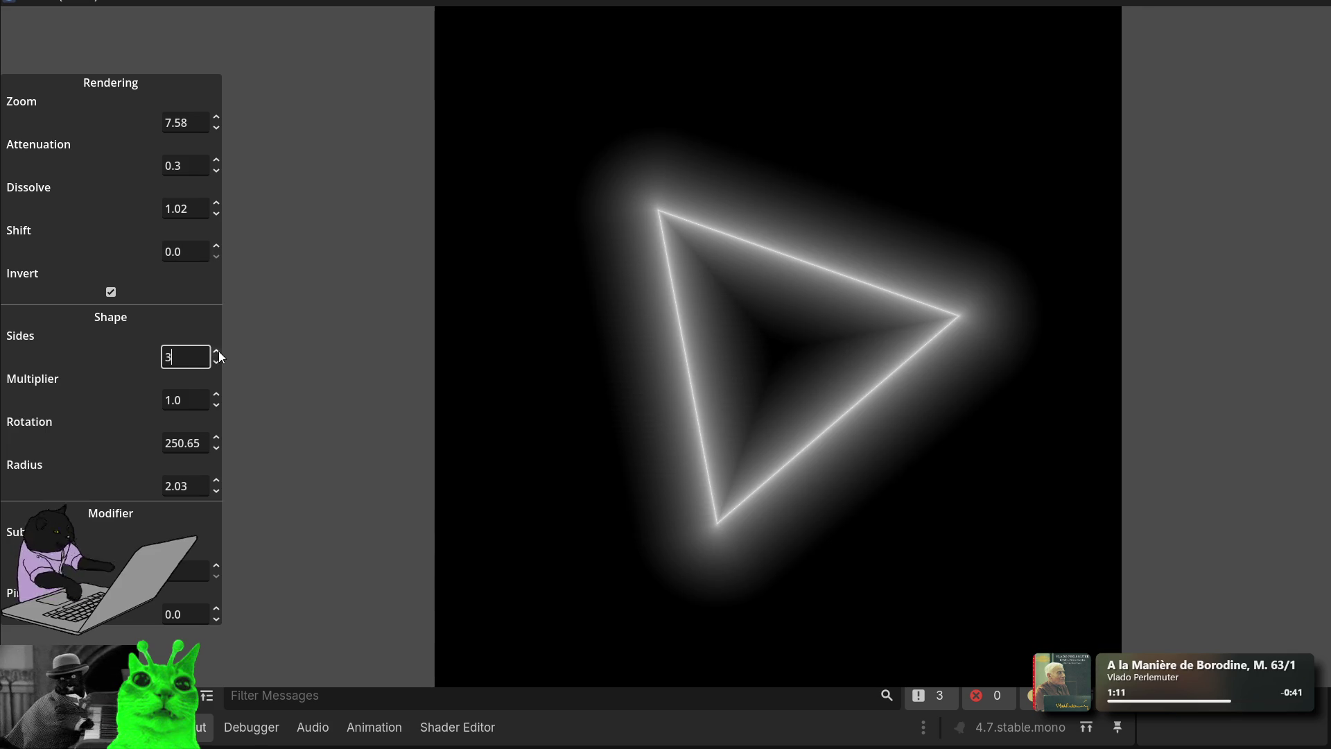
click(216, 351)
click(216, 352)
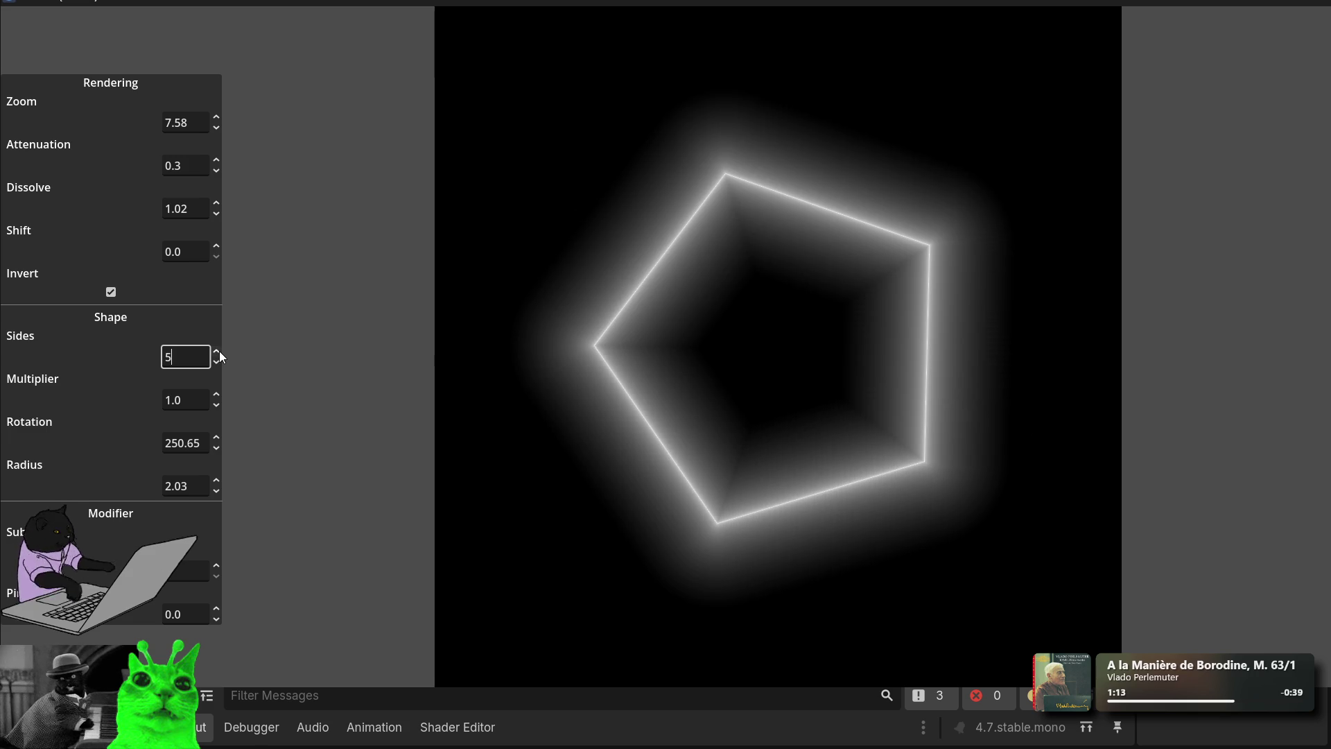
click(216, 351)
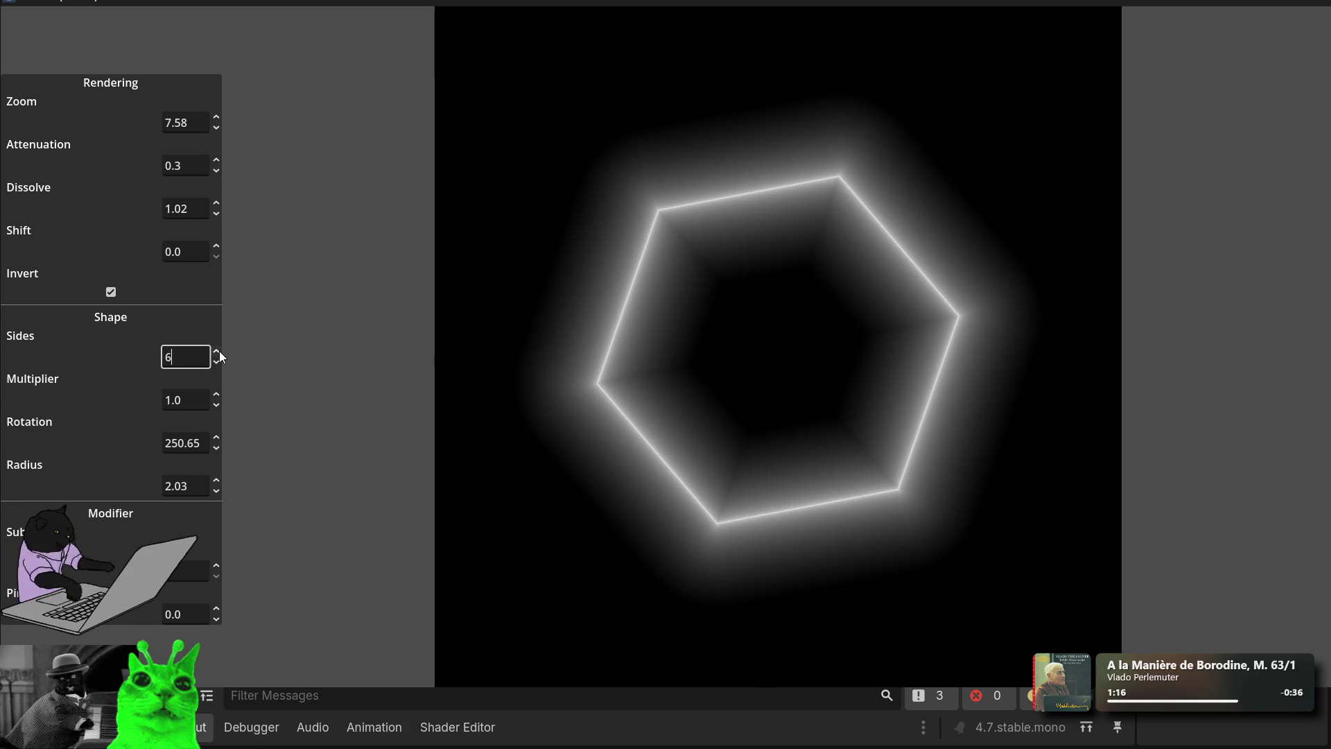
click(199, 450)
key(BackSpace)
key(BackSpace)
key(BackSpace)
key(BackSpace)
key(BackSpace)
text(0)
key(Return)
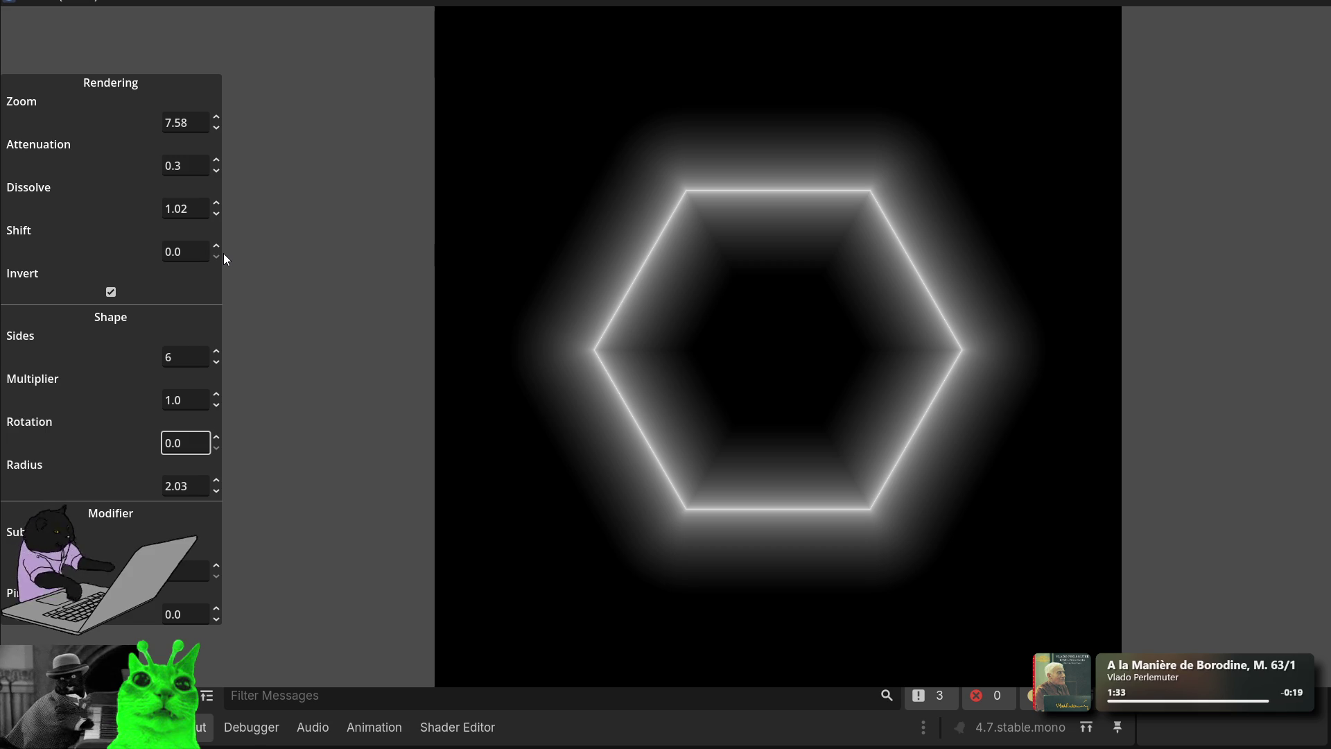
Step: Scroll Shift up to 0.91, splitting the hexagon into outer and inner rings
click(201, 251)
scroll(185, 251, up, 20)
scroll(185, 251, up, 20)
scroll(185, 252, up, 3)
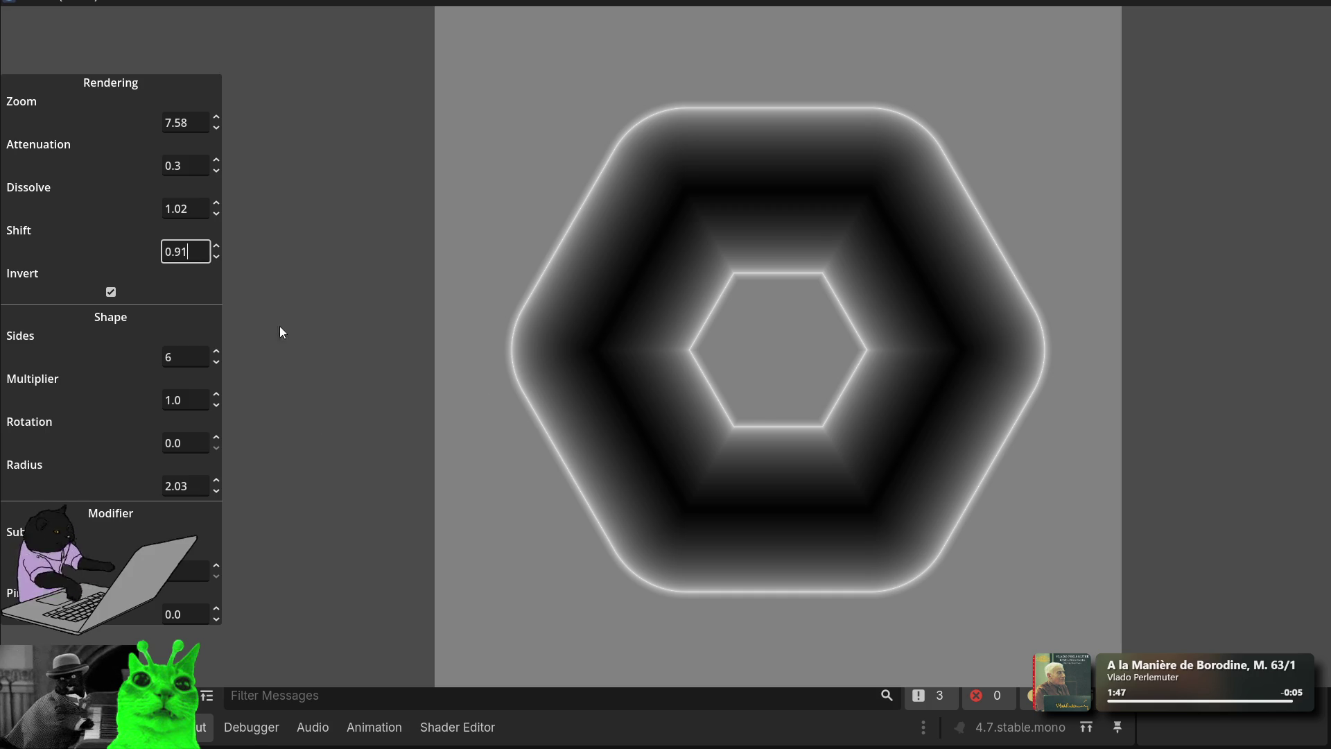
click(220, 563)
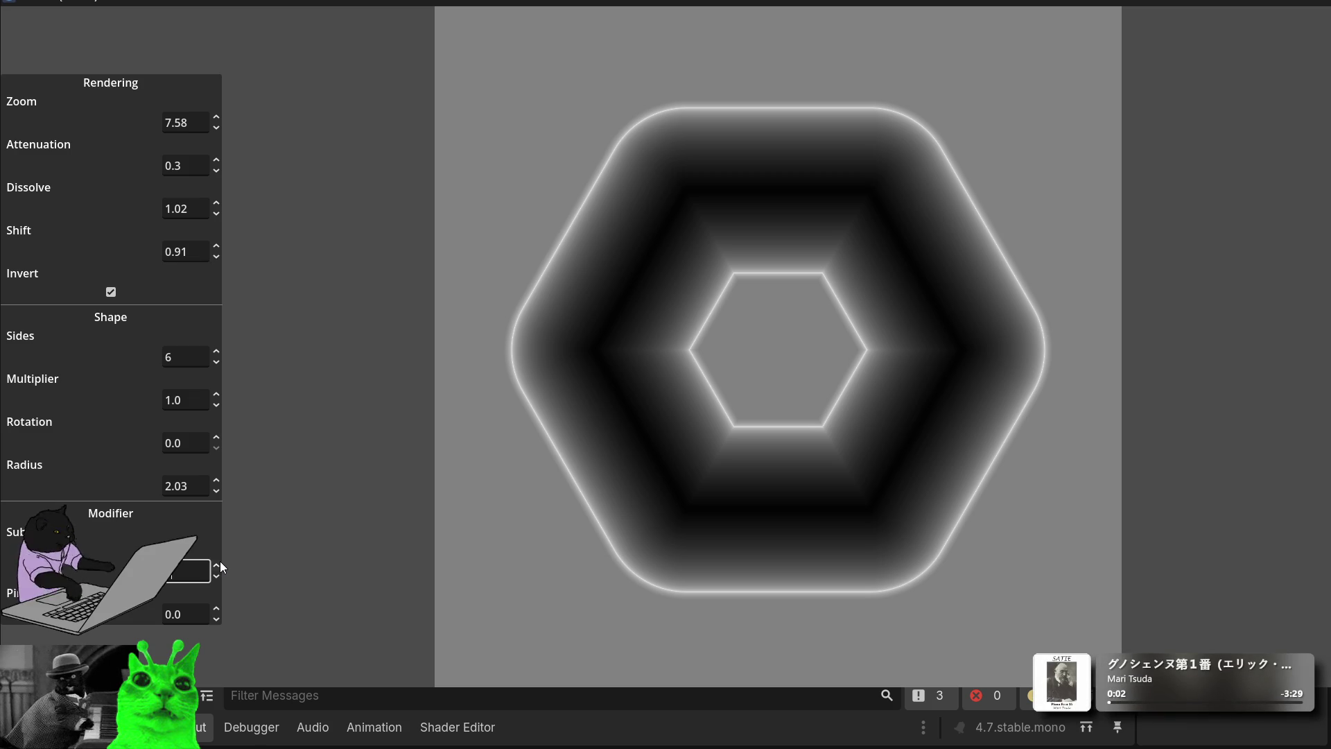
Step: Scroll the Pinch value up and down to round off the hexagon
click(218, 610)
scroll(219, 610, up, 16)
scroll(218, 610, up, 20)
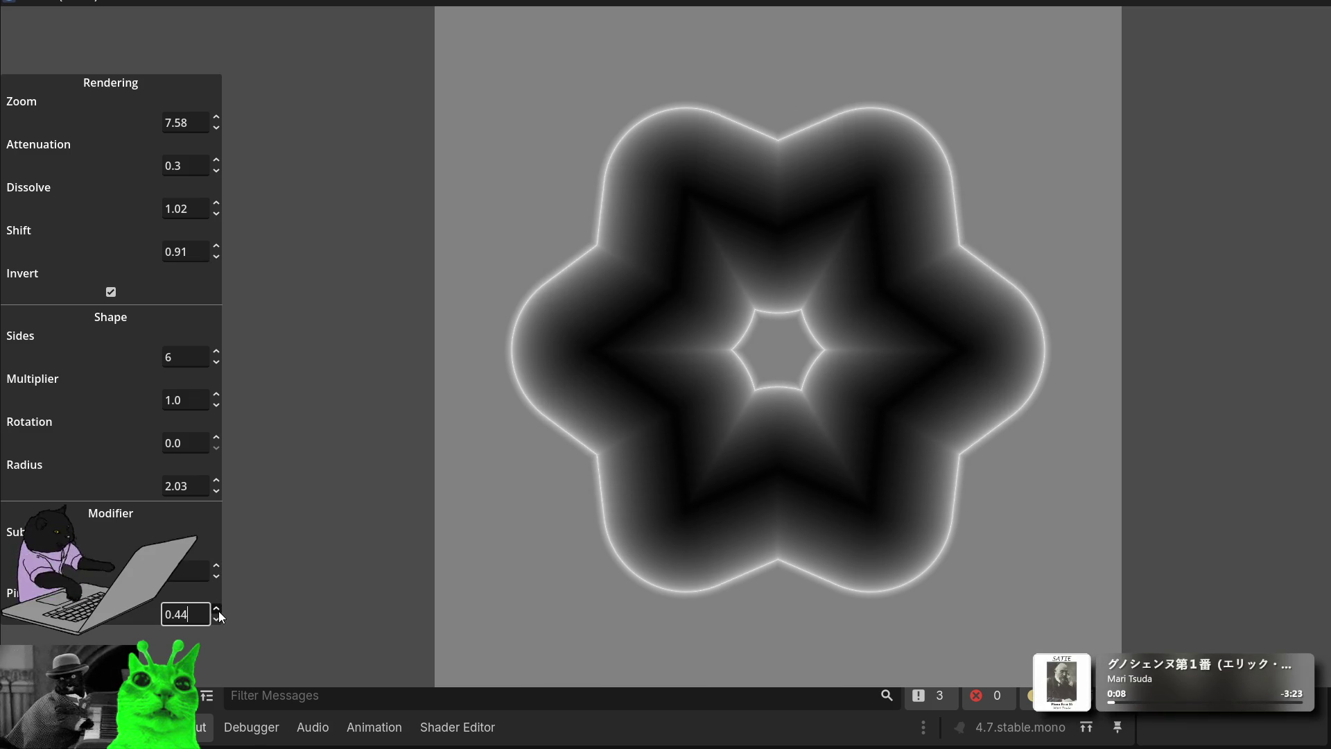
scroll(218, 610, down, 20)
scroll(219, 610, down, 20)
scroll(216, 610, up, 20)
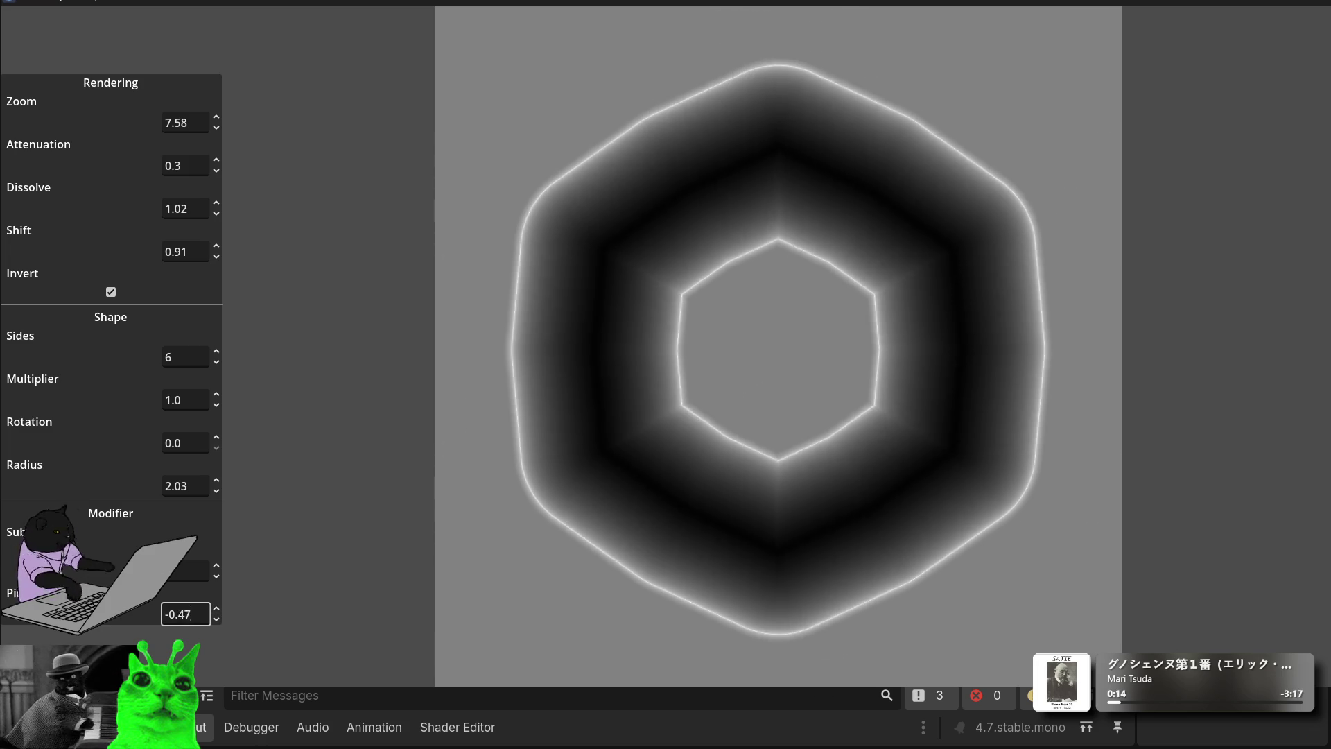
scroll(216, 610, up, 20)
scroll(216, 609, up, 20)
scroll(216, 610, down, 20)
scroll(216, 610, up, 20)
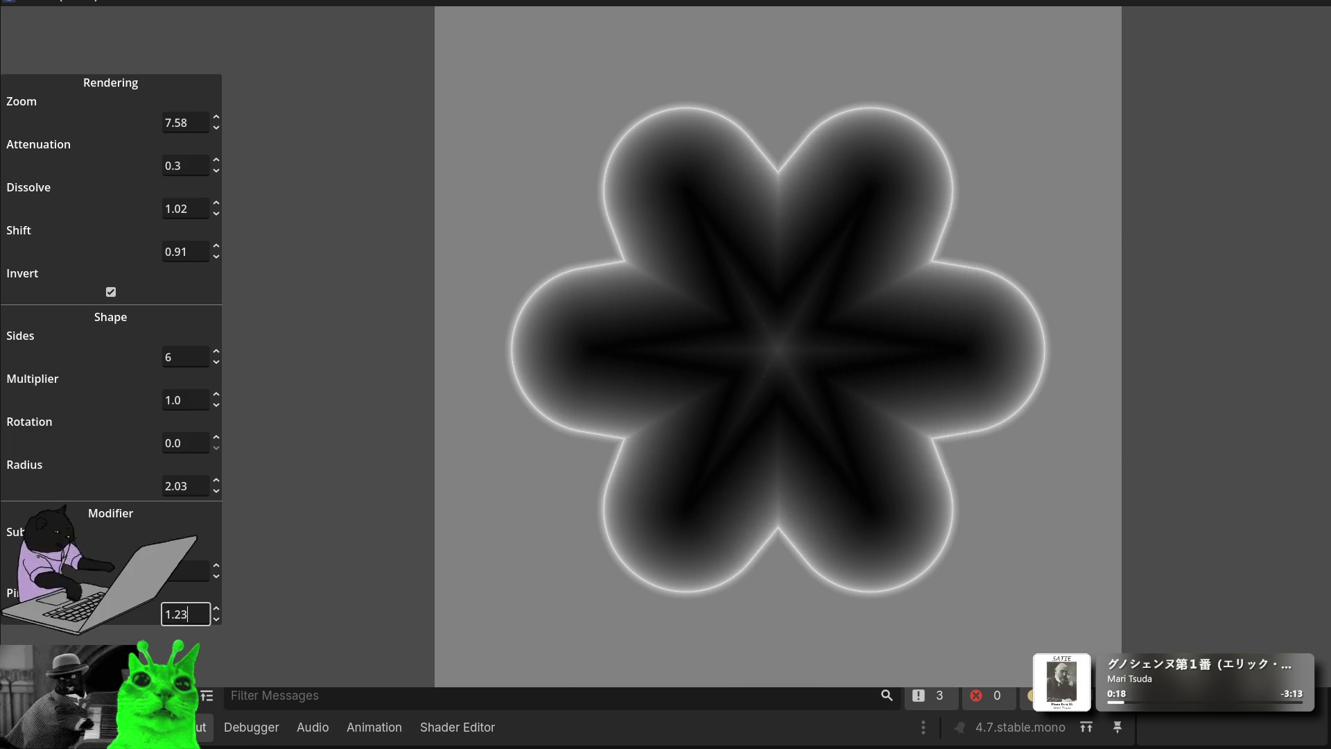
Step: Raise Subdivision three steps, then lower it two back to a rounder shape
click(216, 565)
click(216, 565)
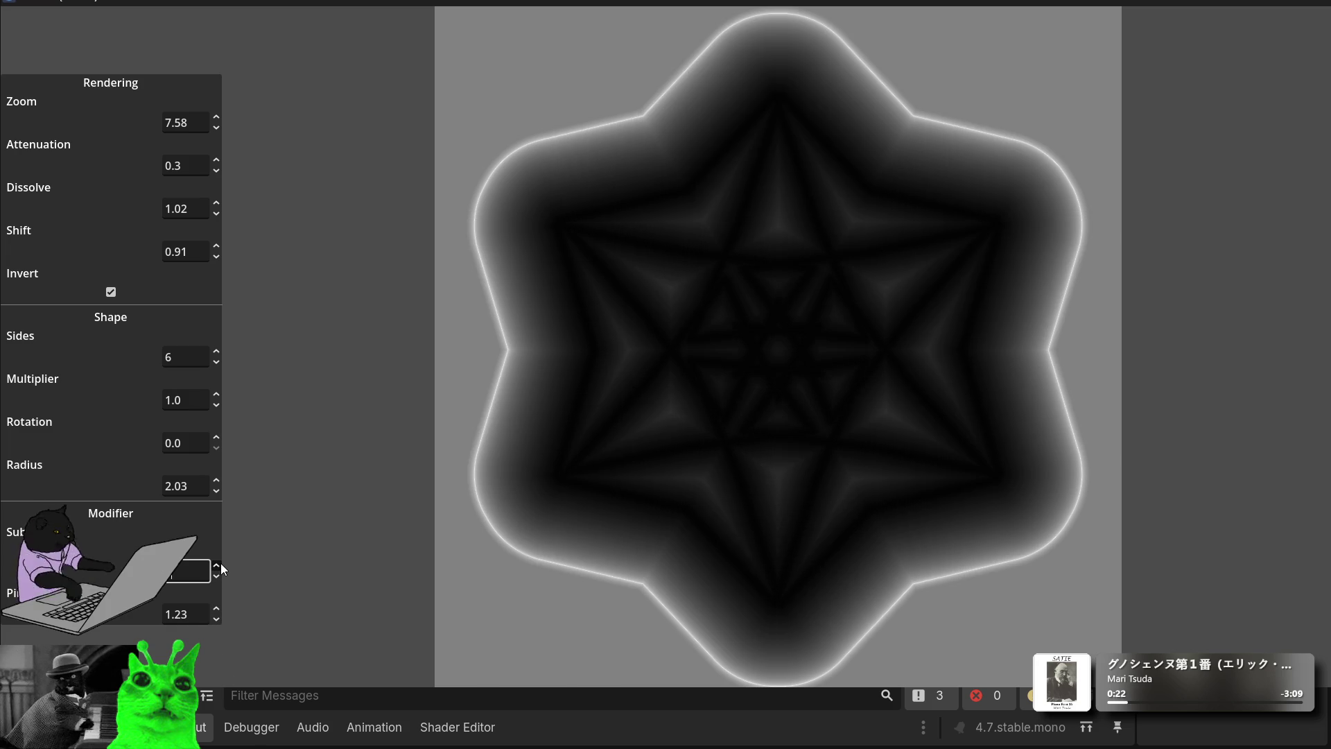
click(216, 565)
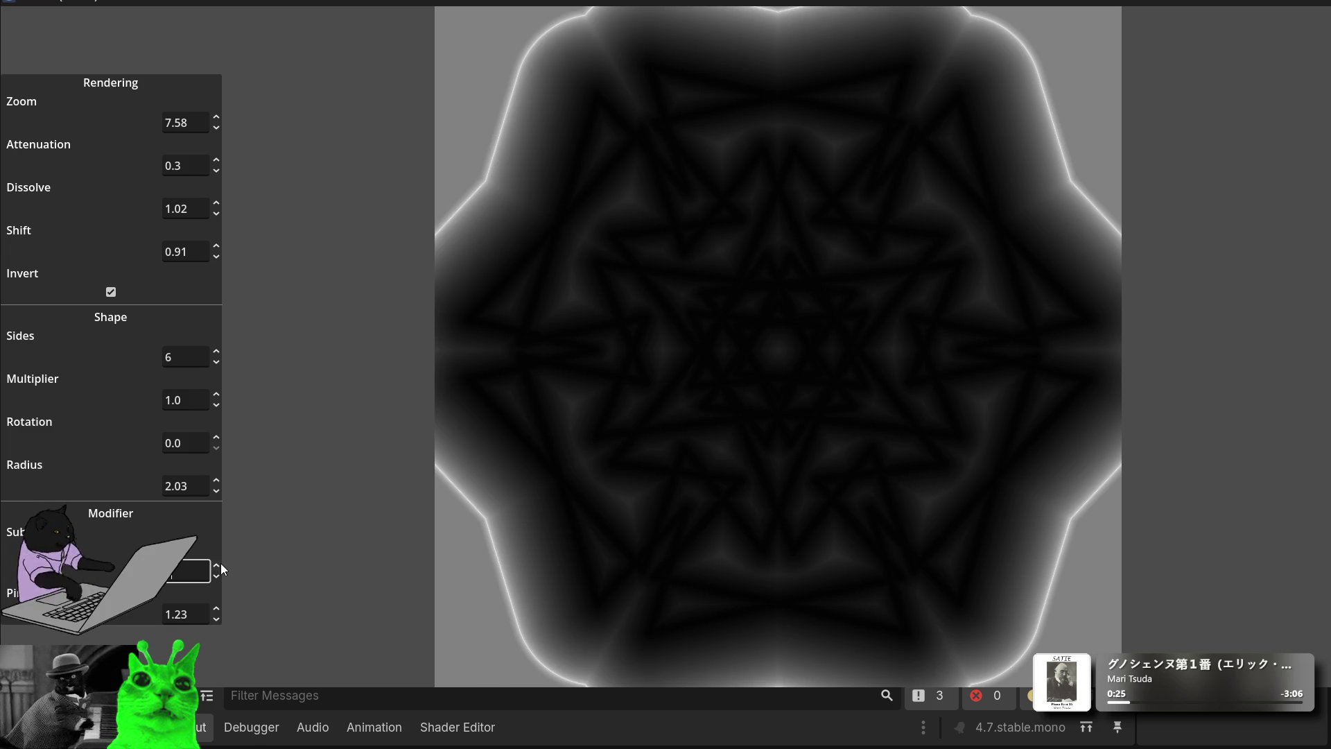
click(221, 575)
click(222, 576)
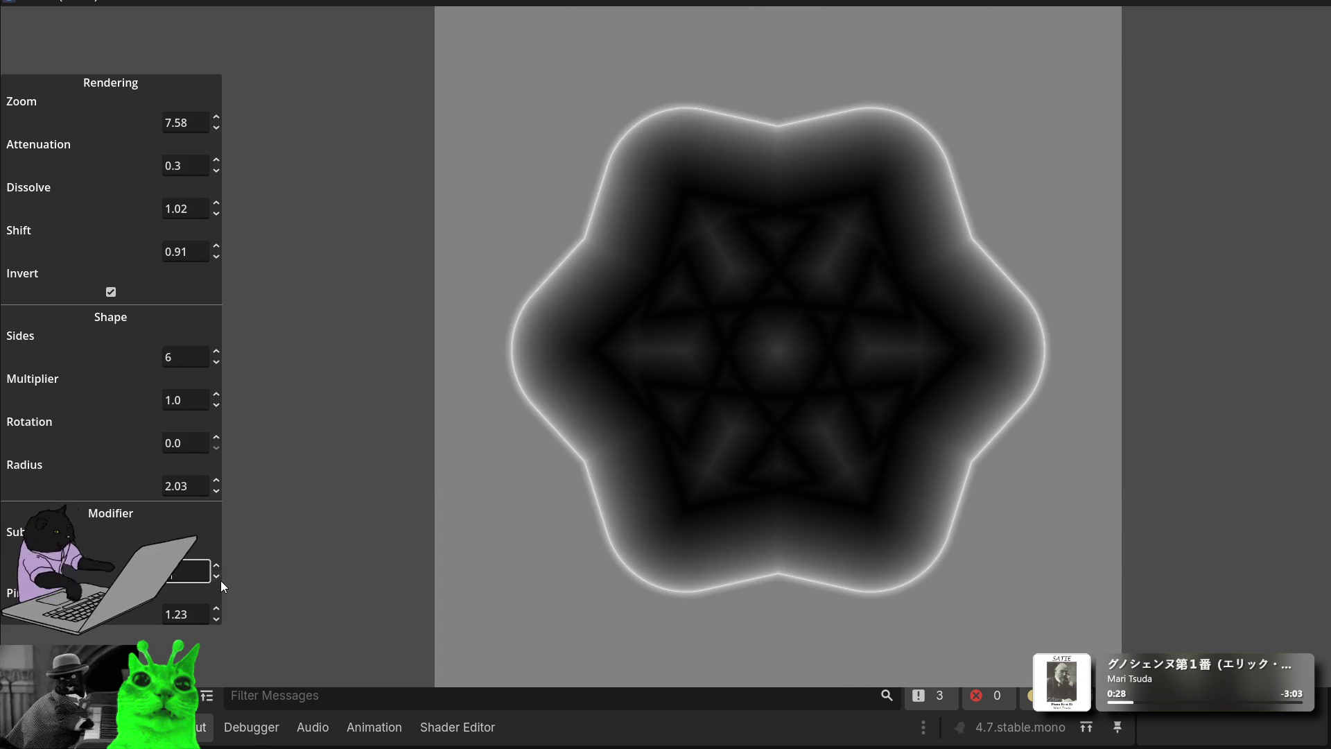
Step: Set Pinch to 0.39
click(215, 619)
text(0.58)
key(BackSpace)
key(BackSpace)
text(42)
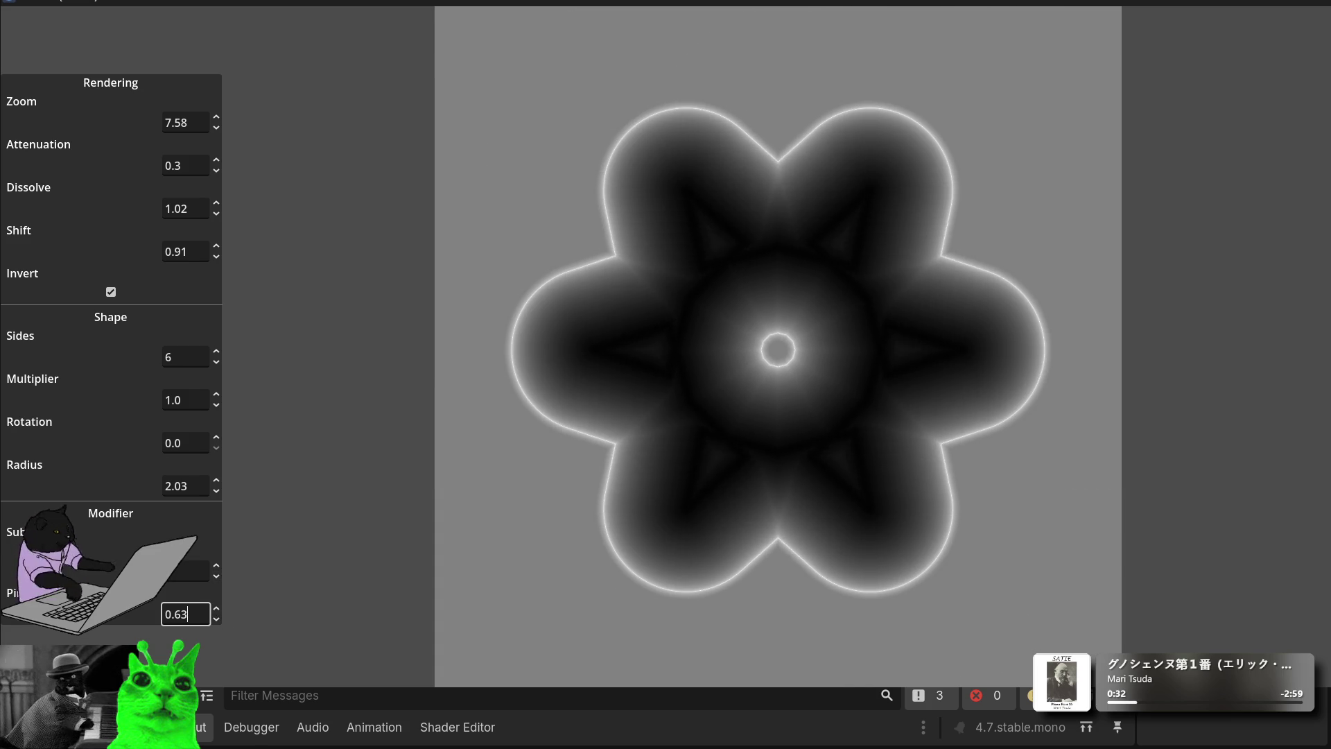
key(BackSpace)
key(BackSpace)
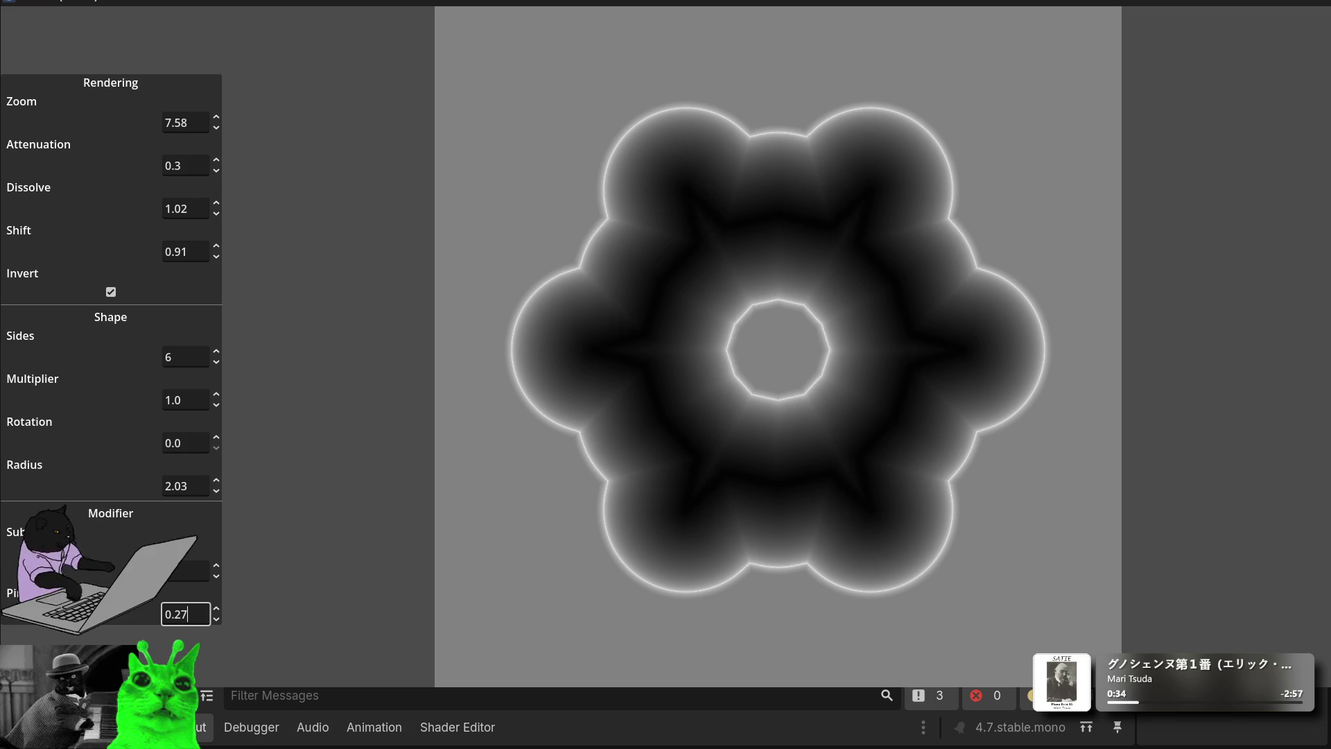
text(39)
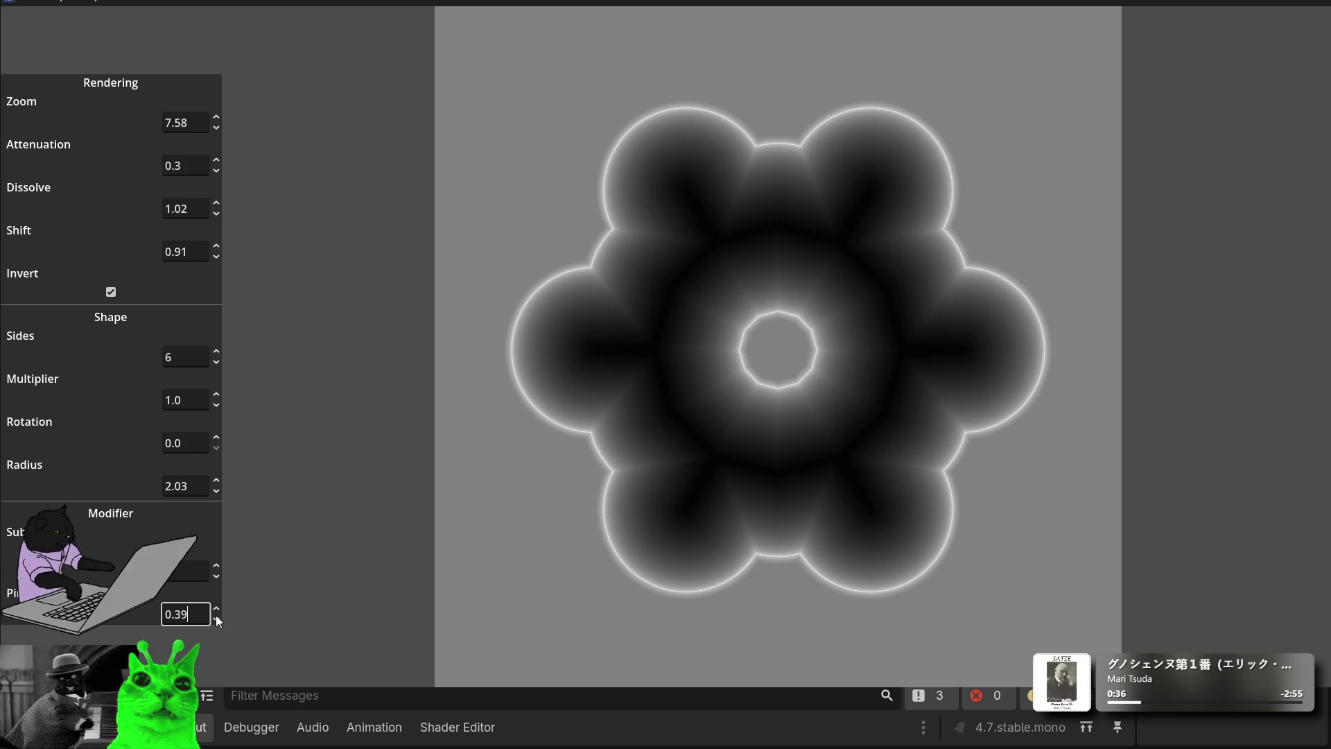
Step: Nudge Radius to 2.04, toggle Invert off and on, and raise Zoom to 7.84
mouse_move(217, 490)
mouse_down()
mouse_move(217, 505)
mouse_move(217, 473)
mouse_move(217, 487)
mouse_up()
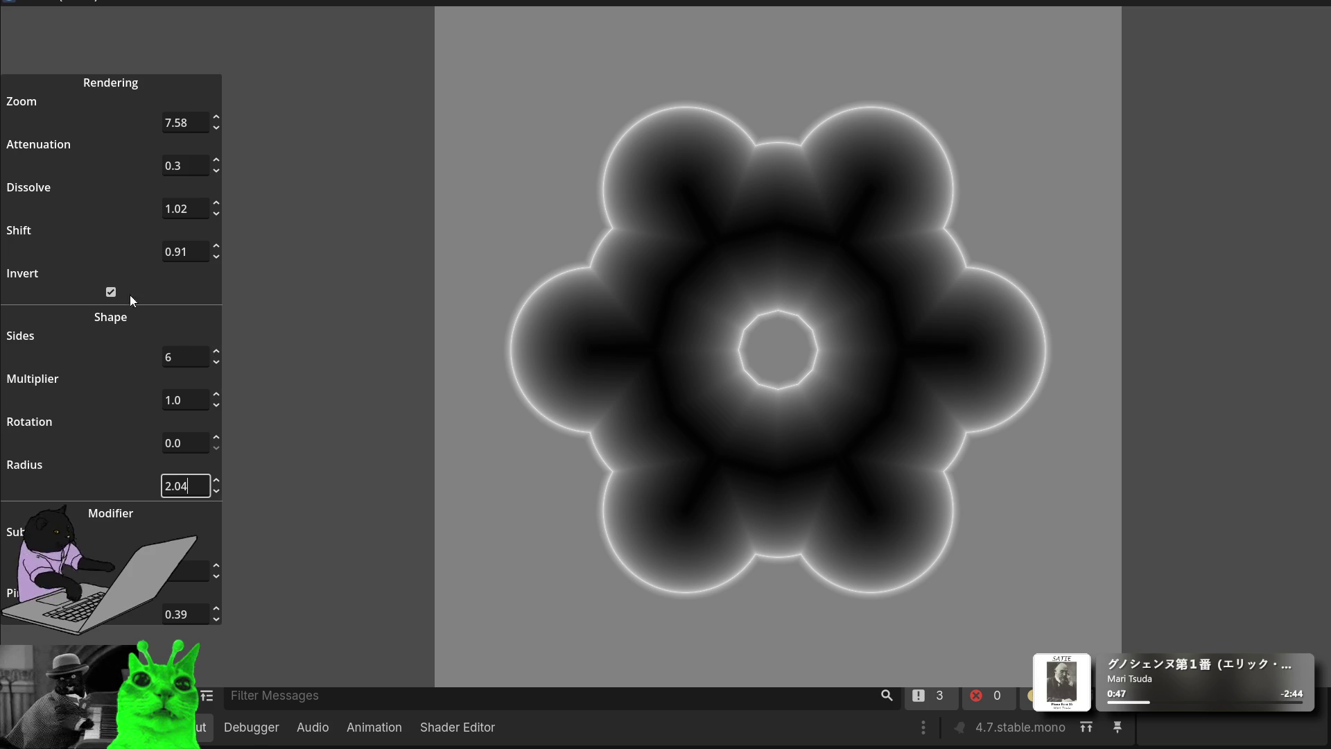
click(111, 292)
click(111, 292)
click(217, 117)
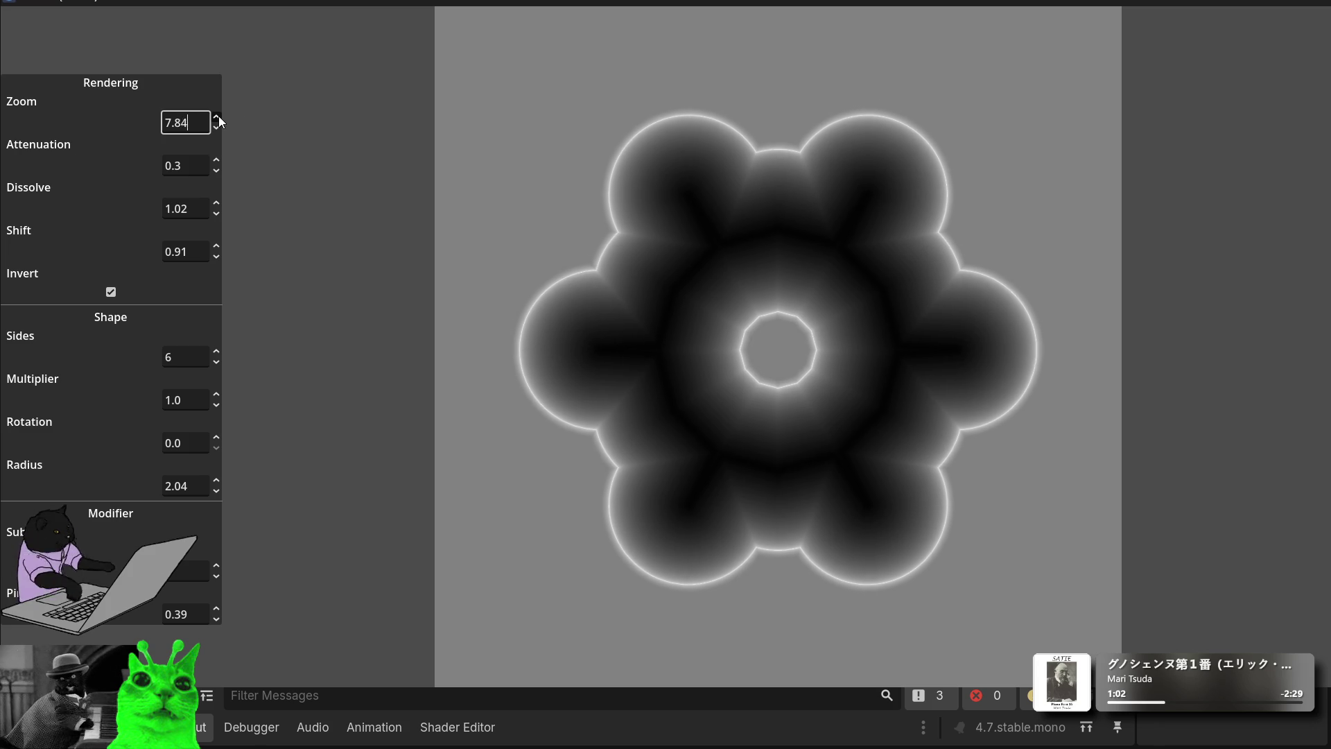
Step: Enter 6.34 for Zoom after trying 6.14, 7.99 and 6.54, then drag Multiplier to 0.99
key(BackSpace)
key(BackSpace)
key(BackSpace)
key(BackSpace)
text(6.14)
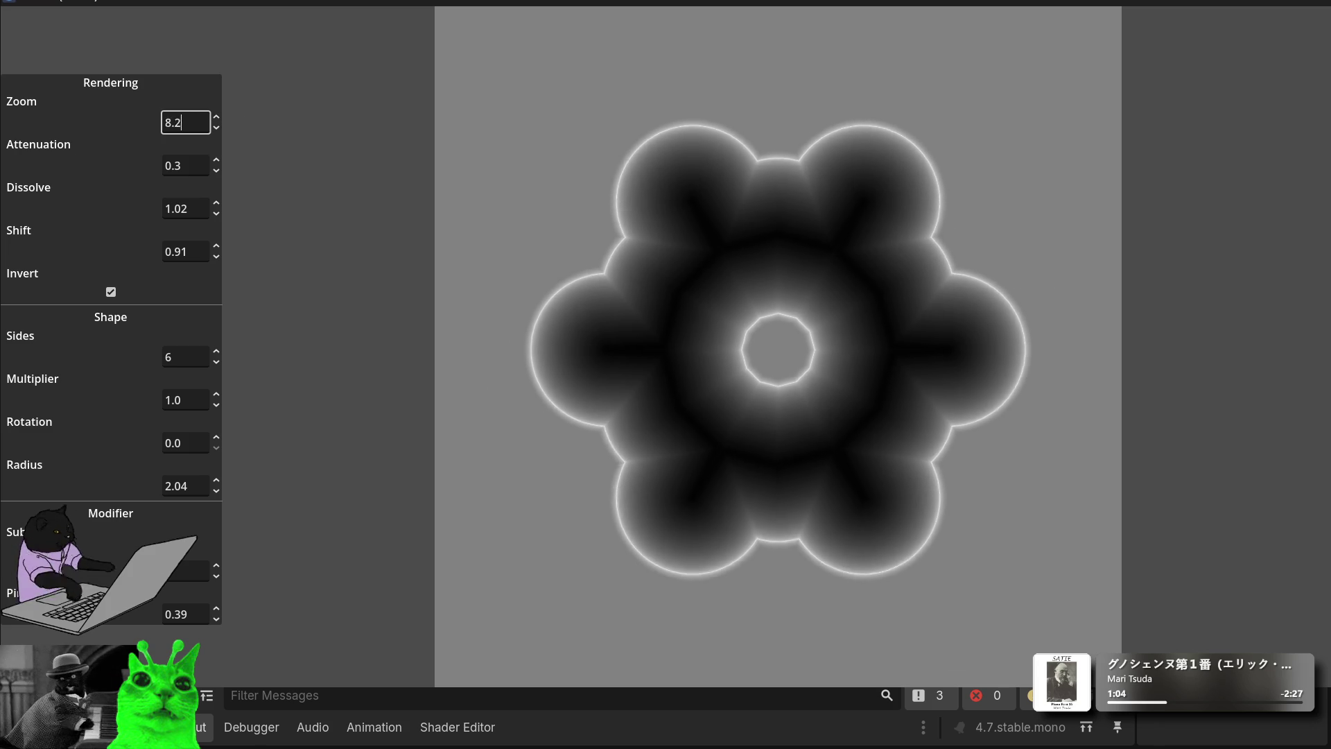
key(BackSpace)
key(BackSpace)
key(BackSpace)
text(7.99)
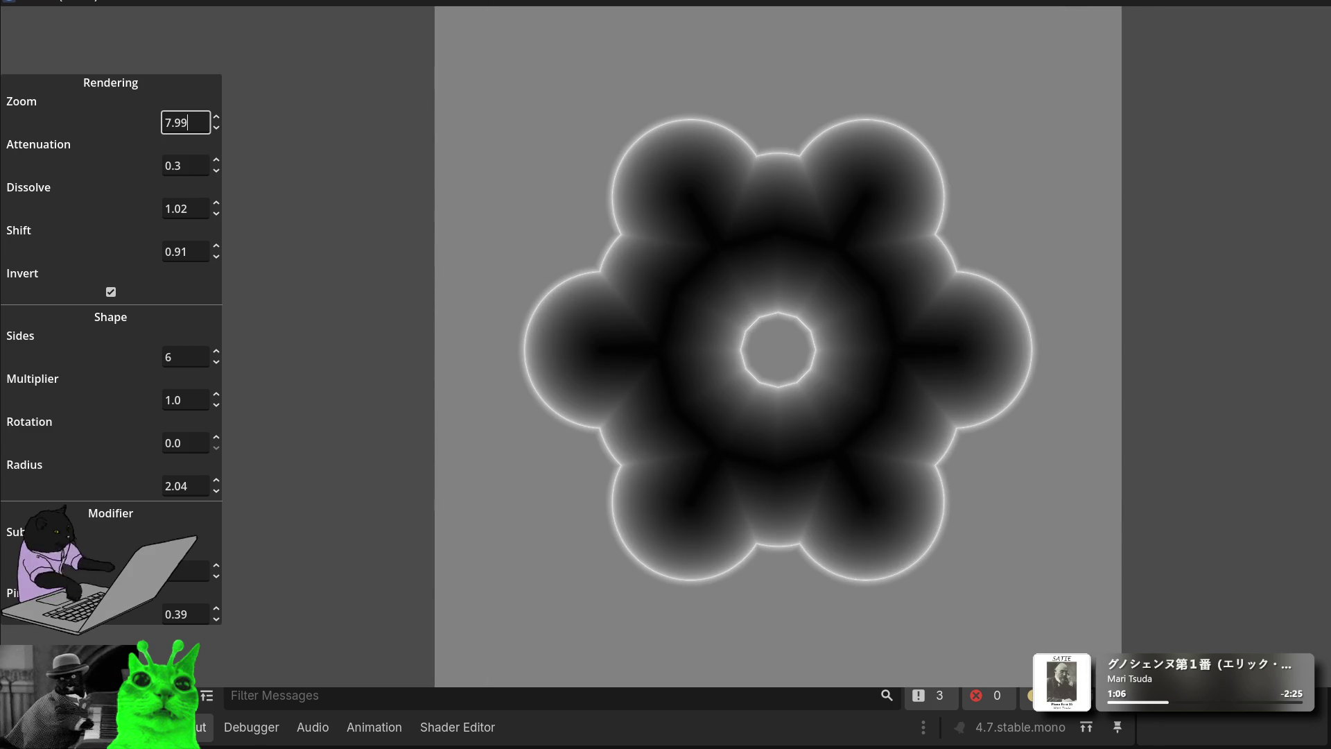
key(BackSpace)
key(BackSpace)
key(BackSpace)
text(6.54)
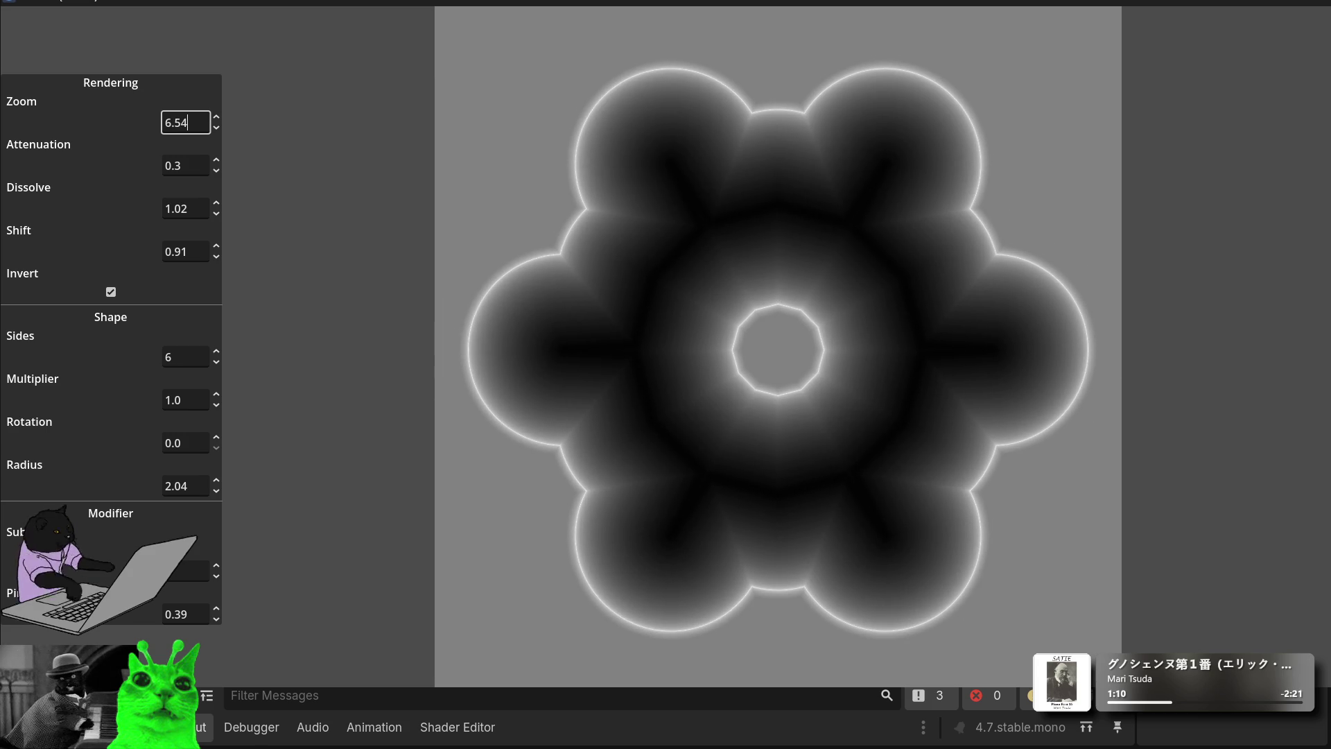
key(BackSpace)
key(BackSpace)
key(BackSpace)
text(6.34)
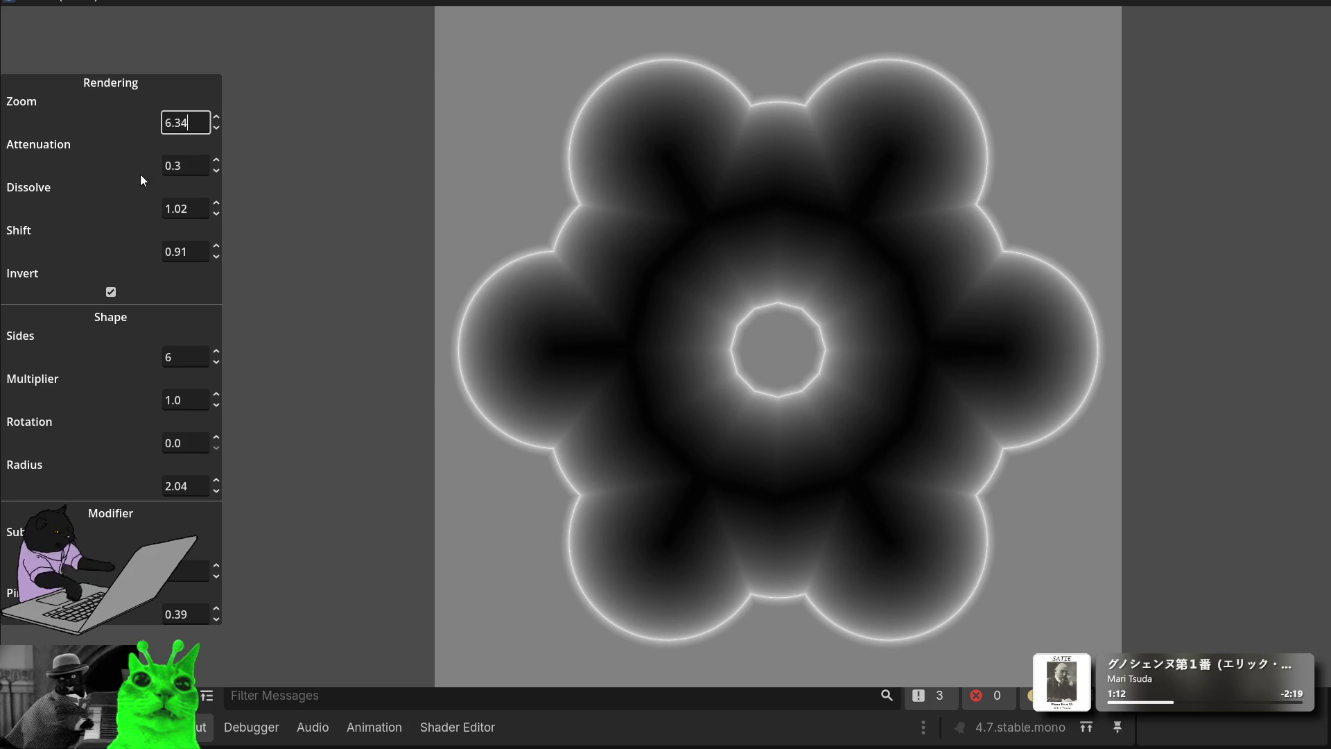
mouse_move(221, 401)
mouse_down()
mouse_move(220, 462)
mouse_move(221, 174)
mouse_move(220, 428)
mouse_move(220, 401)
mouse_up()
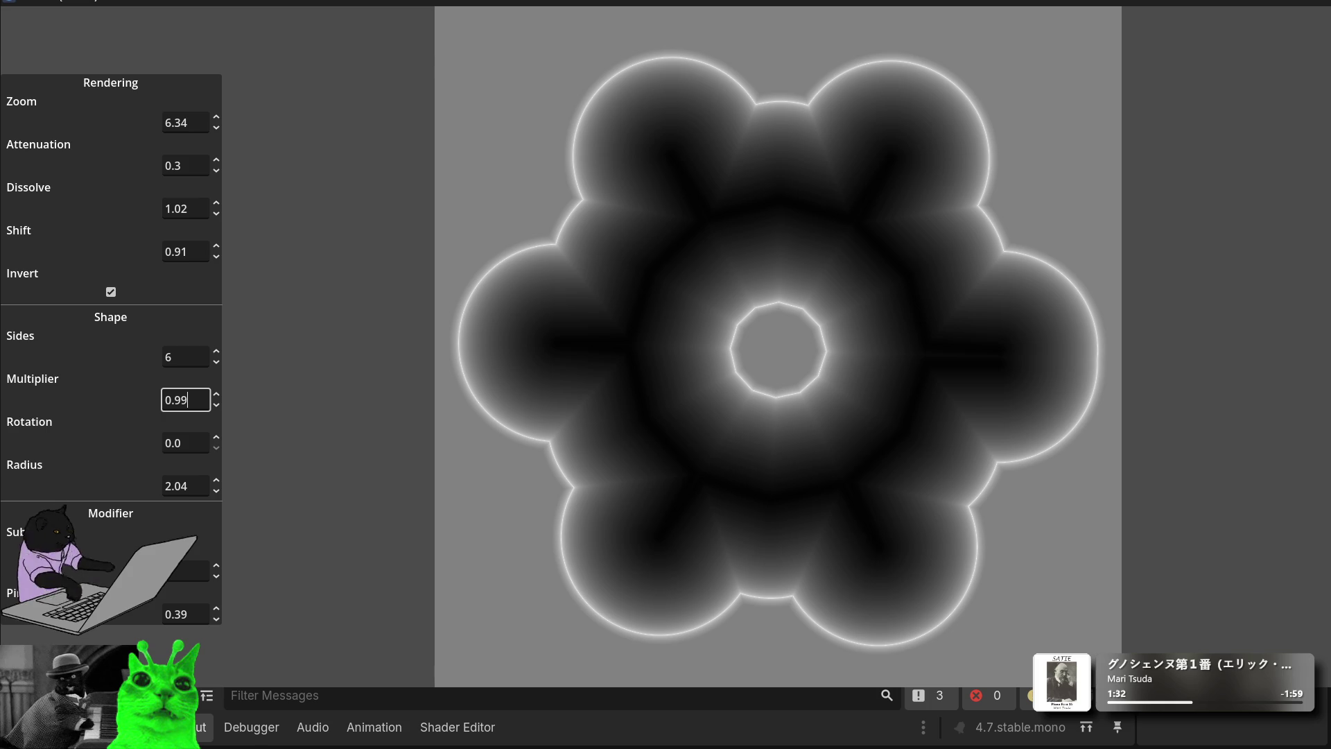
Step: Set Multiplier to 1, raise Sides to 8 and un-maximize the running demo window
key(ctrl+a)
text(1)
click(217, 353)
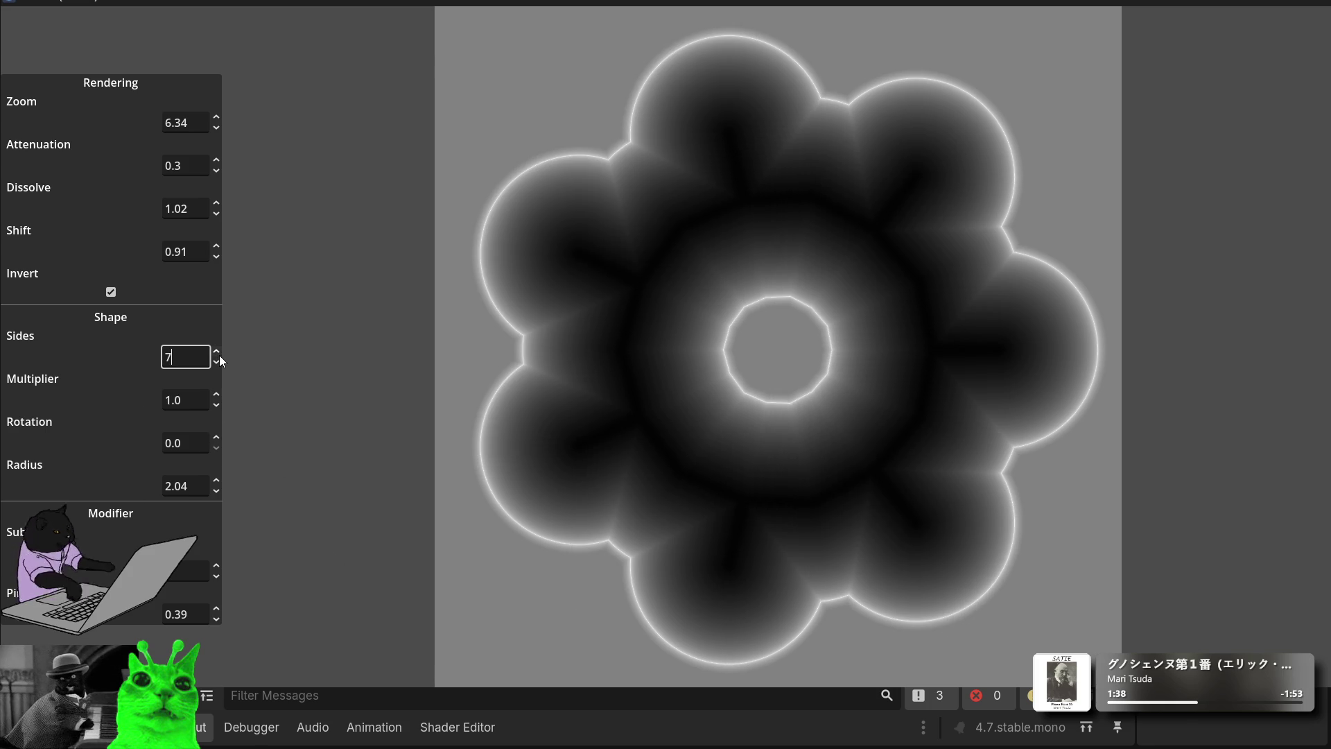
click(220, 354)
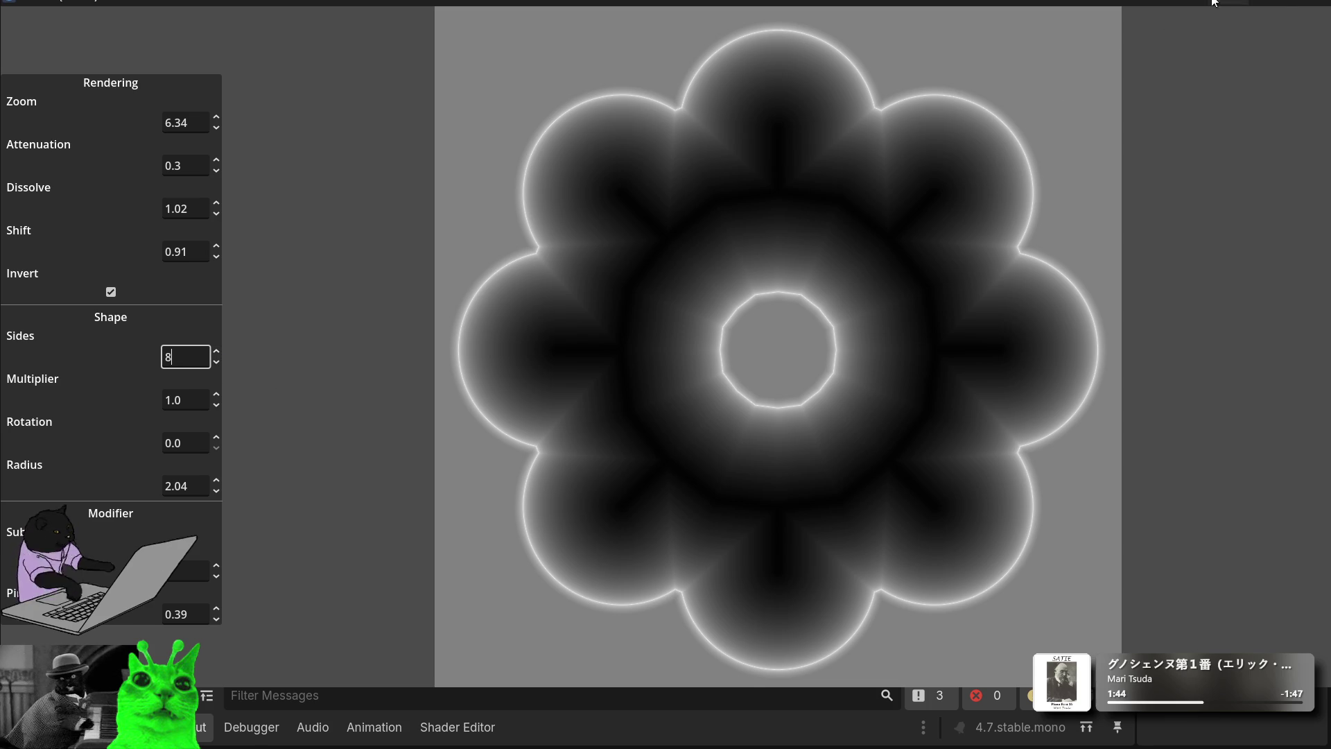
key(super+Down)
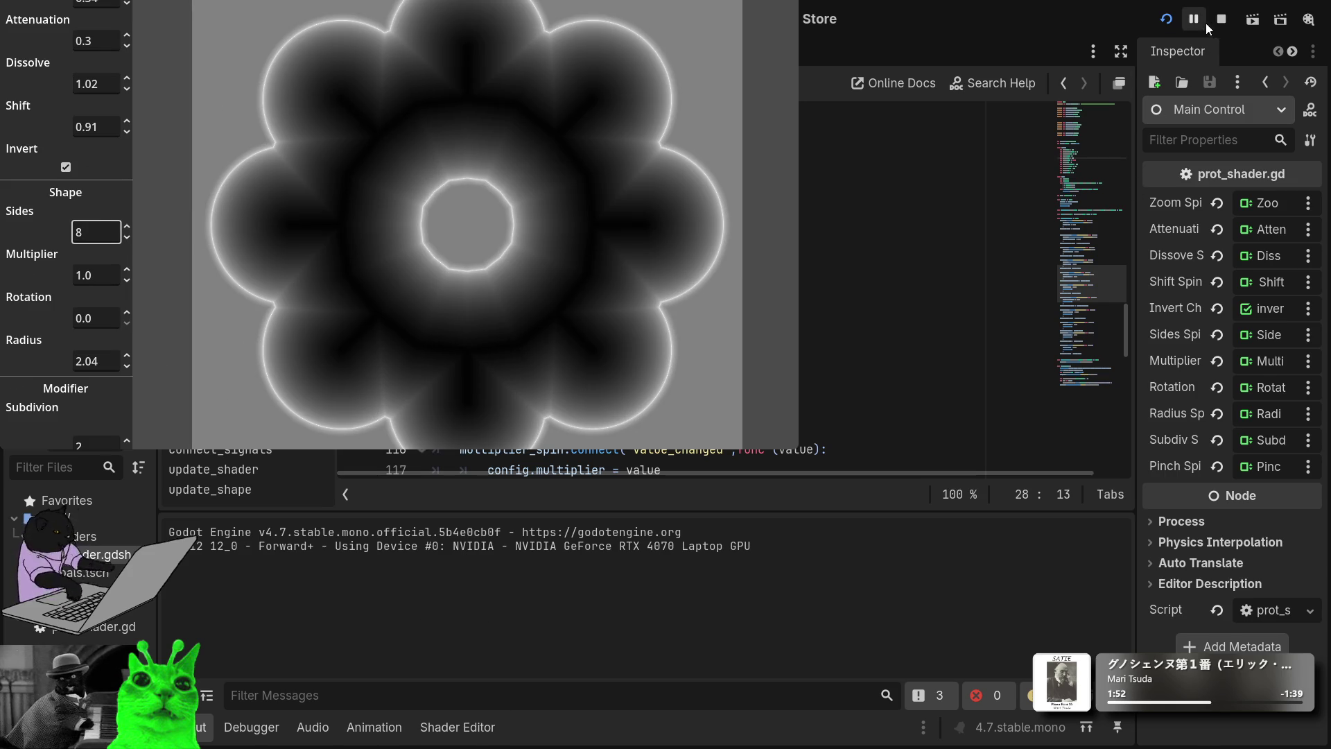
Step: Stop the demo, switch to the 2D workspace and pan to show the Main scene's menu
click(1222, 22)
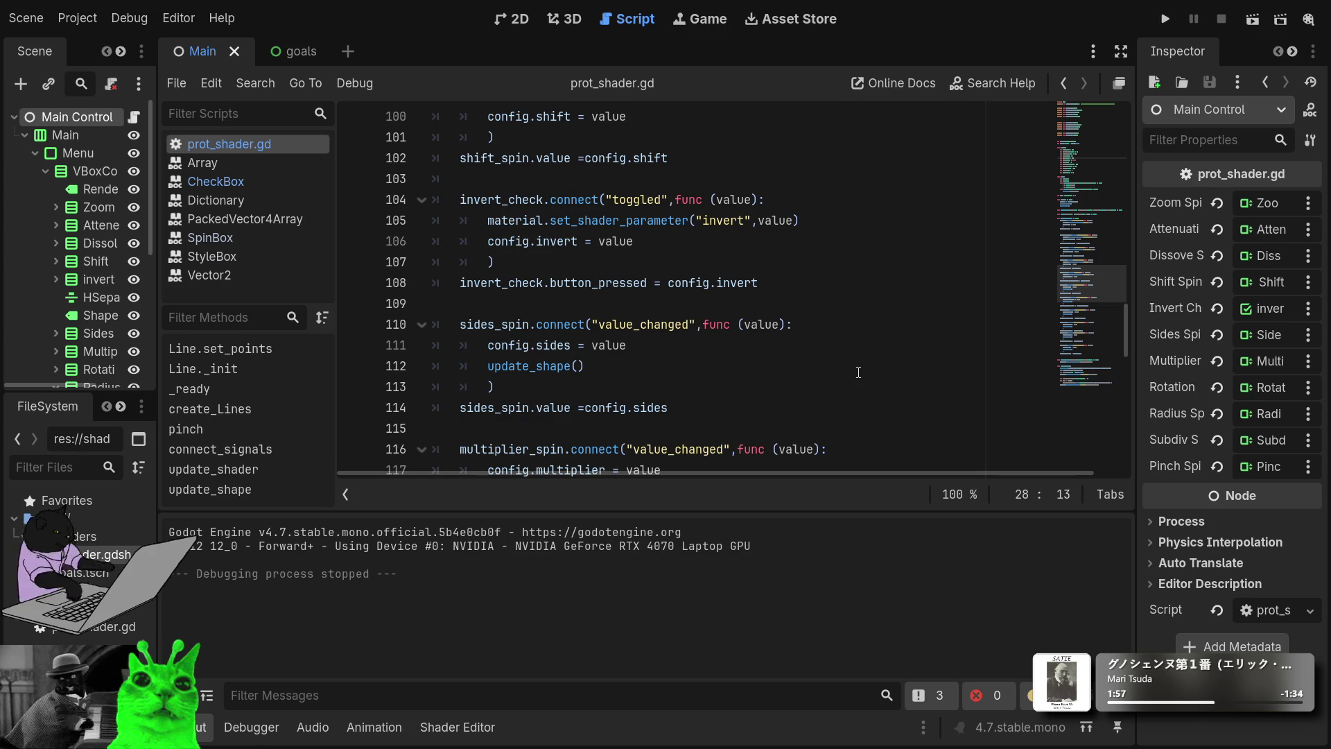
scroll(553, 310, down, 15)
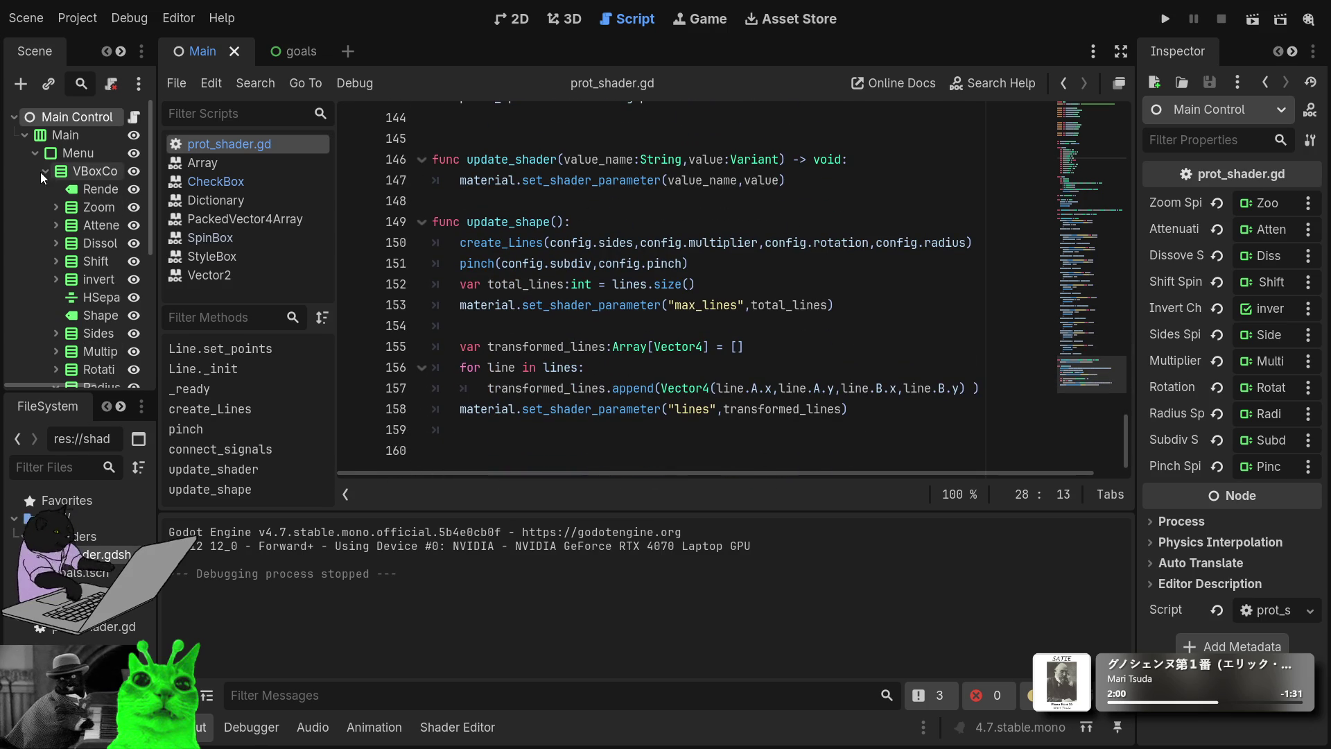
click(520, 19)
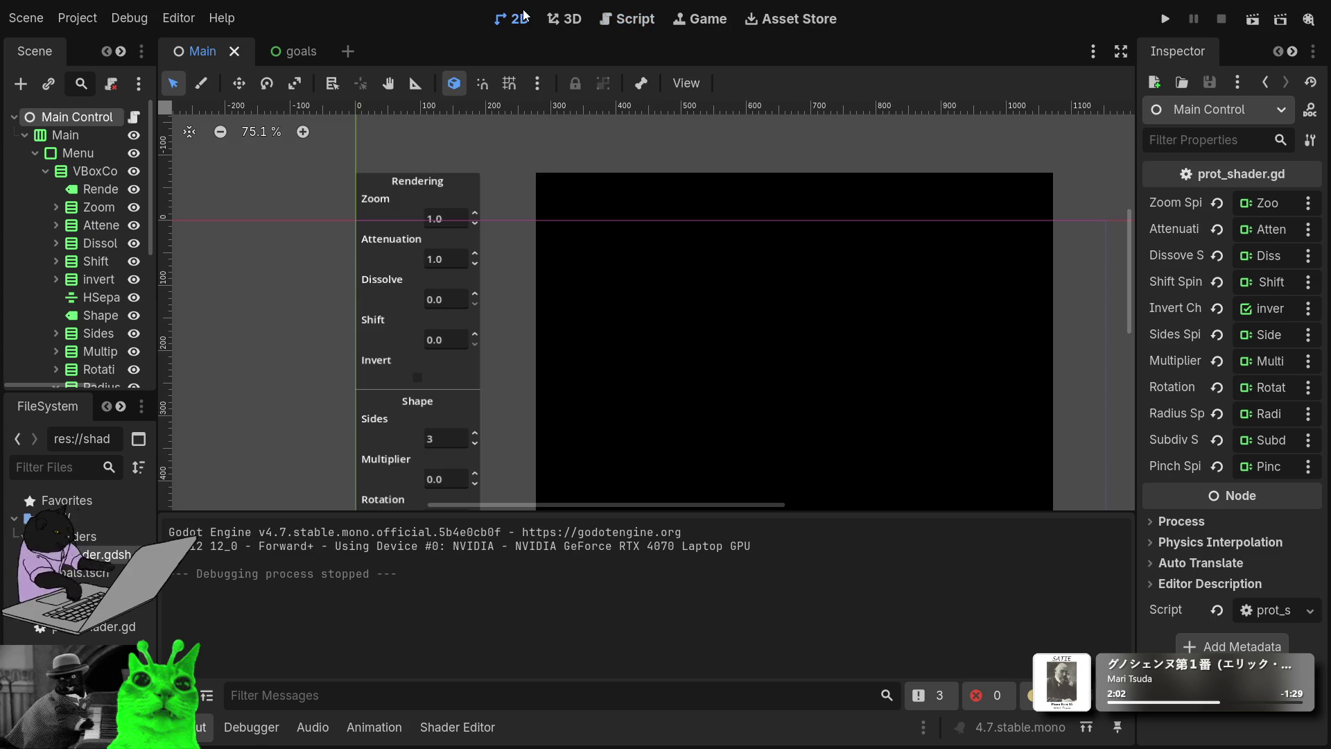
scroll(443, 377, down, 3)
mouse_move(490, 377)
mouse_down()
mouse_move(544, 300)
mouse_move(546, 222)
mouse_move(532, 235)
mouse_up()
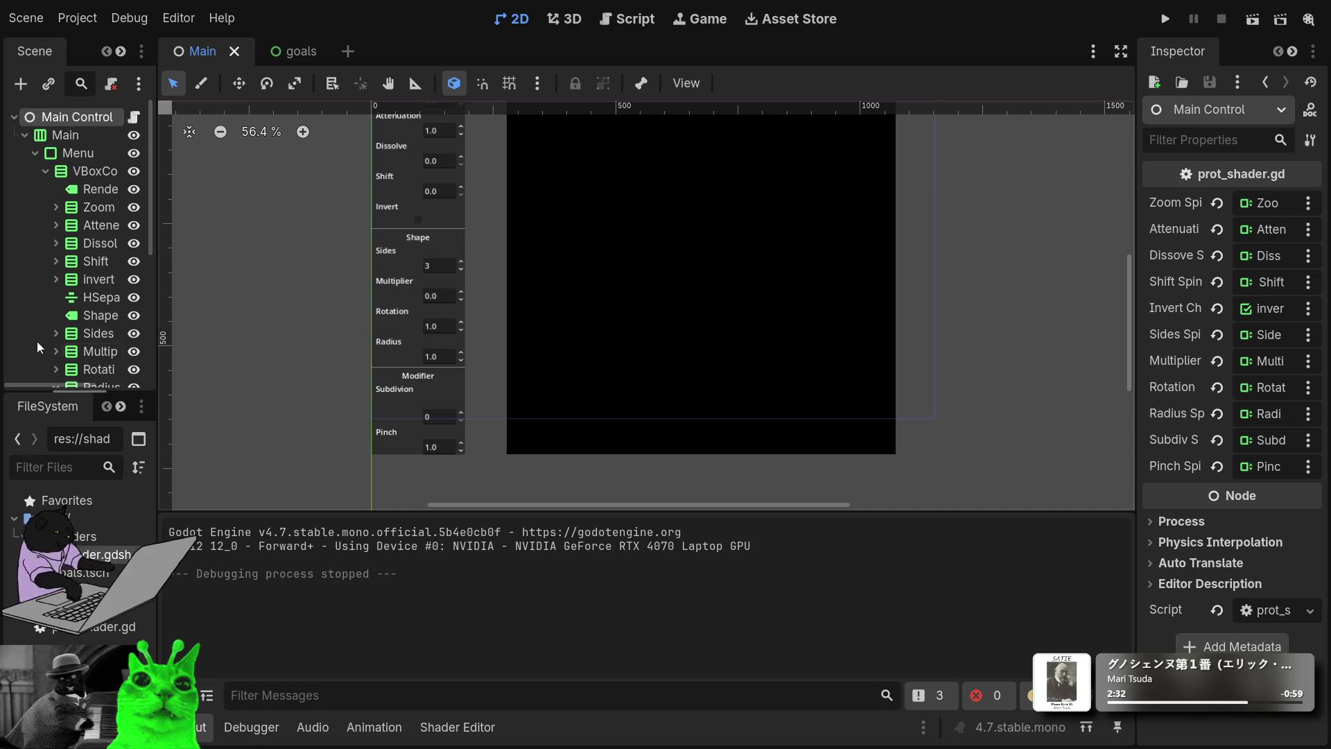
scroll(404, 398, up, 5)
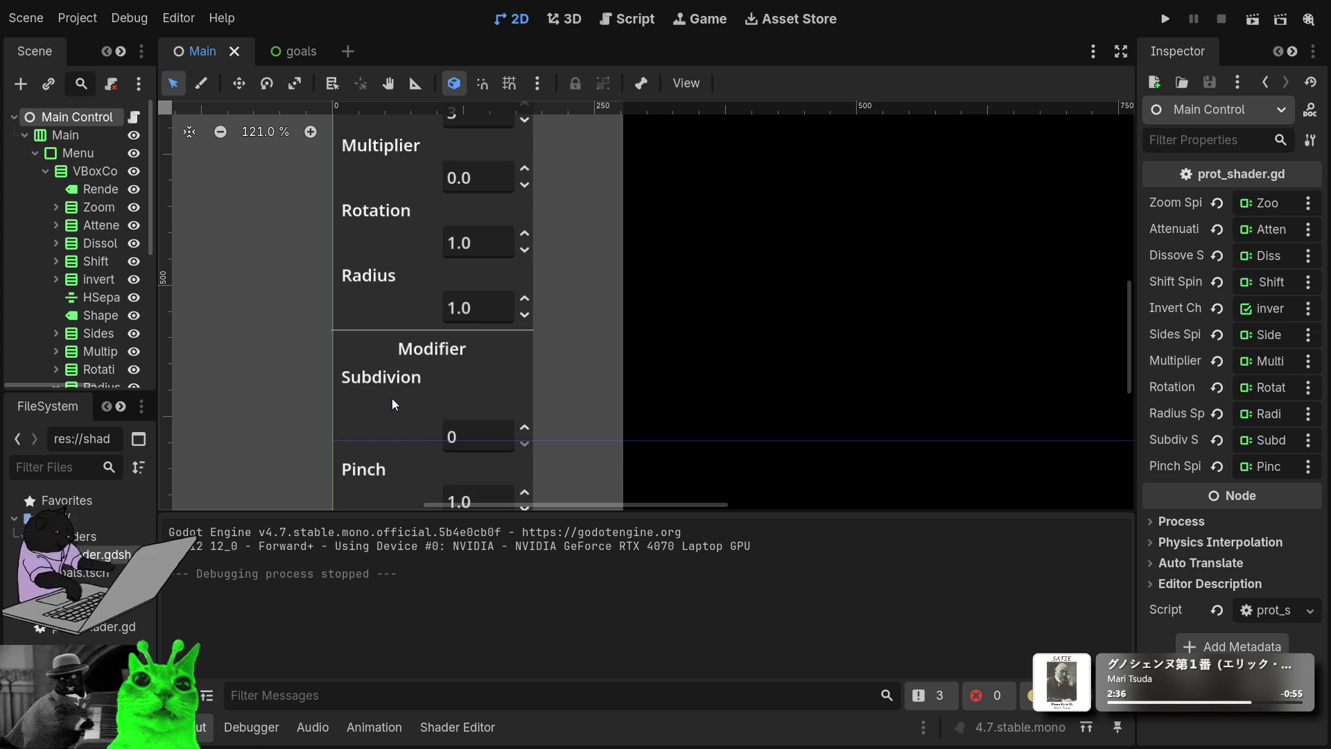
Step: Select Main.tscn in the FileSystem dock and hide the Shift row from the menu
scroll(424, 372, down, 6)
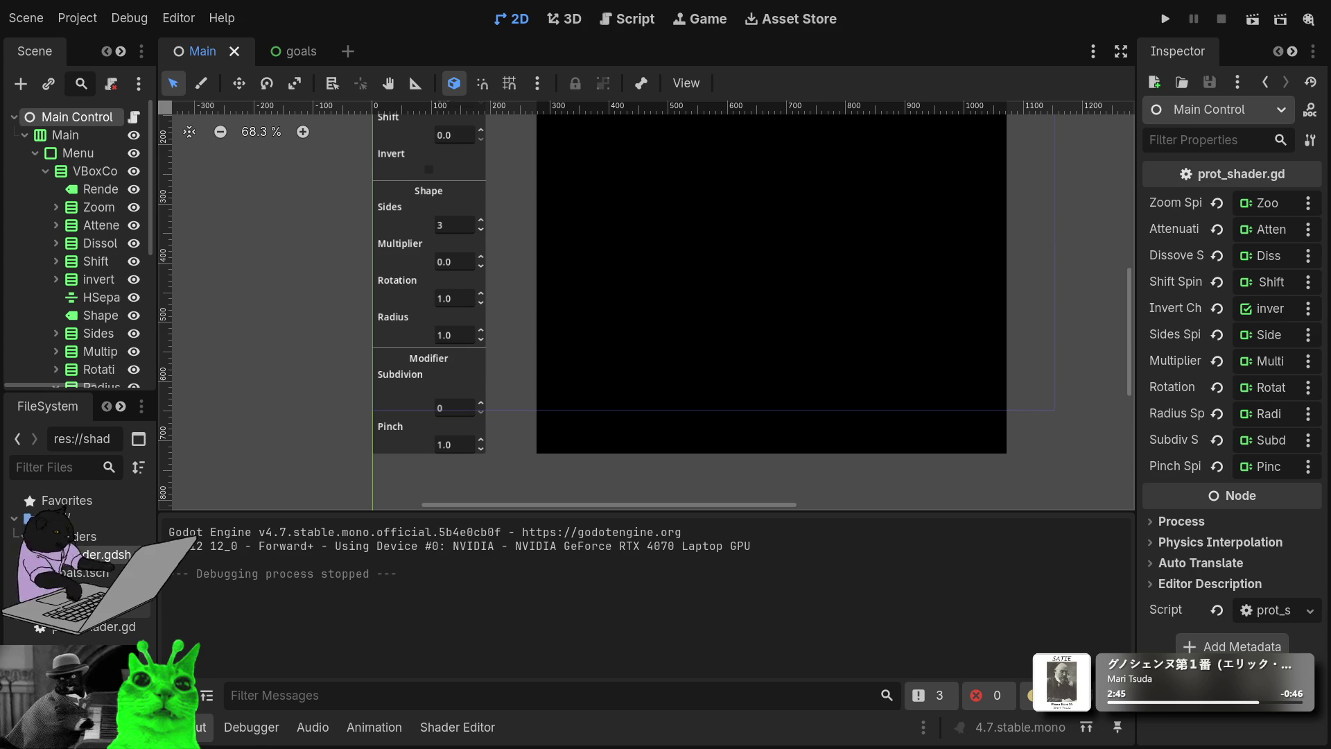
click(97, 572)
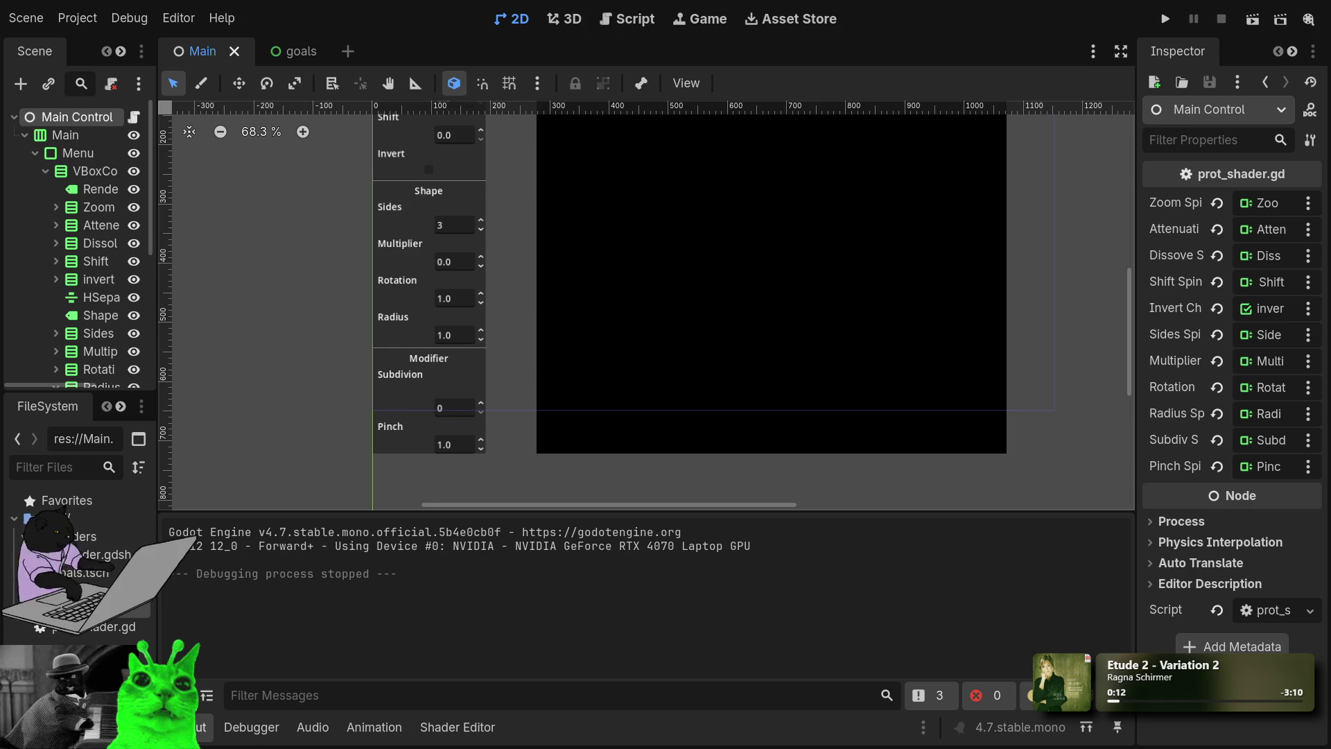
scroll(512, 342, up, 5)
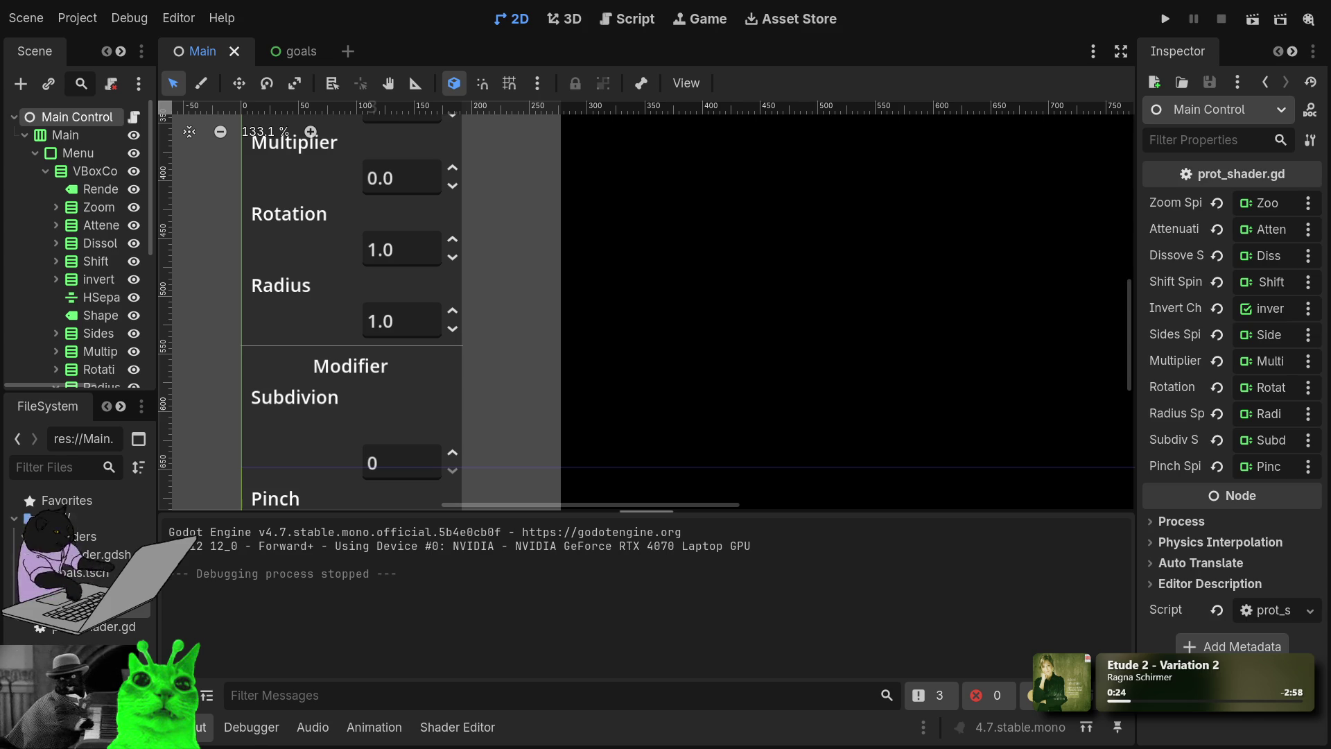
click(107, 334)
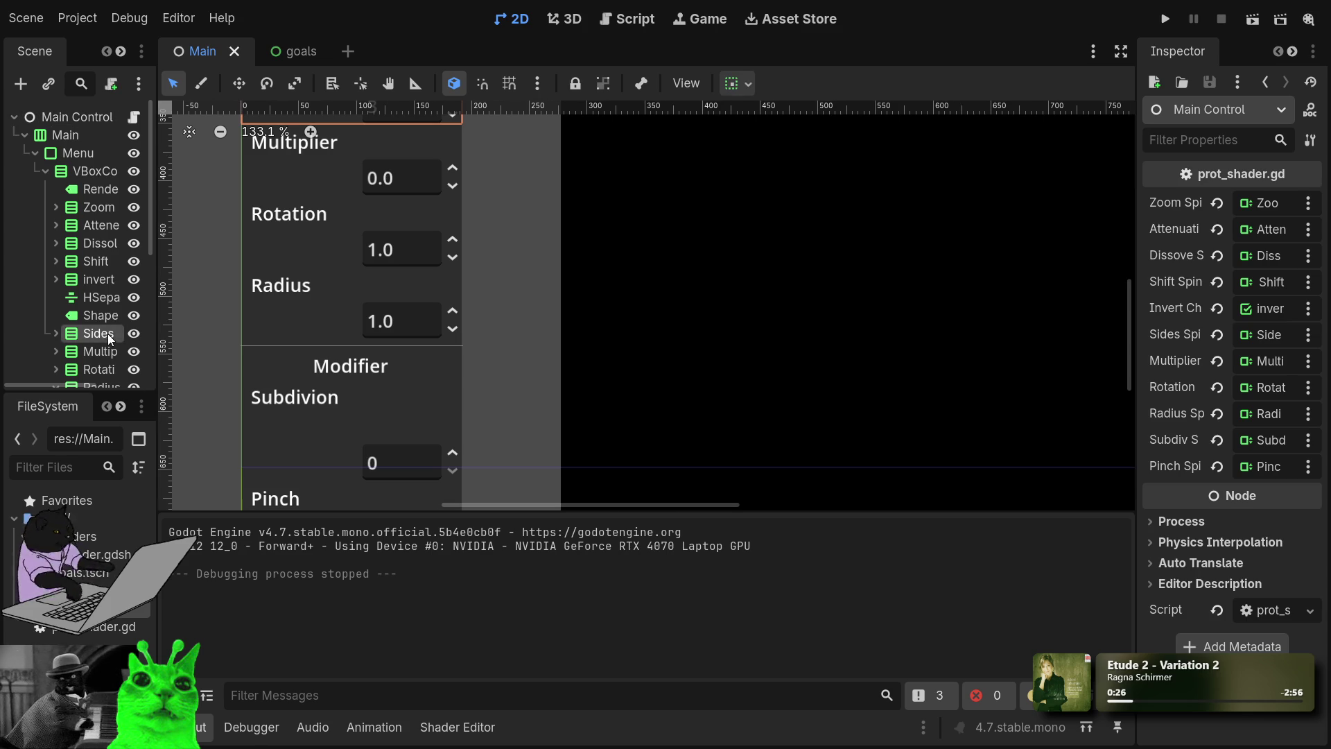
Step: Inspect the Sides, RenderLabel and Dissolve nodes, then collapse VBoxContainer's children
click(123, 259)
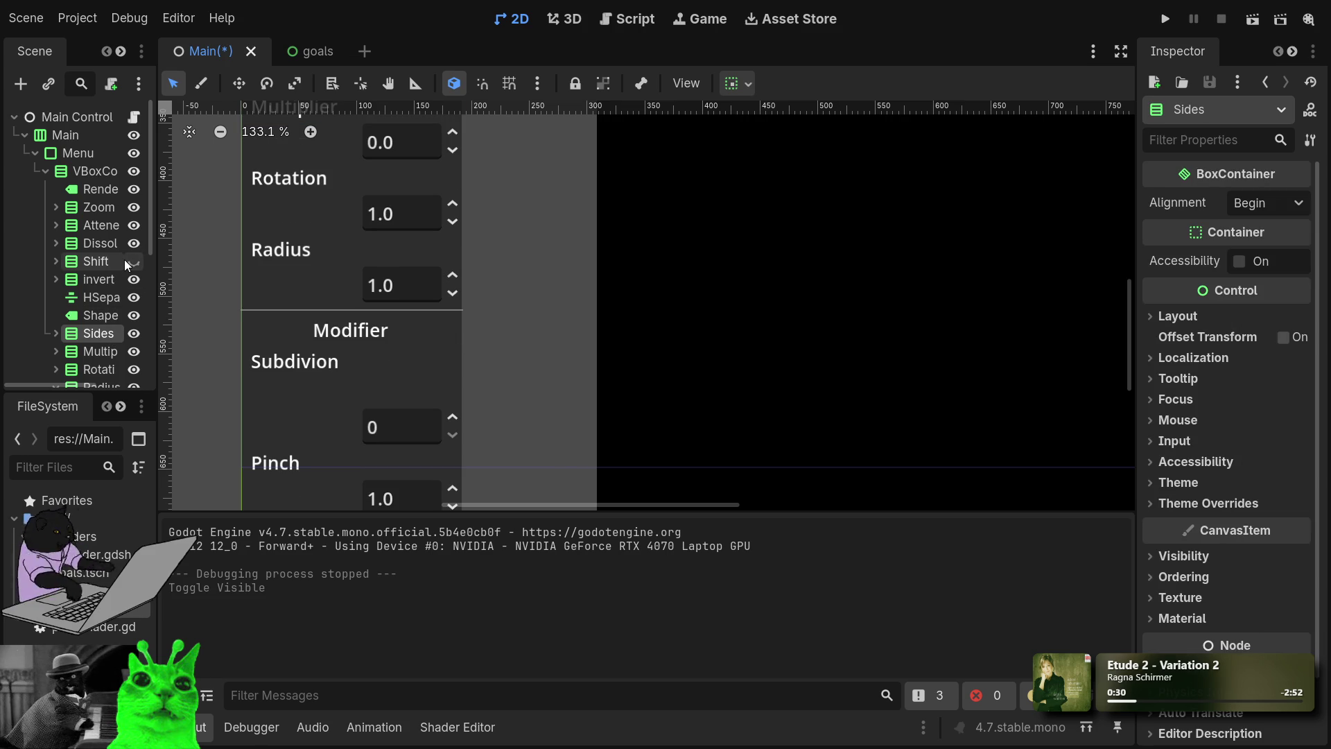
click(93, 193)
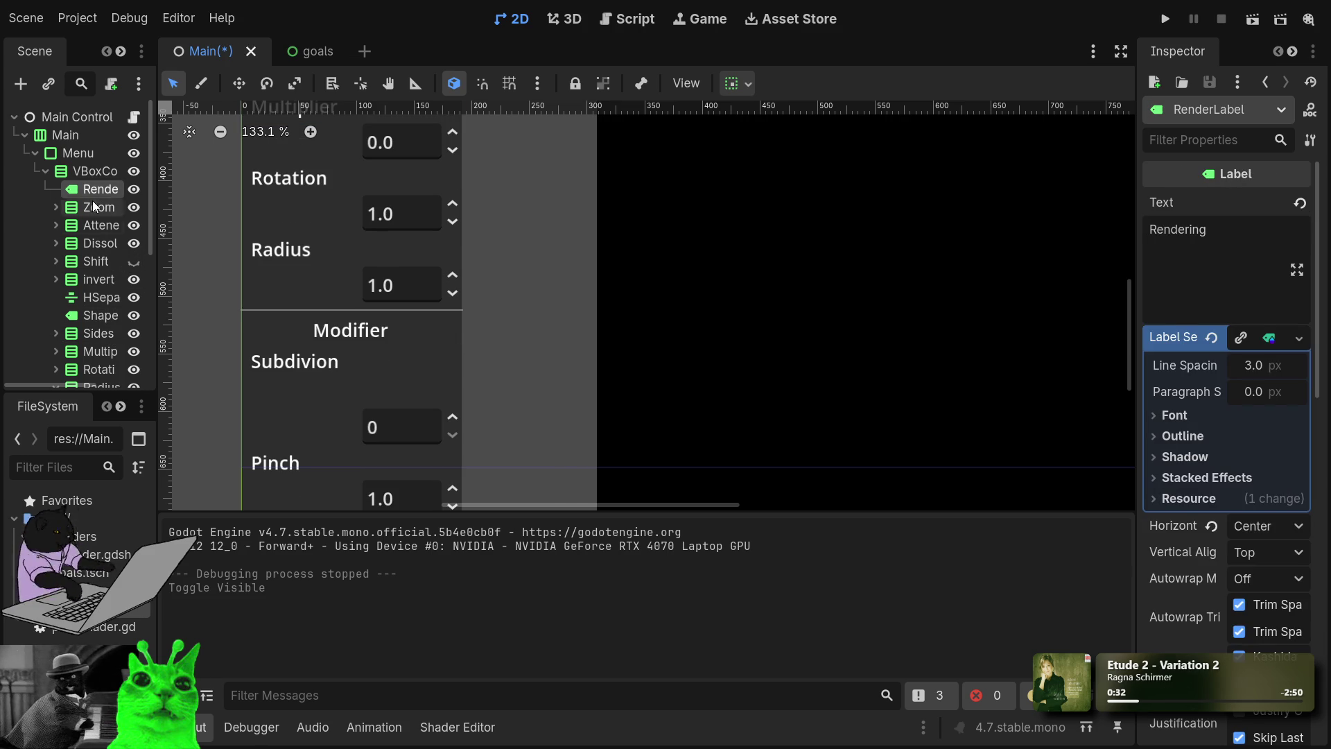
click(87, 239)
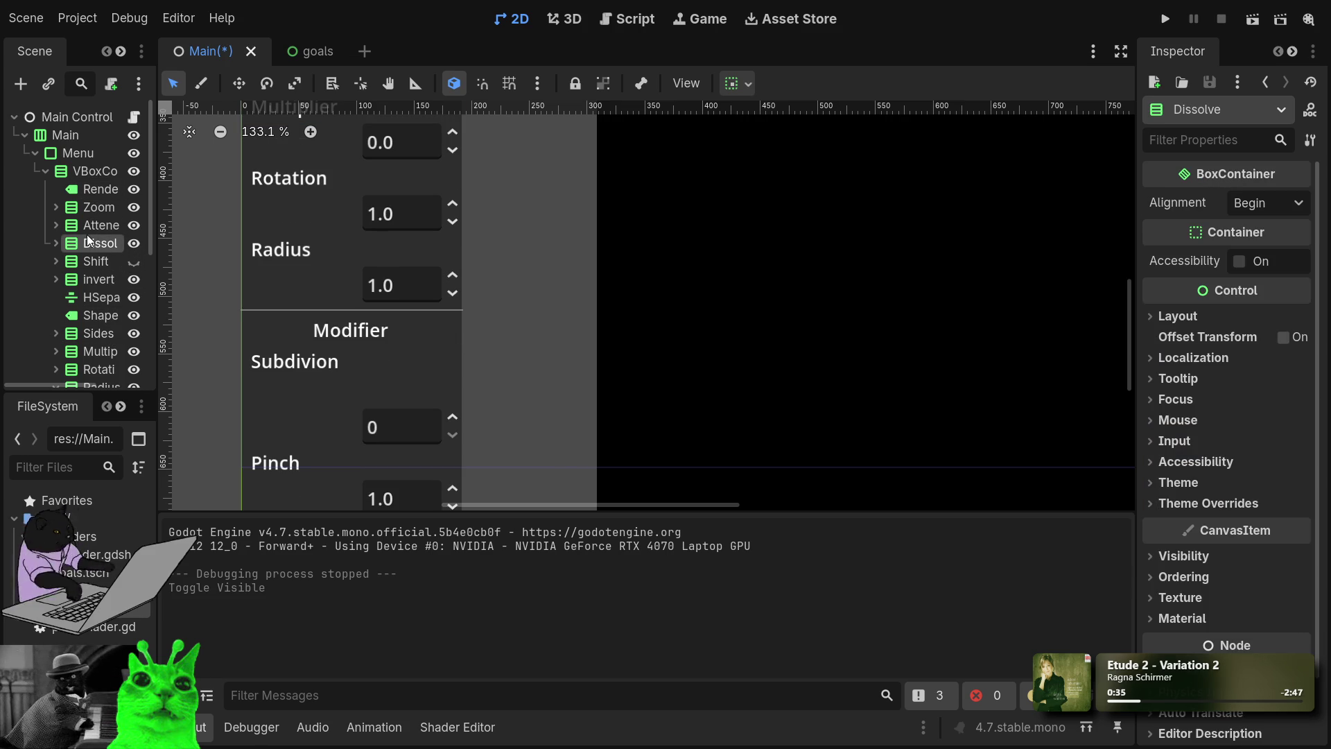
scroll(430, 342, down, 8)
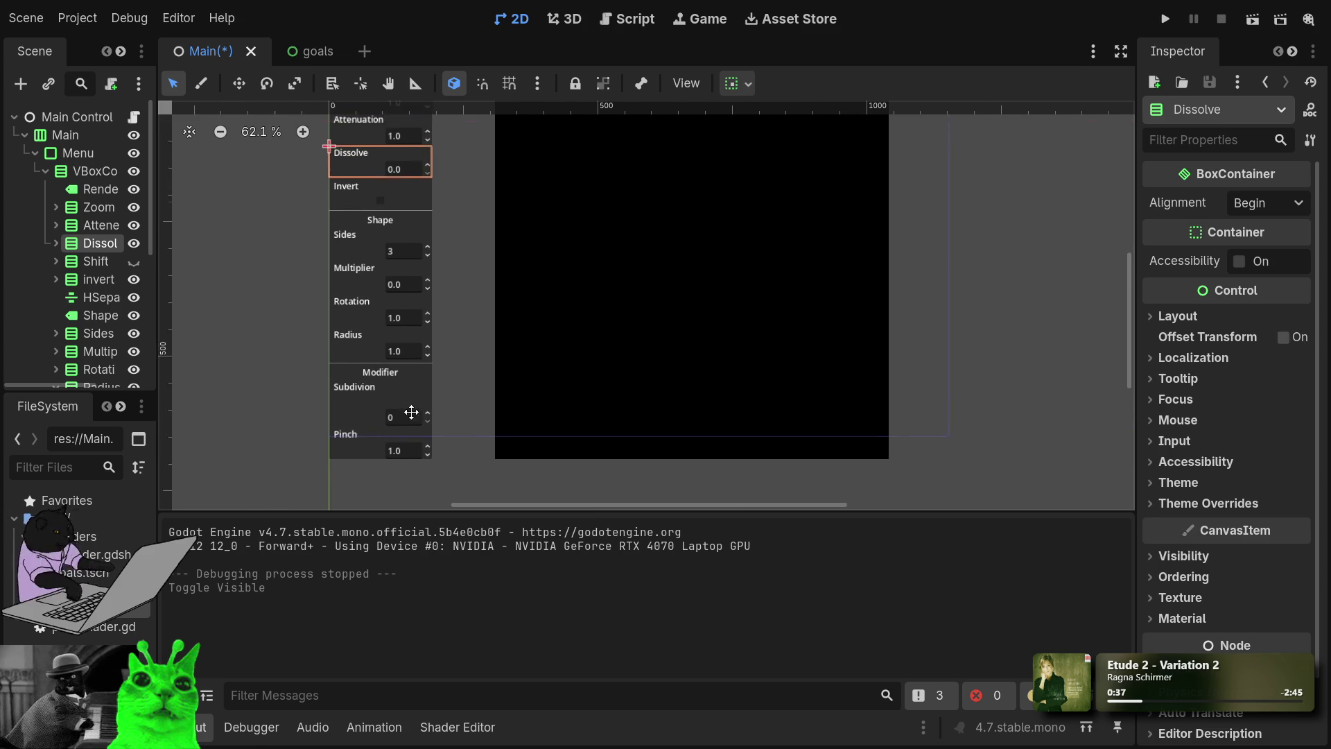
scroll(411, 413, up, 3)
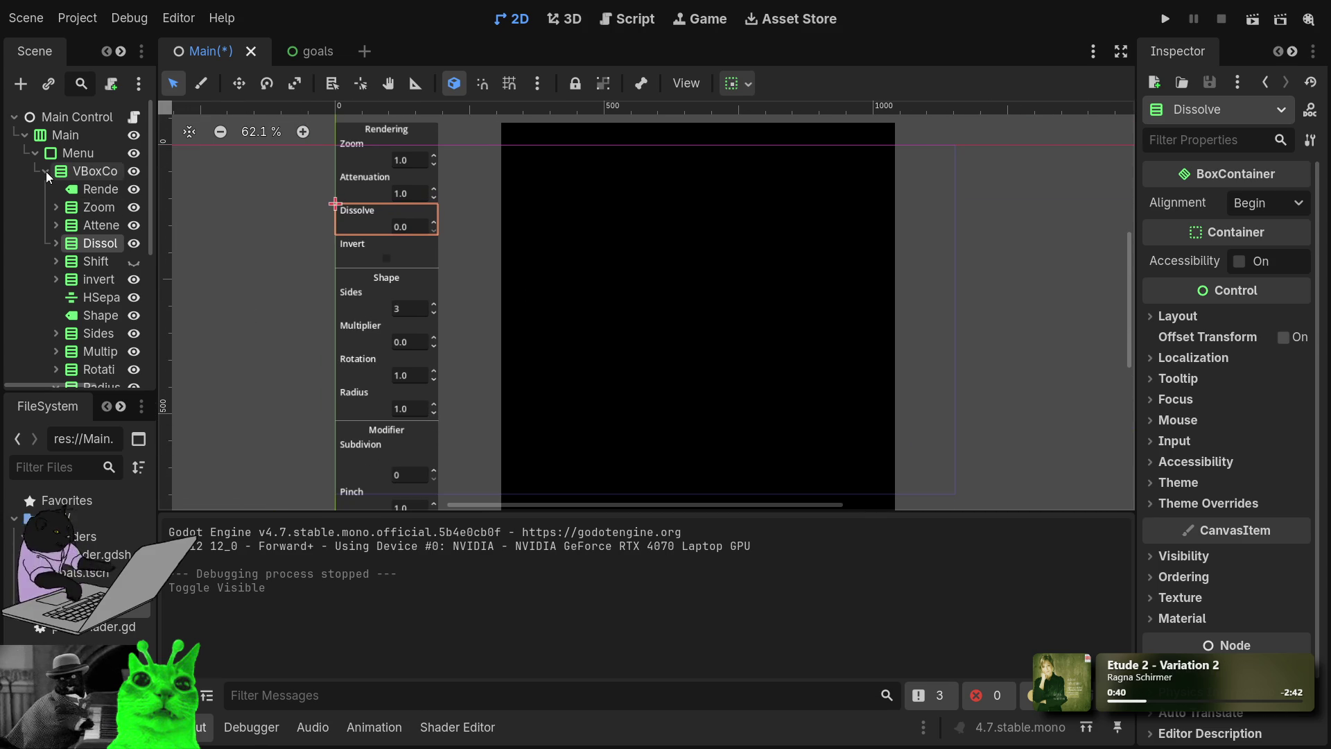
click(46, 171)
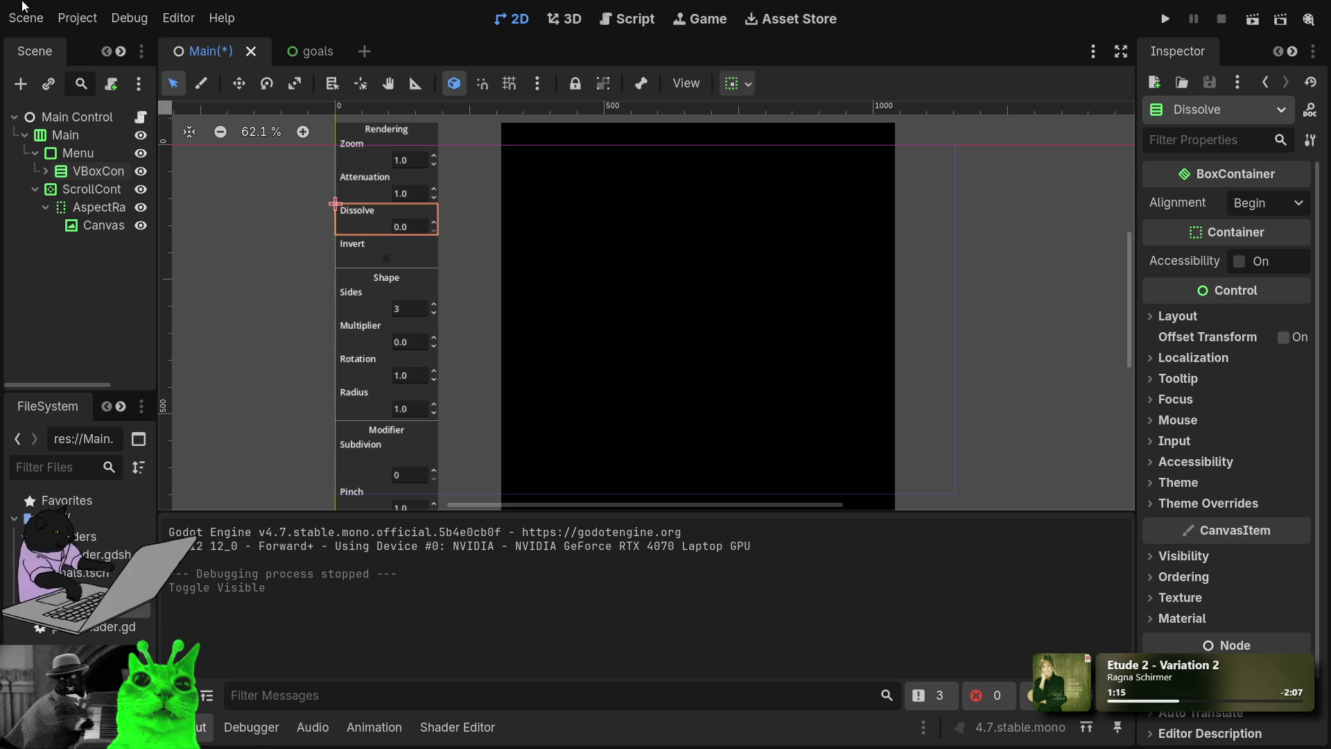
mouse_move(345, 46)
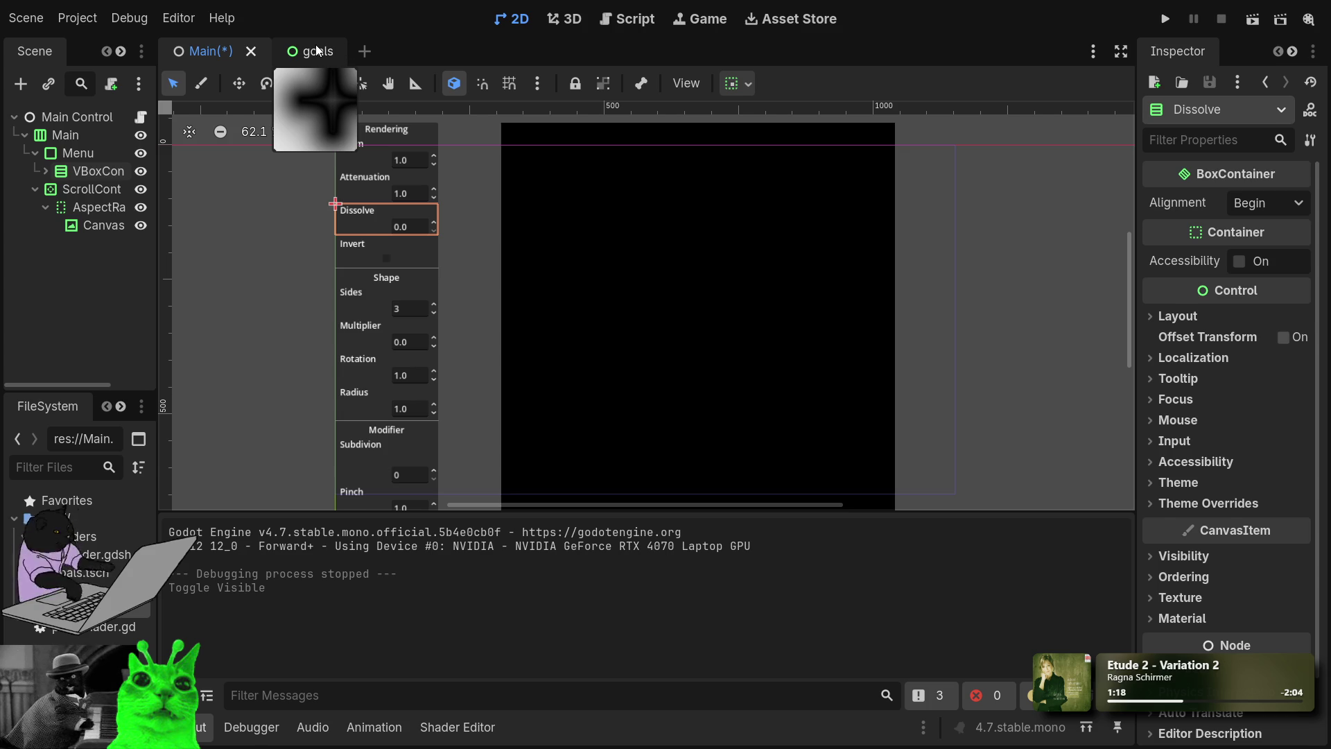
Step: Switch to the goals scene and scroll through its notes
click(318, 51)
scroll(458, 318, down, 3)
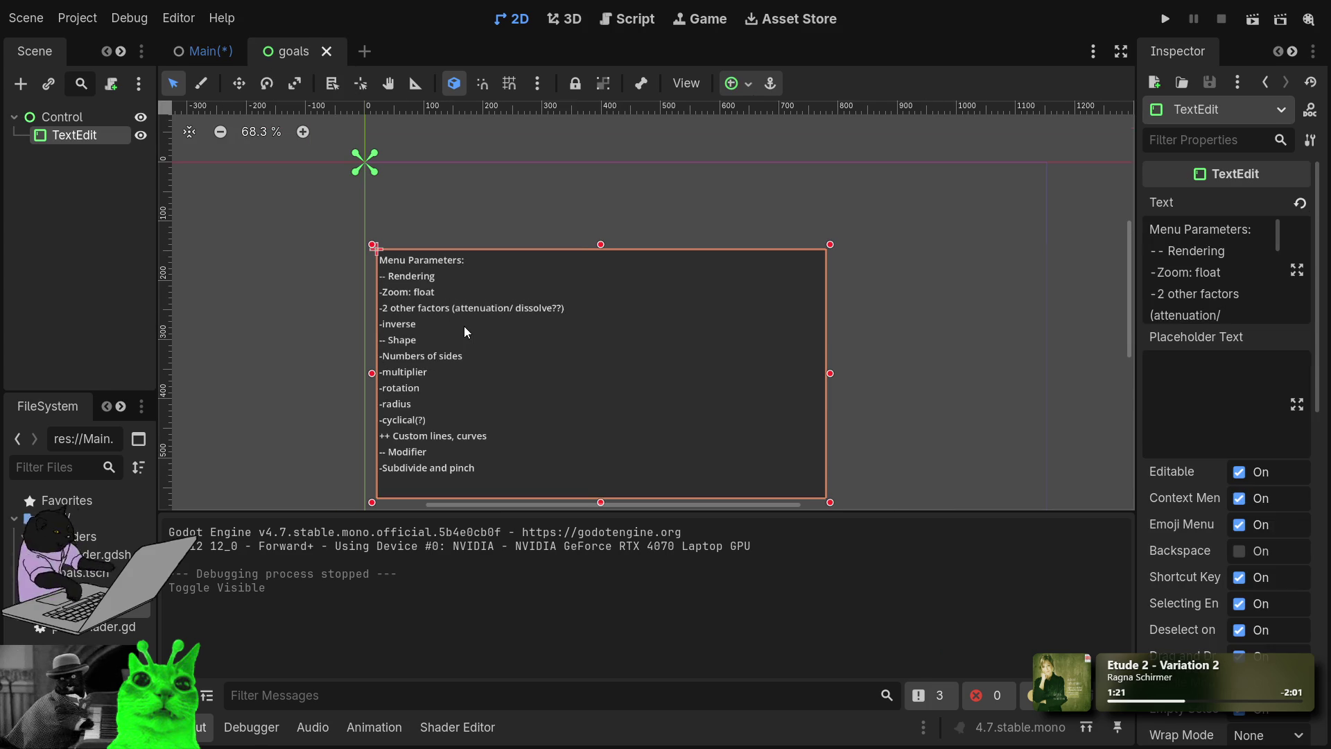
scroll(450, 385, down, 2)
scroll(413, 371, up, 8)
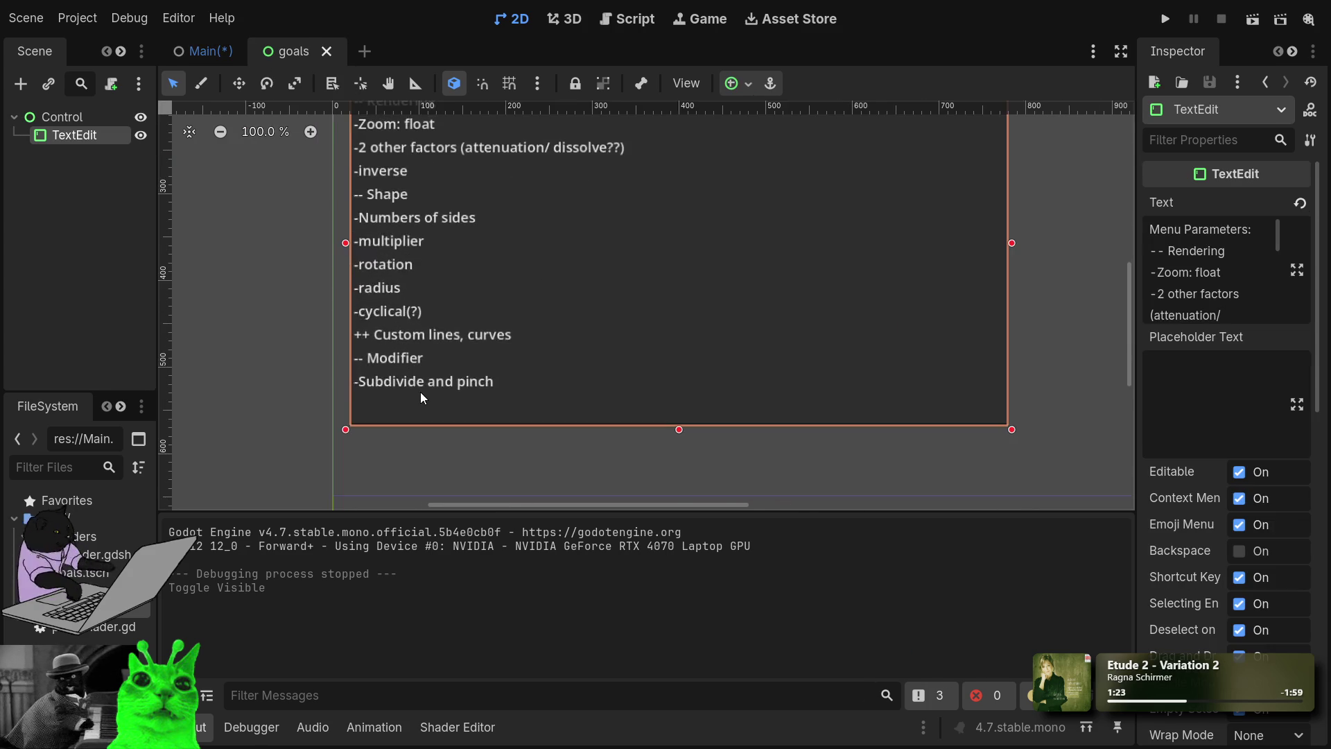
scroll(516, 305, up, 2)
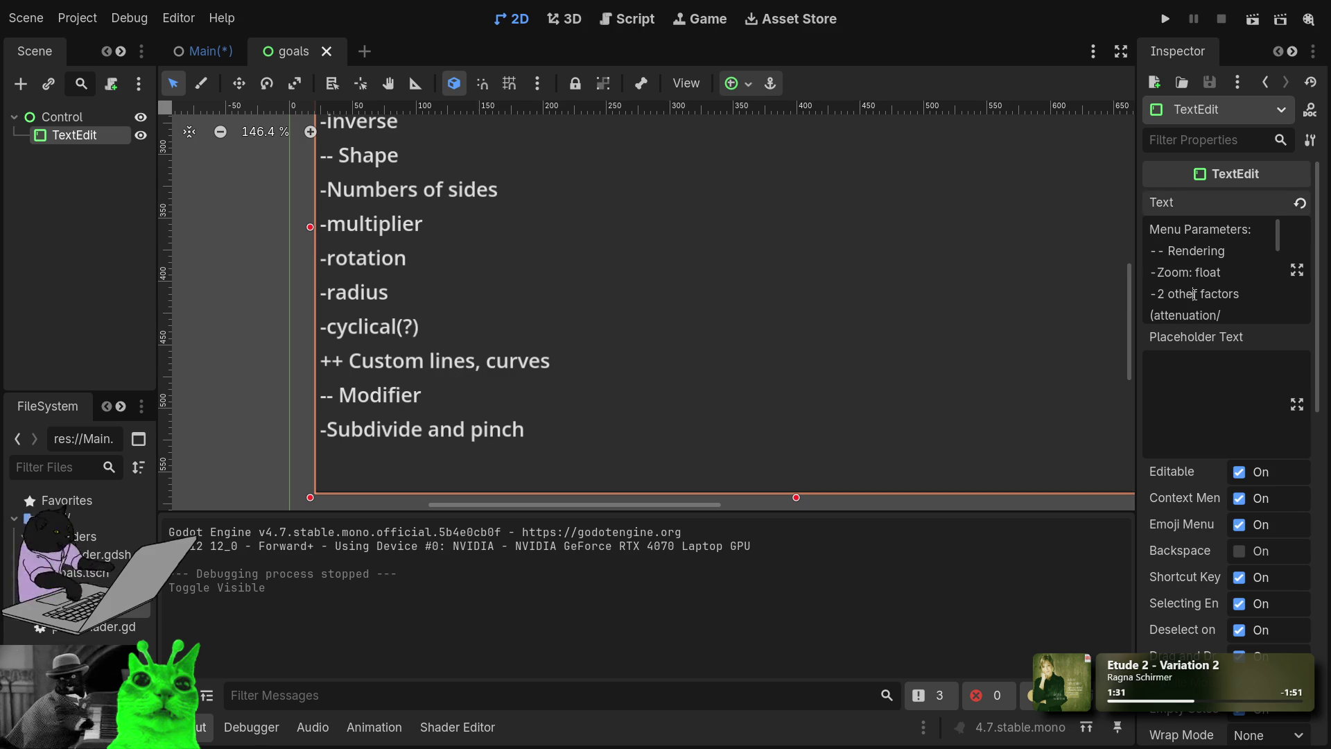
scroll(1187, 298, down, 3)
Step: Delete the -cyclical(?) line and review the Menu Parameters list down to -radius
drag(1236, 293, 1066, 295)
key(BackSpace)
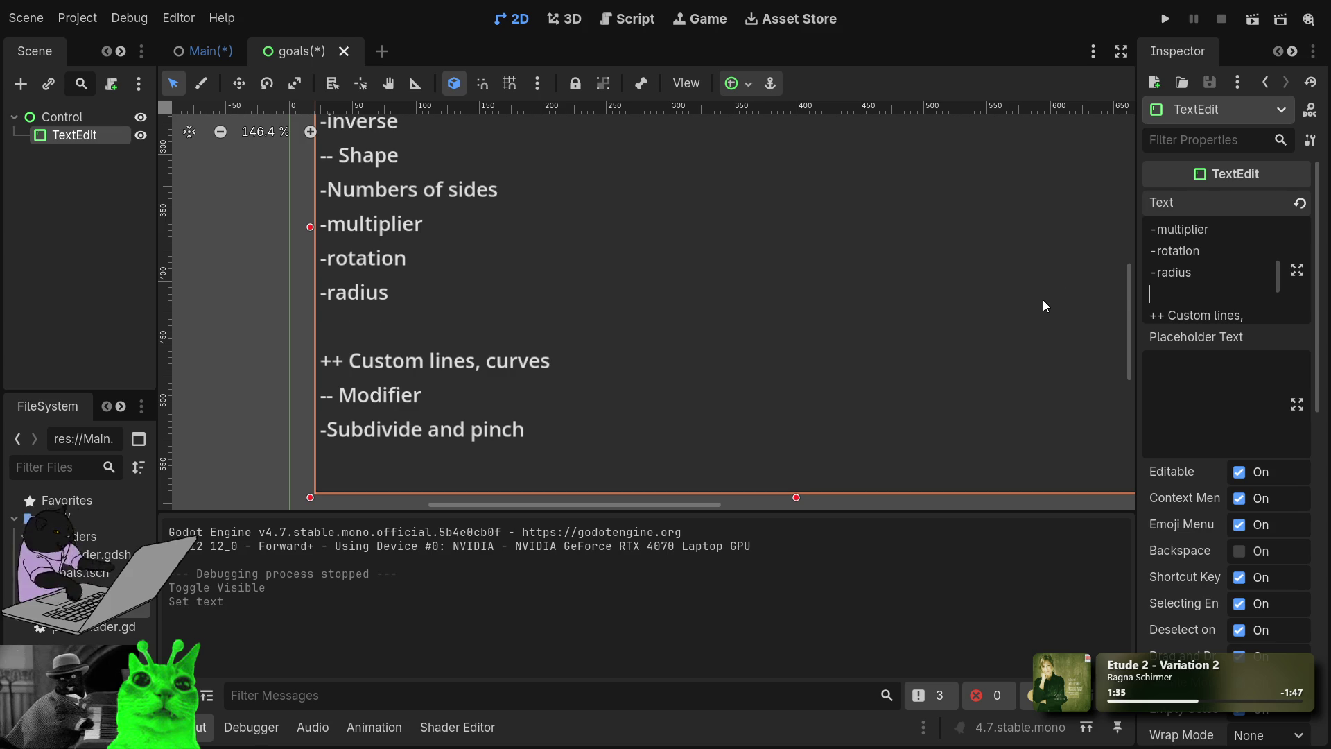
scroll(521, 273, up, 2)
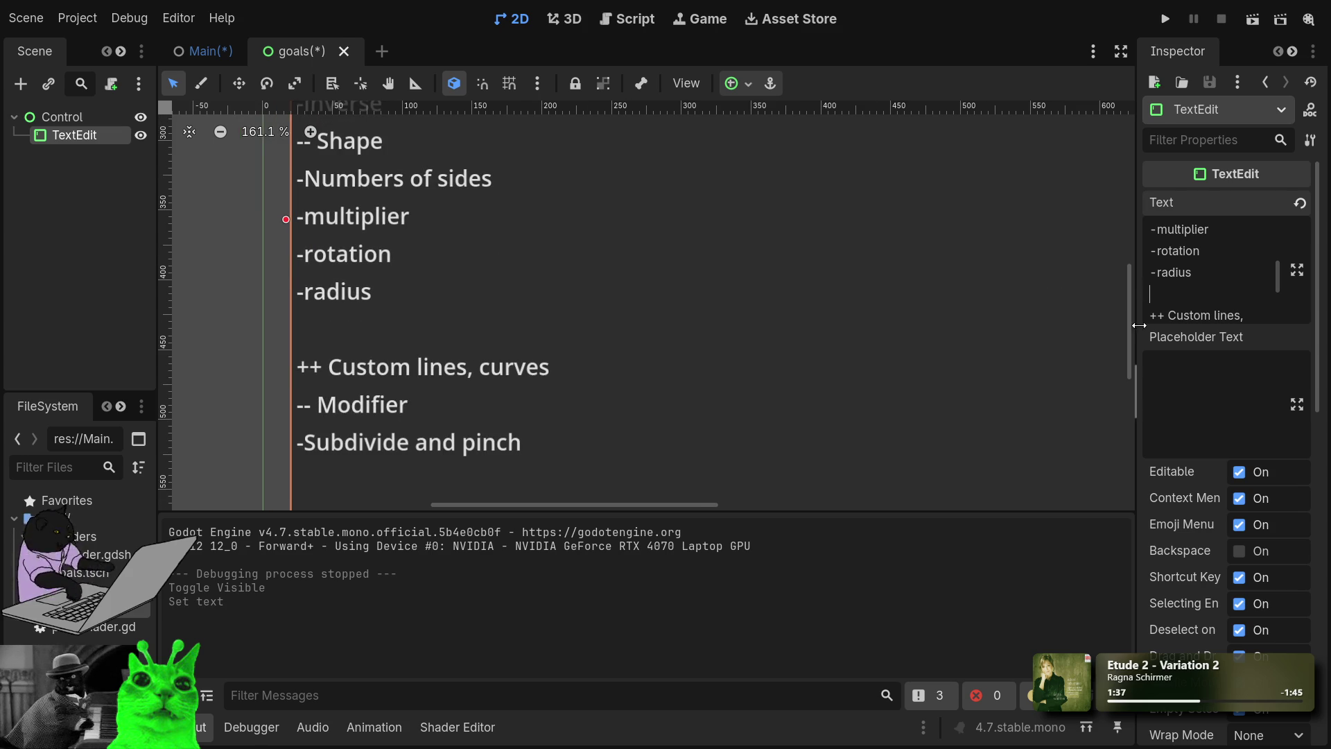
scroll(772, 294, down, 1)
drag(772, 294, 751, 497)
scroll(761, 113, up, 1)
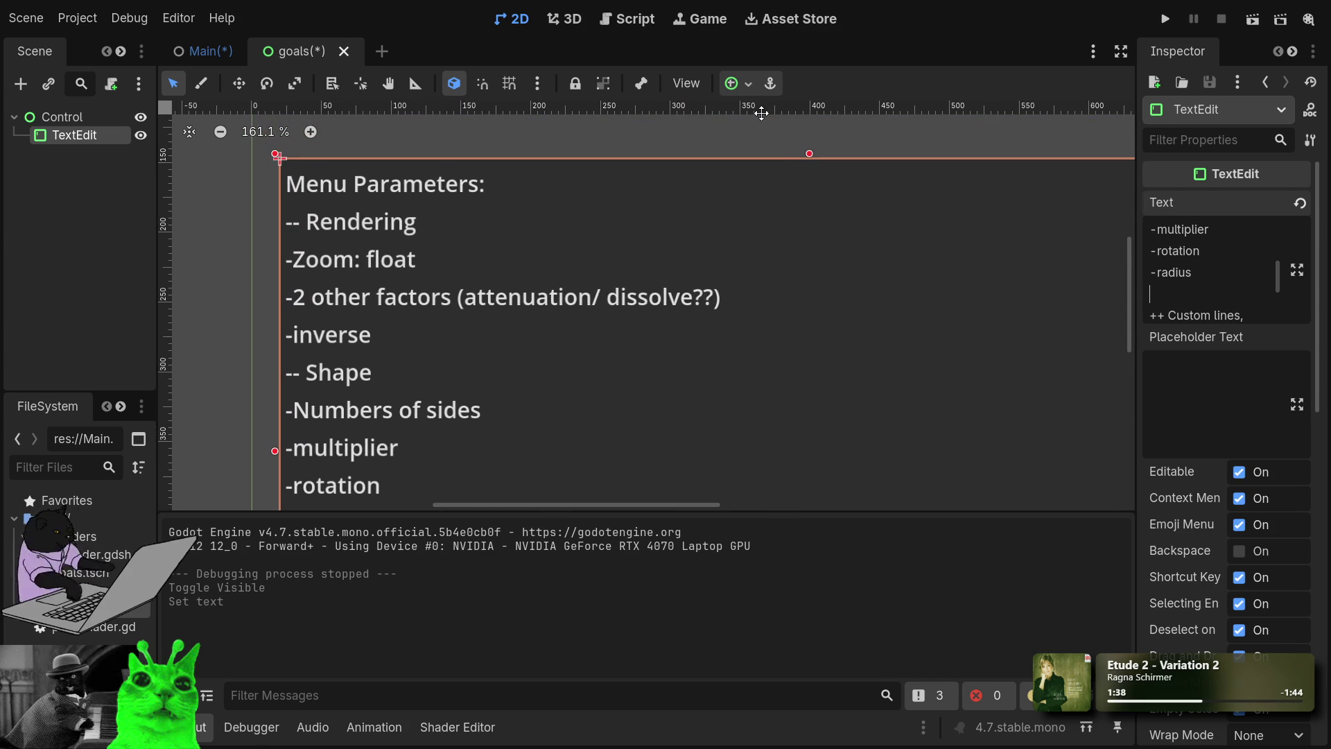
scroll(761, 113, down, 1)
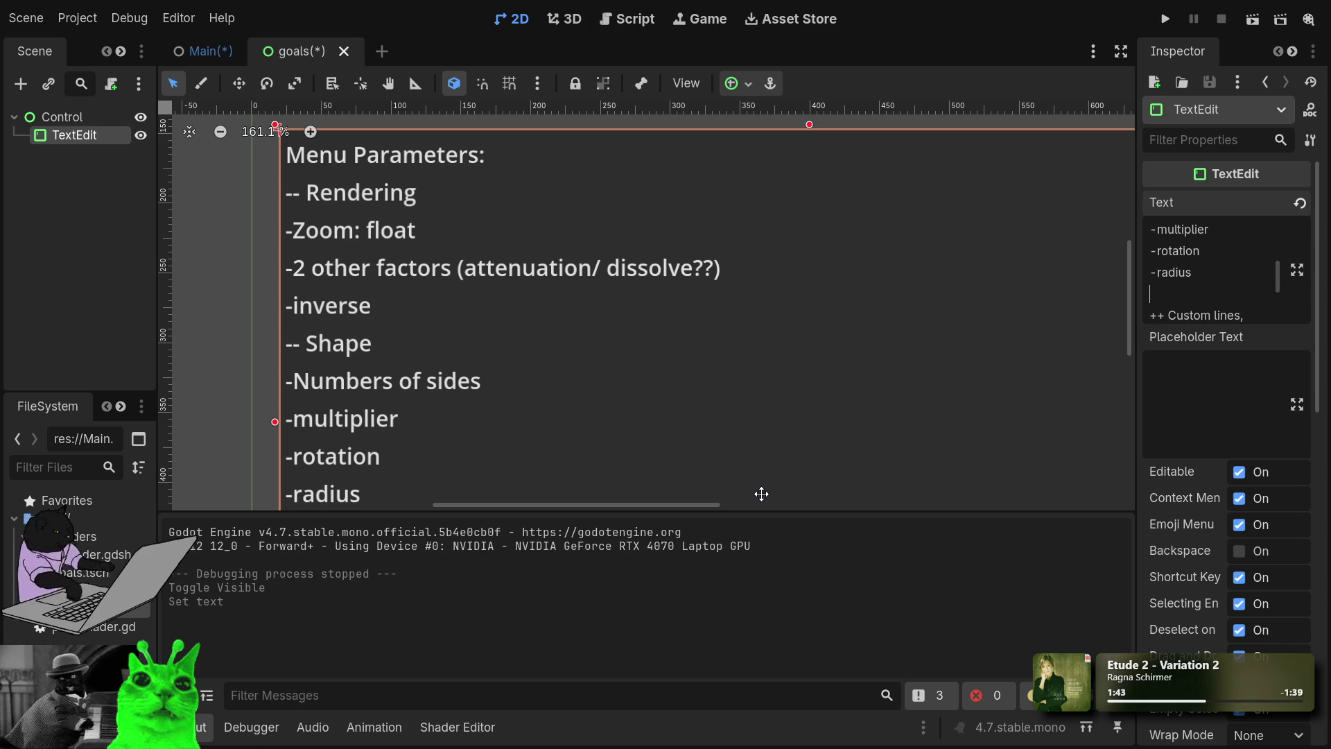
drag(761, 493, 774, 461)
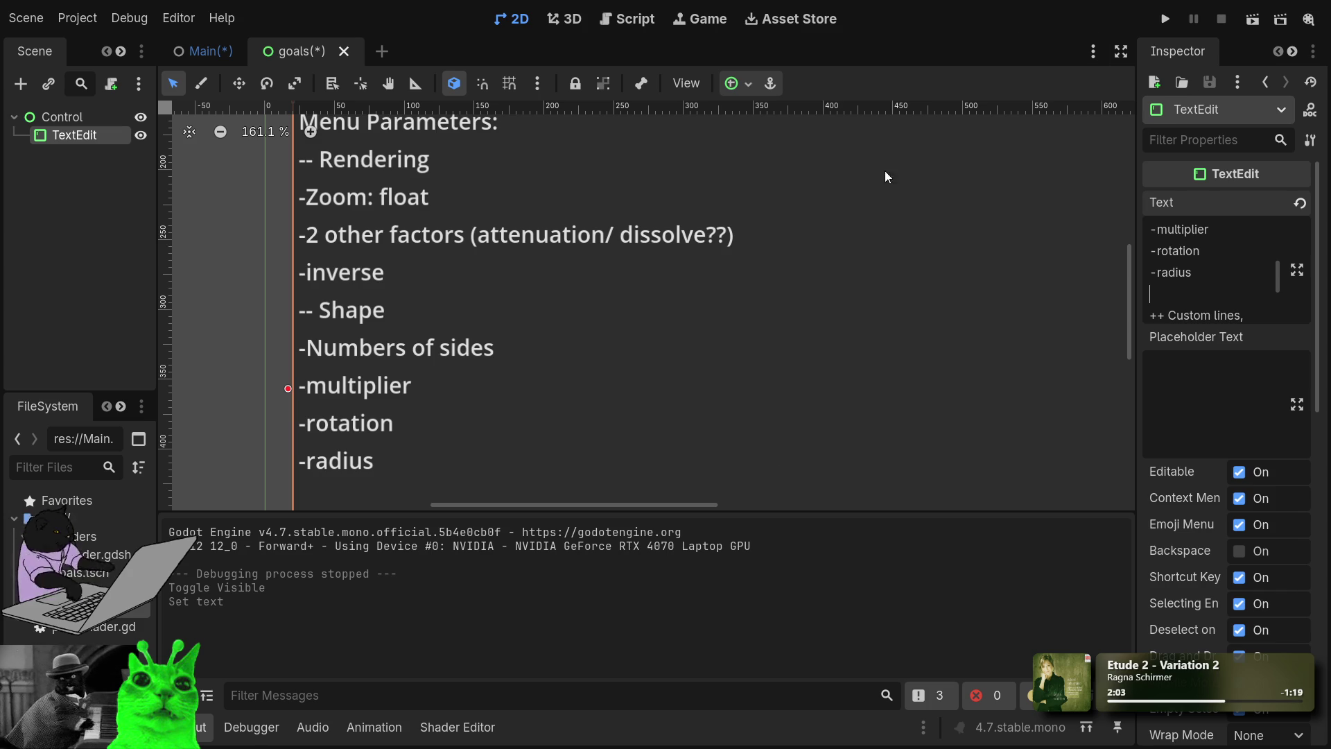
Step: Return to the Main scene, frame the menu panel and collapse VBoxContainer's children
click(203, 52)
scroll(419, 226, up, 1)
mouse_move(460, 215)
mouse_down()
mouse_move(451, 371)
mouse_move(466, 279)
mouse_up()
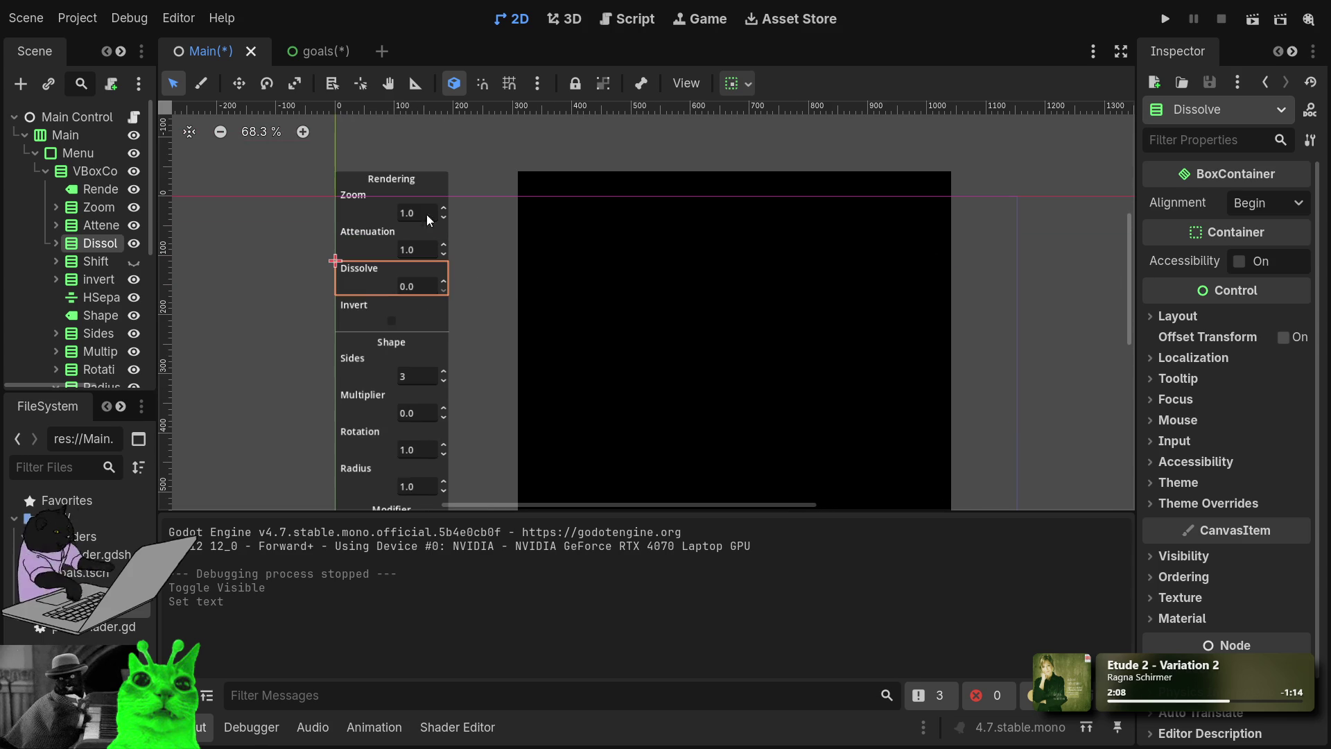
click(42, 172)
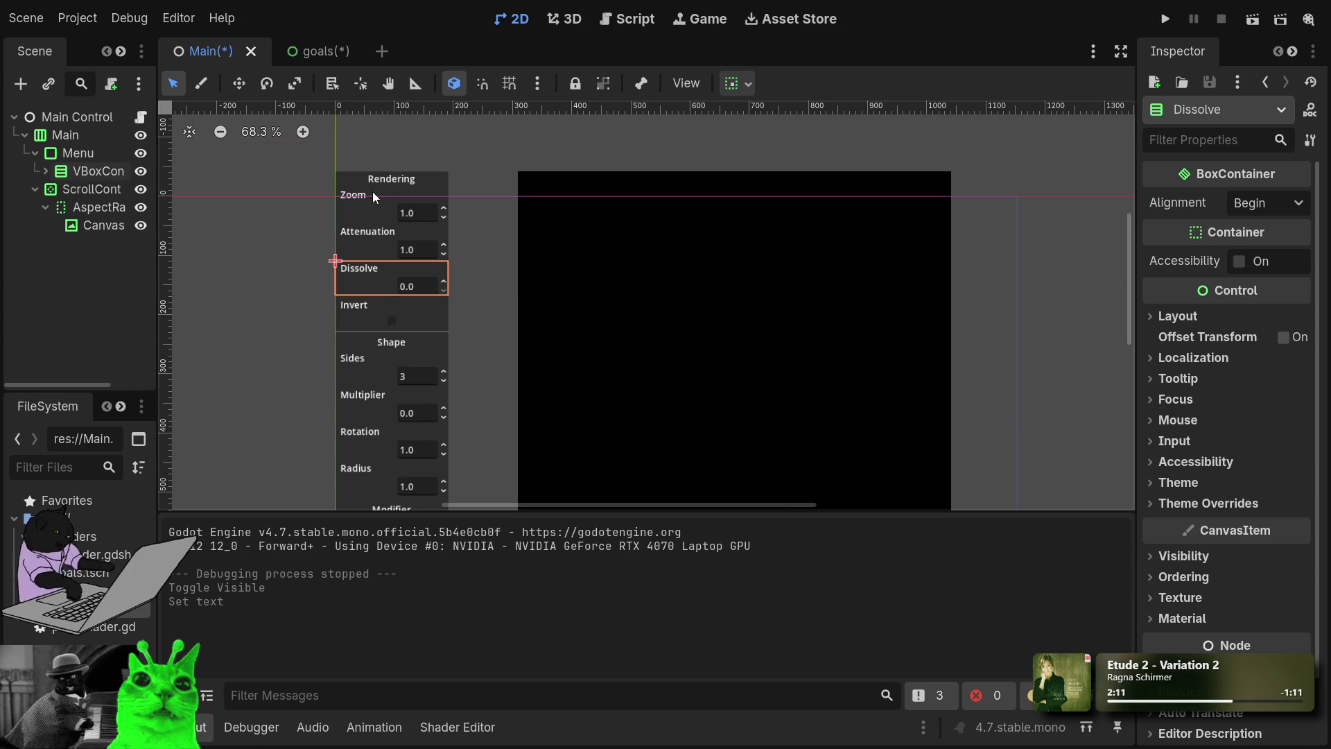
Step: Inspect the RenderLabel, invert and VBoxContainer nodes behind the Rendering section
click(373, 182)
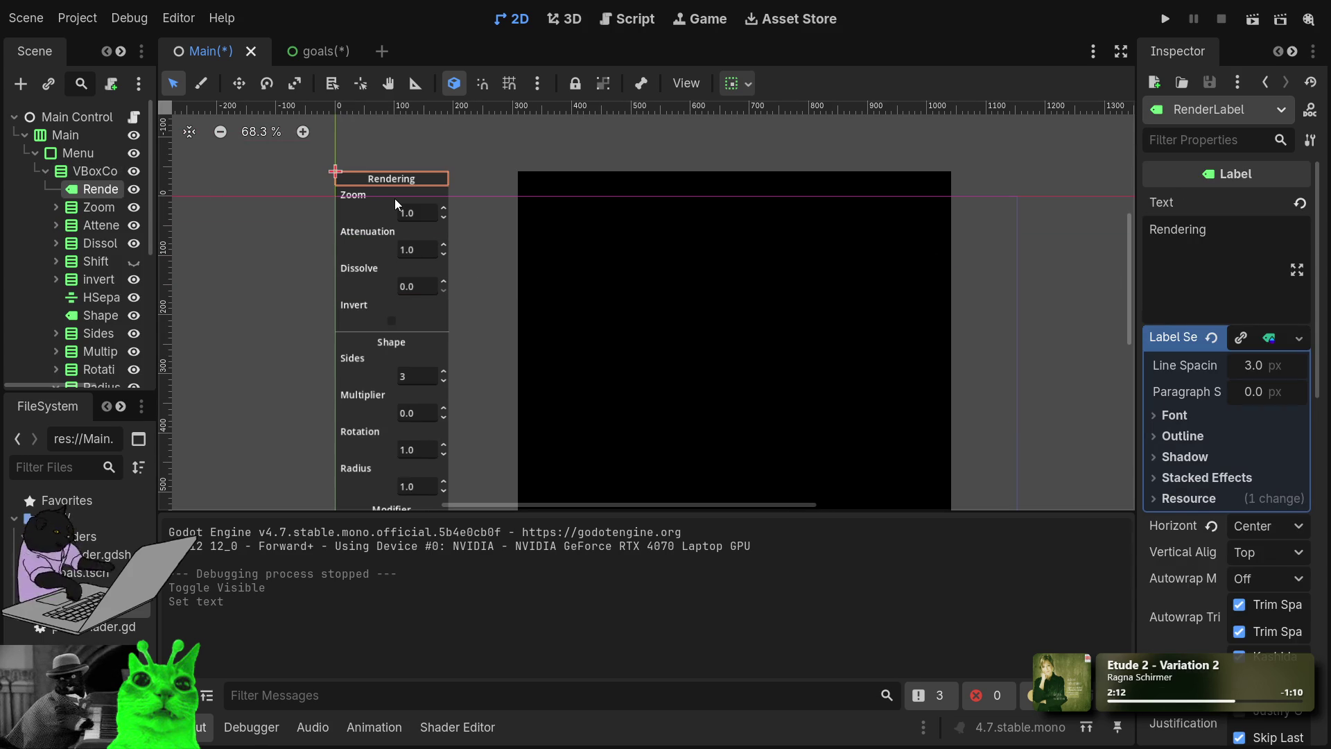
scroll(493, 241, down, 2)
mouse_move(517, 296)
mouse_down()
mouse_move(534, 140)
mouse_move(532, 254)
mouse_up()
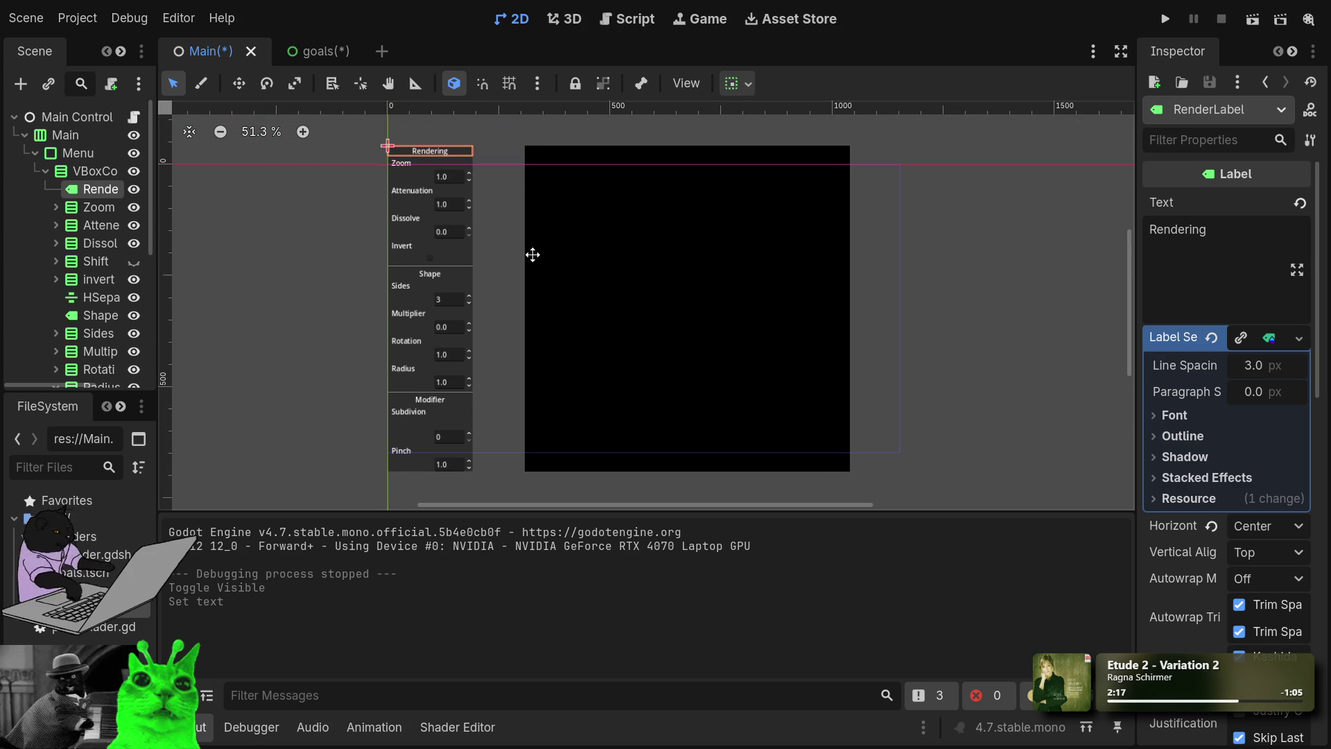
scroll(414, 219, up, 4)
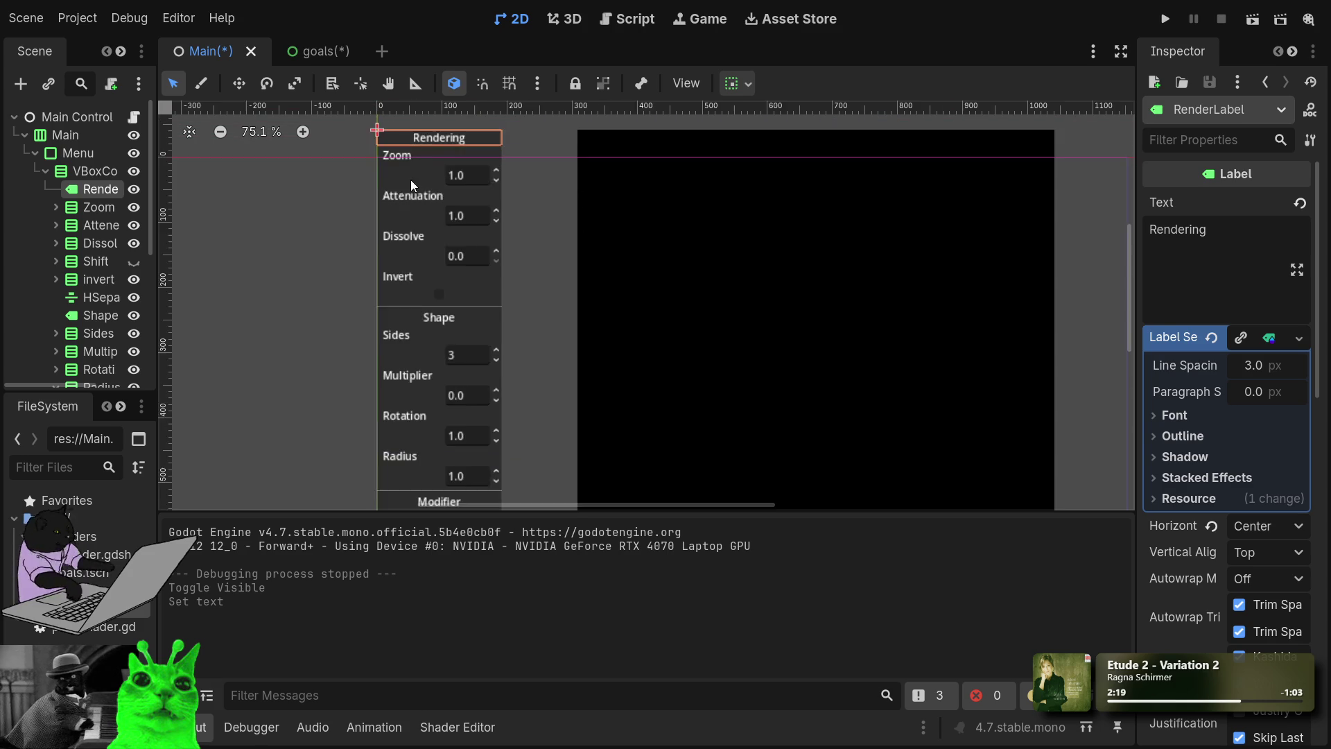
drag(530, 222, 524, 358)
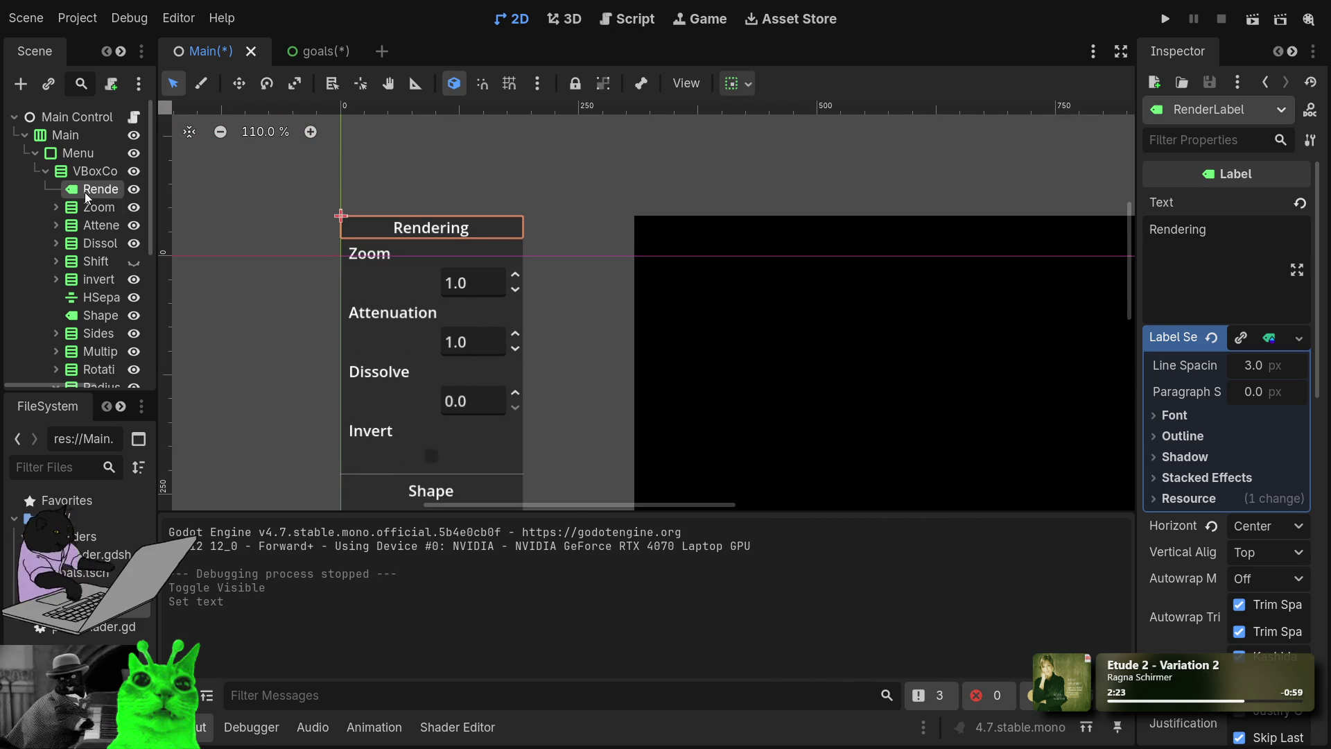
click(89, 282)
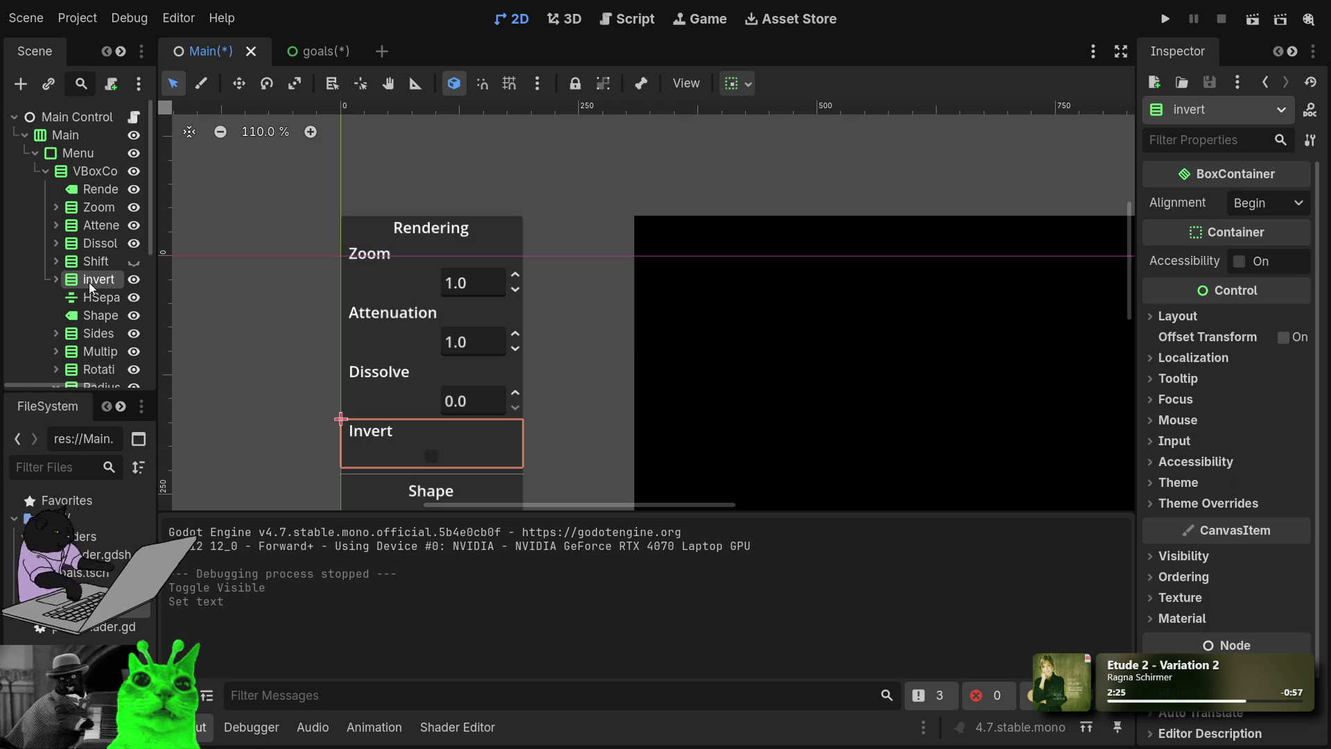
click(82, 173)
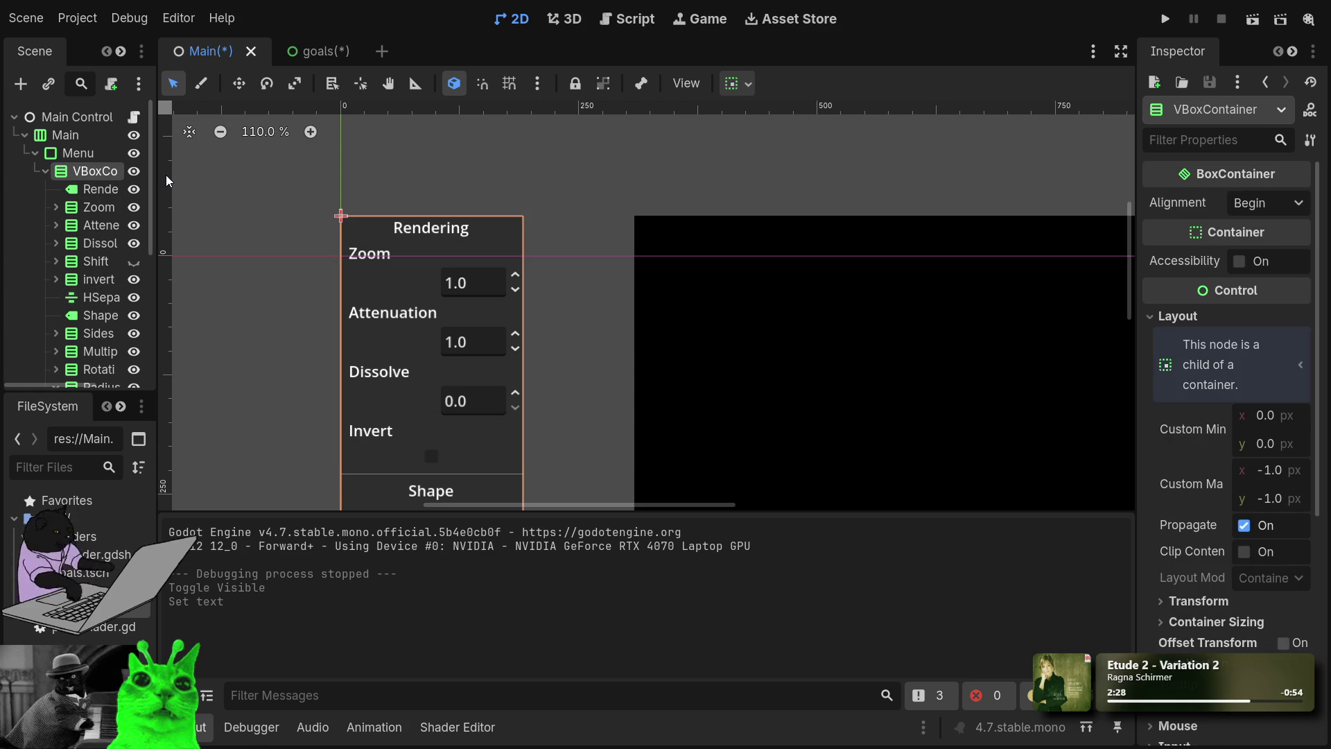
click(87, 193)
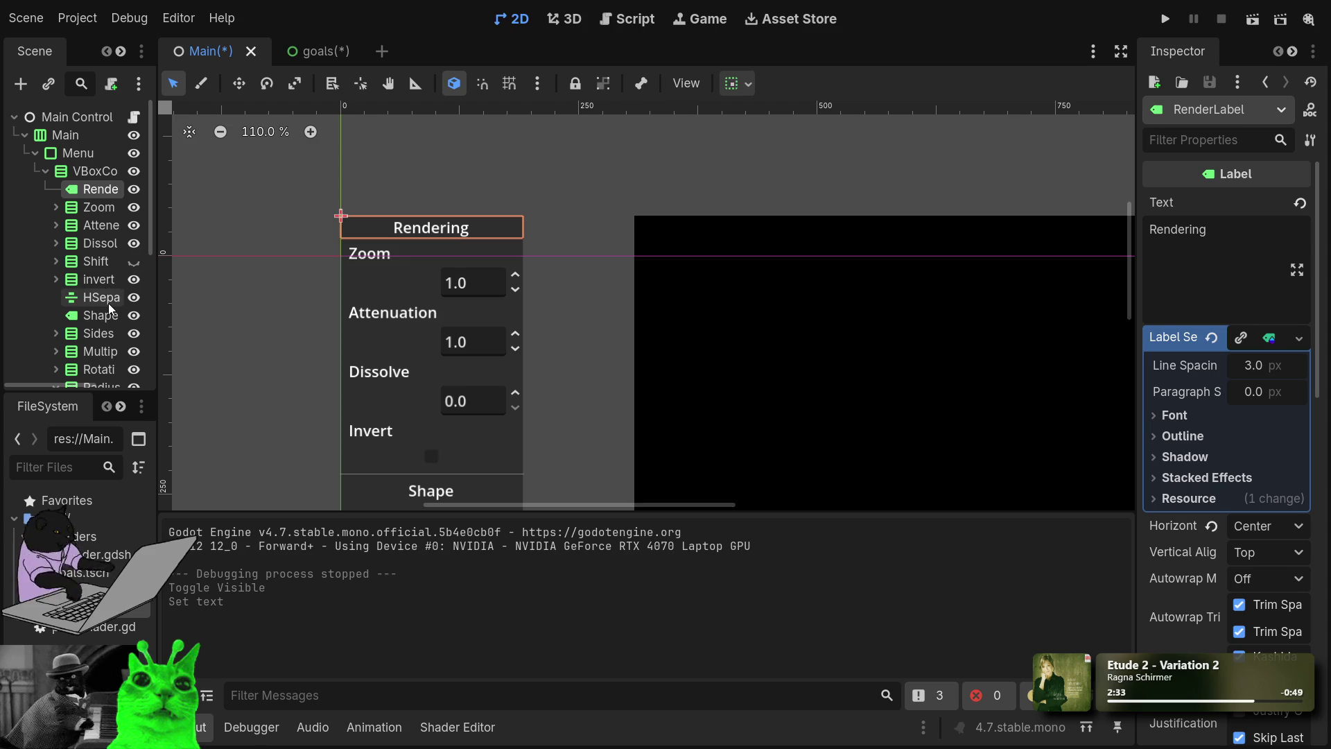
click(78, 178)
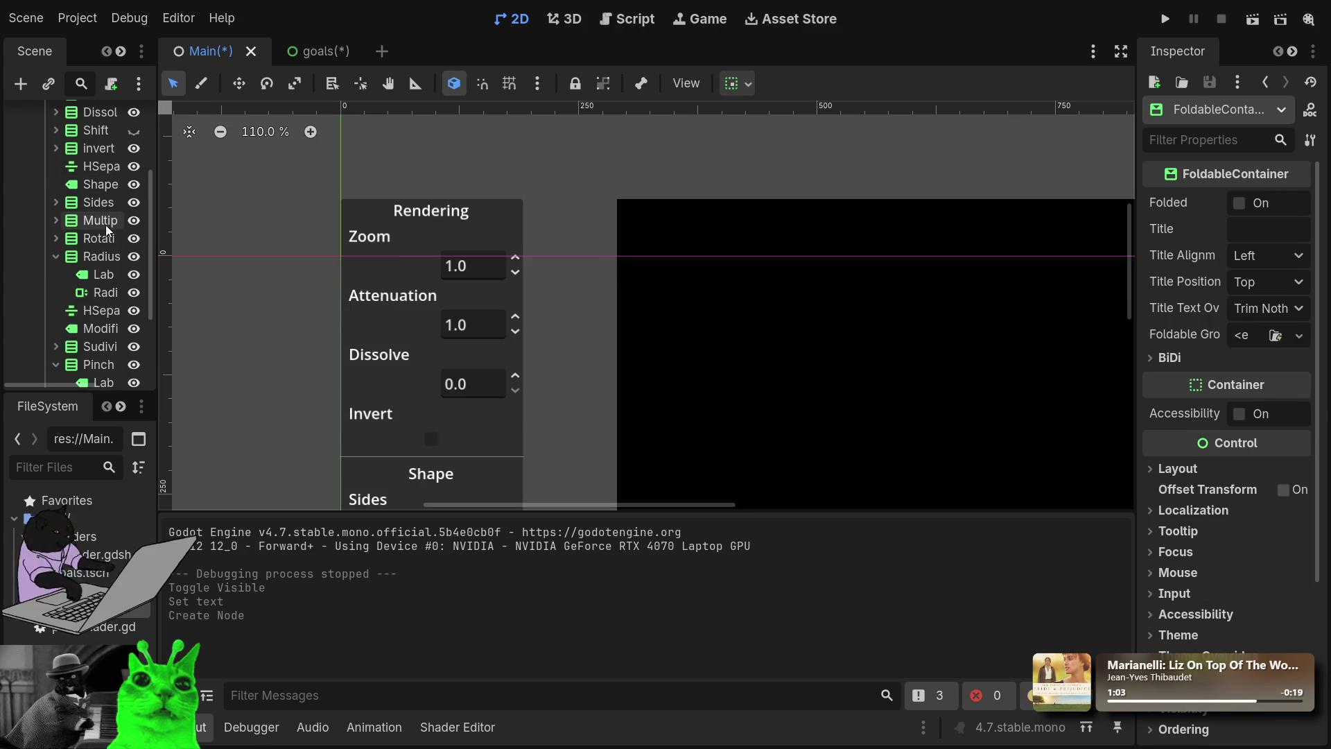
Step: Move the FoldableContainer to the top of VBoxContainer and nest Zoom through invert inside it
mouse_move(99, 356)
mouse_down()
mouse_move(103, 159)
mouse_move(94, 188)
mouse_up()
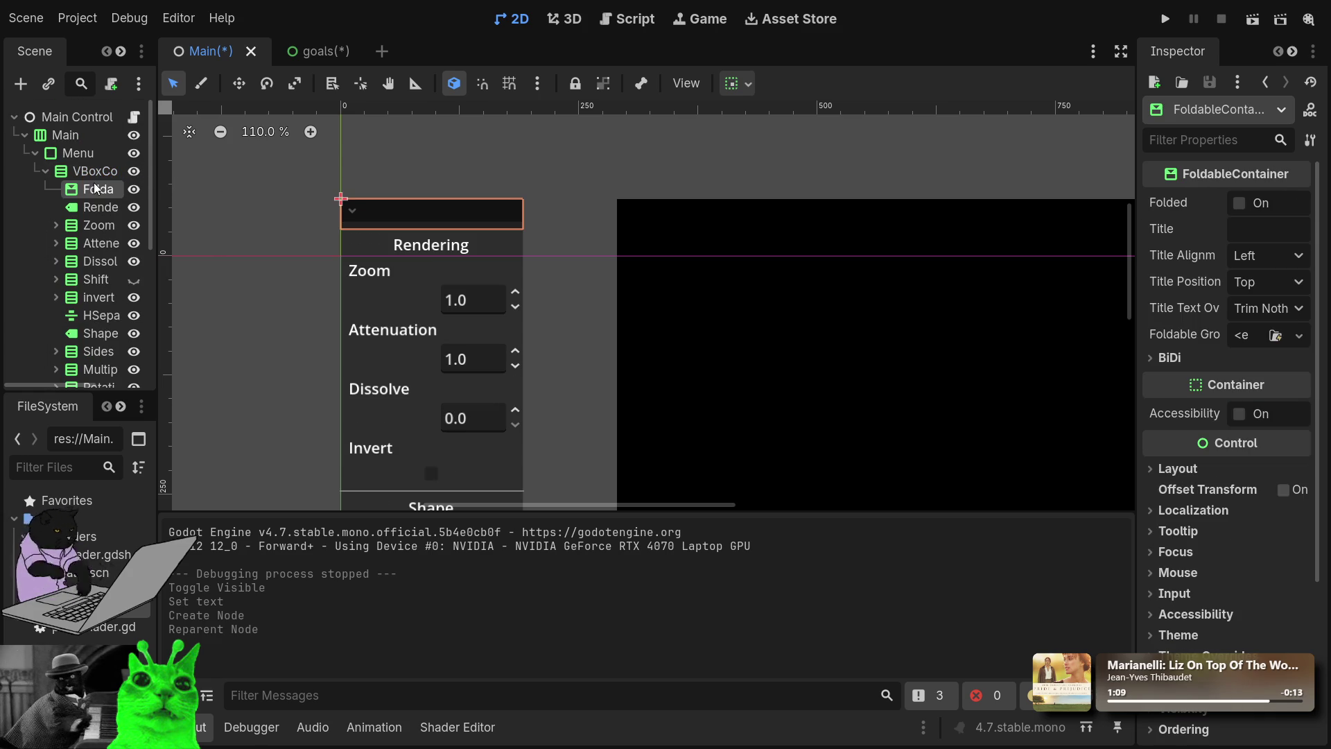
click(105, 224)
shift+click(110, 298)
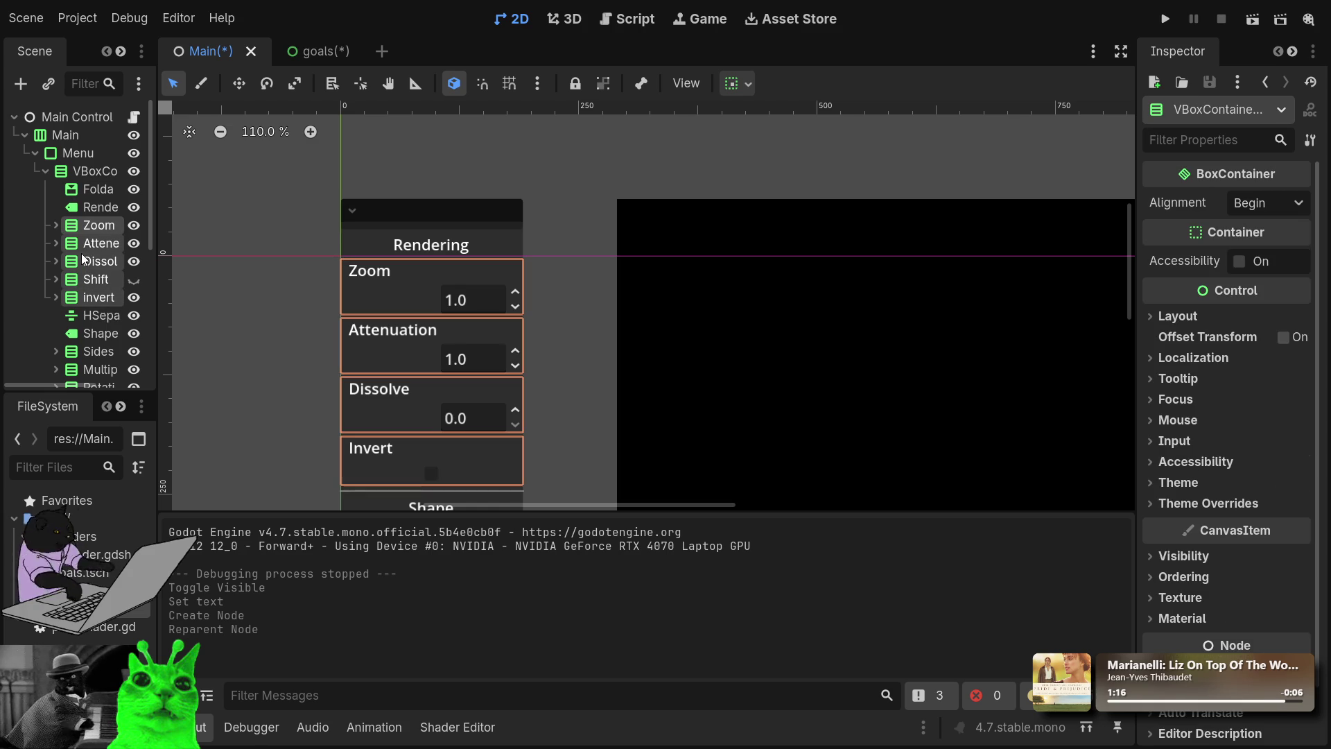
drag(79, 227, 94, 186)
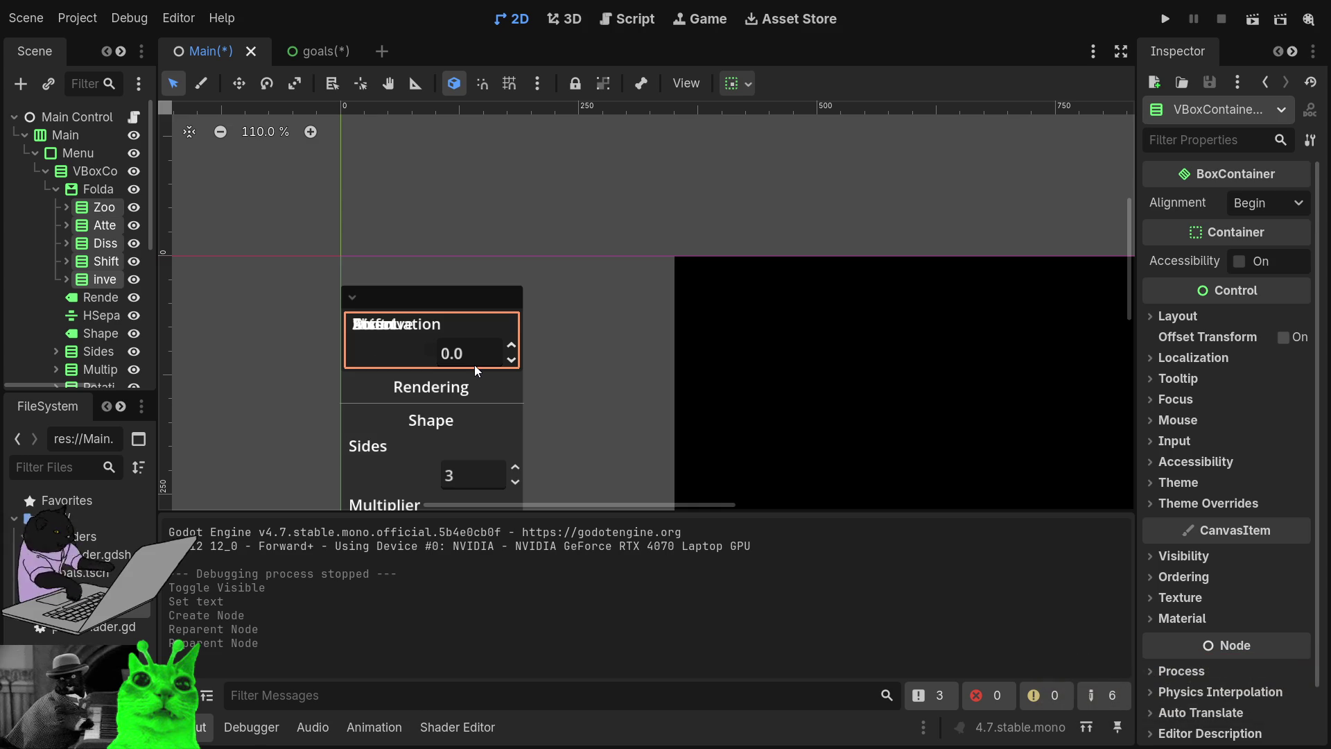
click(94, 297)
click(95, 189)
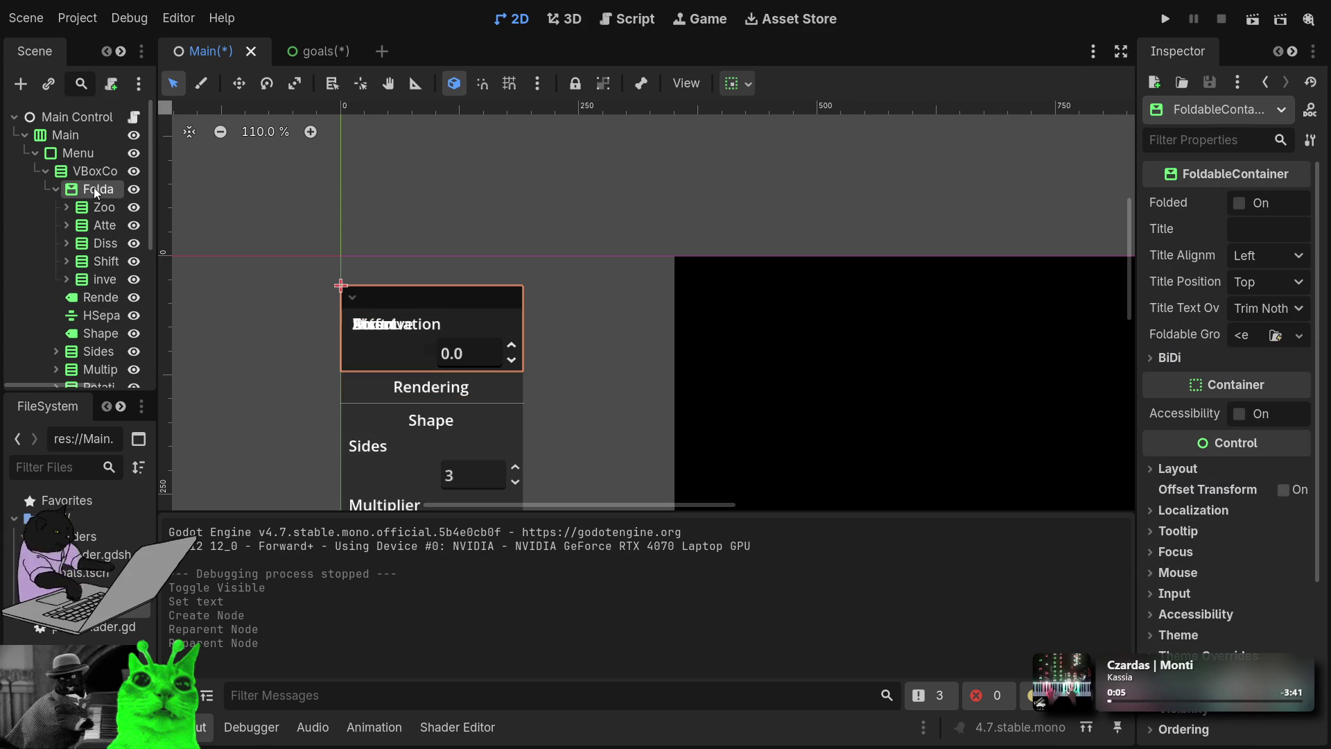
Step: Title the FoldableContainer 'Rendering' and delete the old RenderLabel node
click(1280, 241)
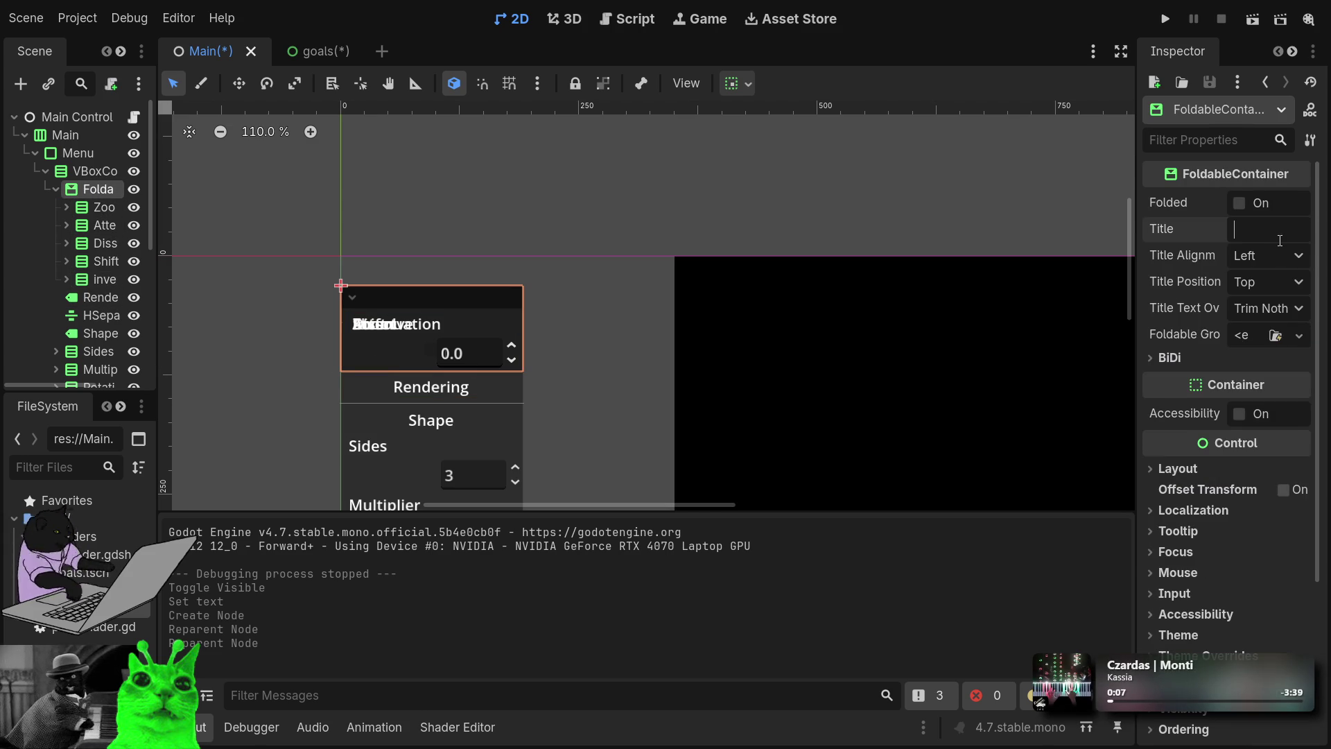
text(Rendering)
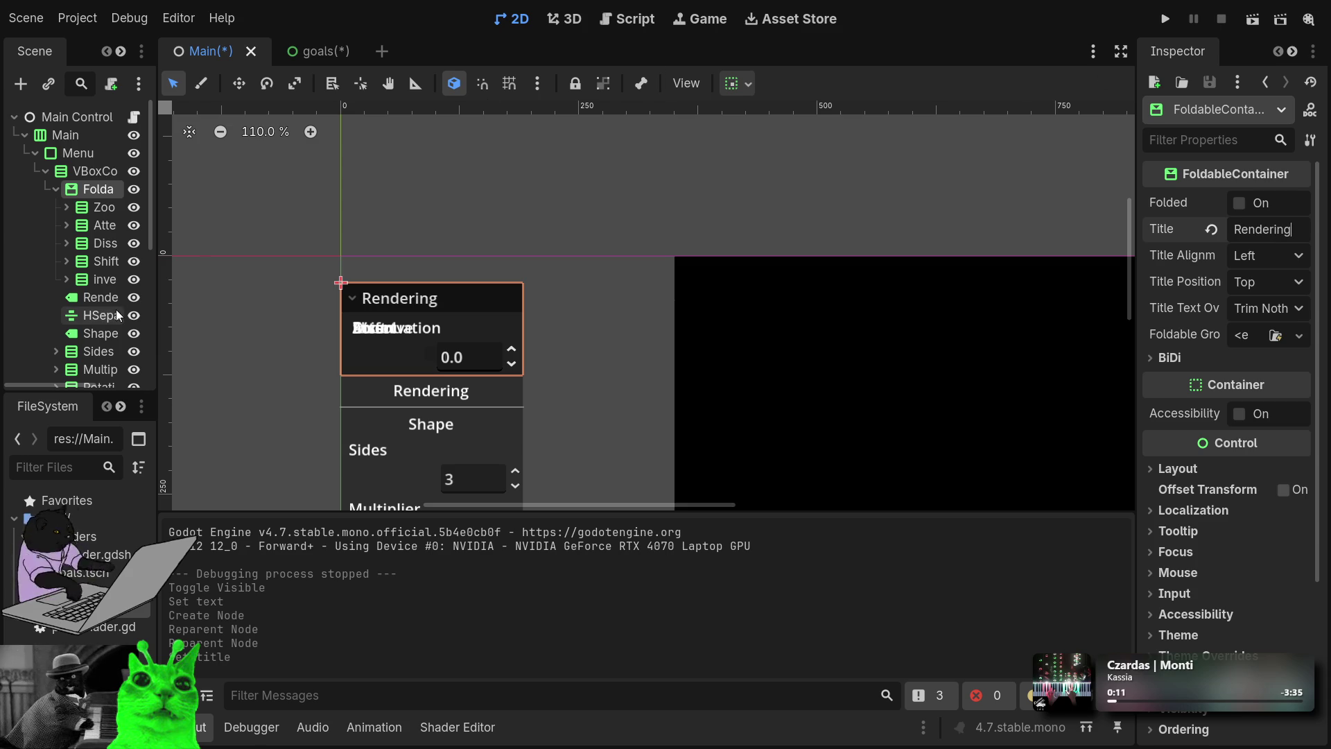
click(97, 309)
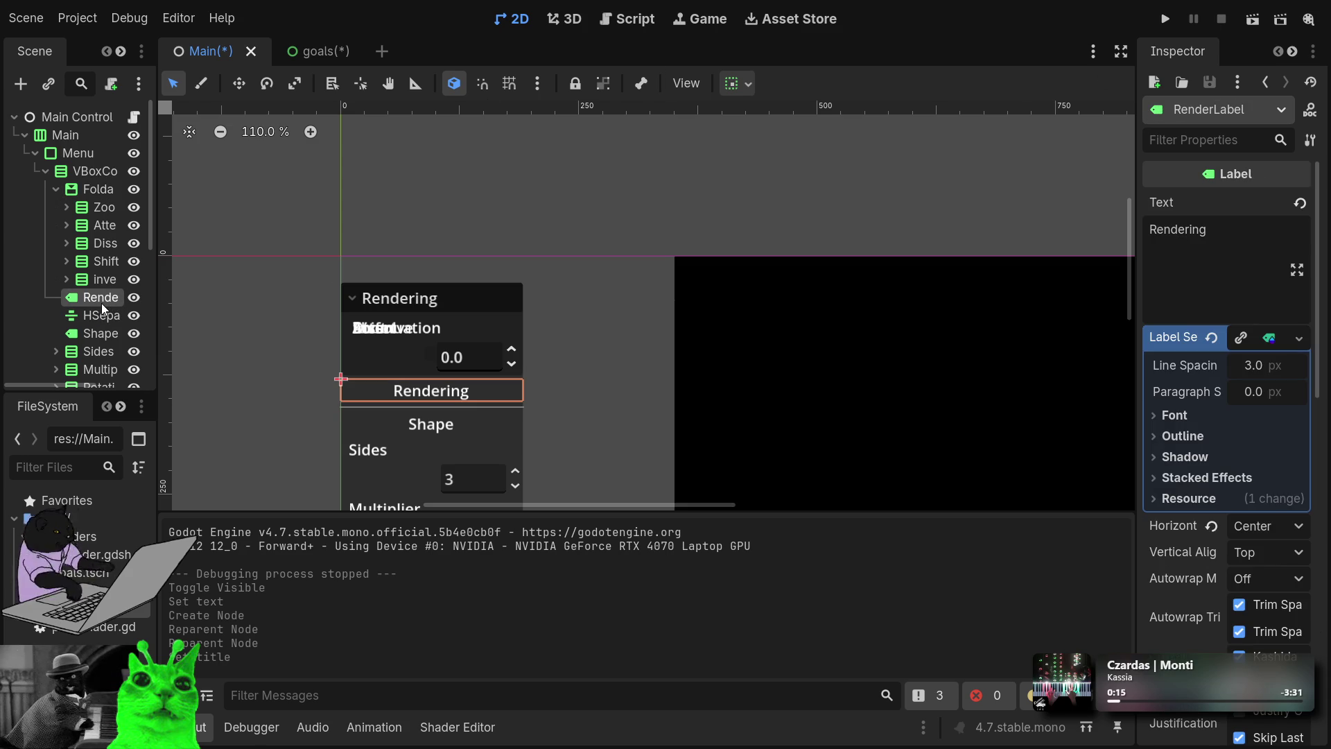
key(Delete)
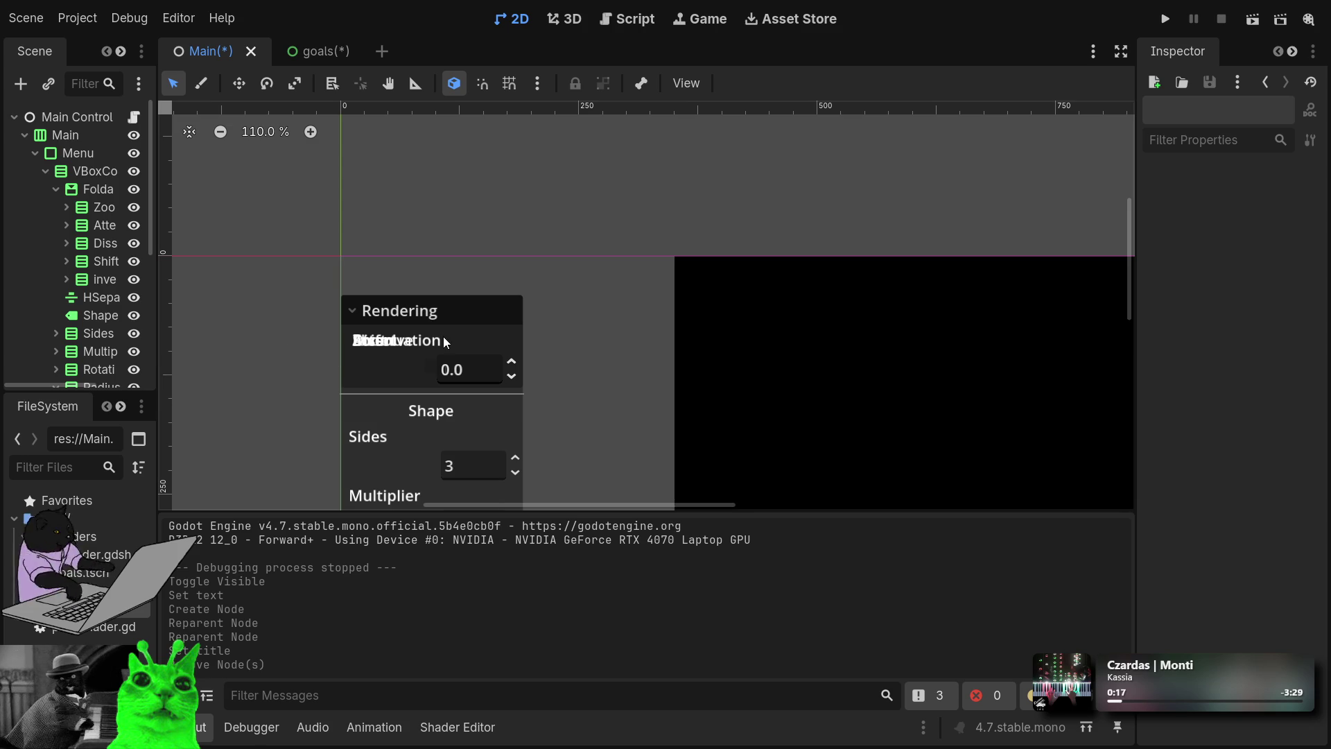
click(95, 197)
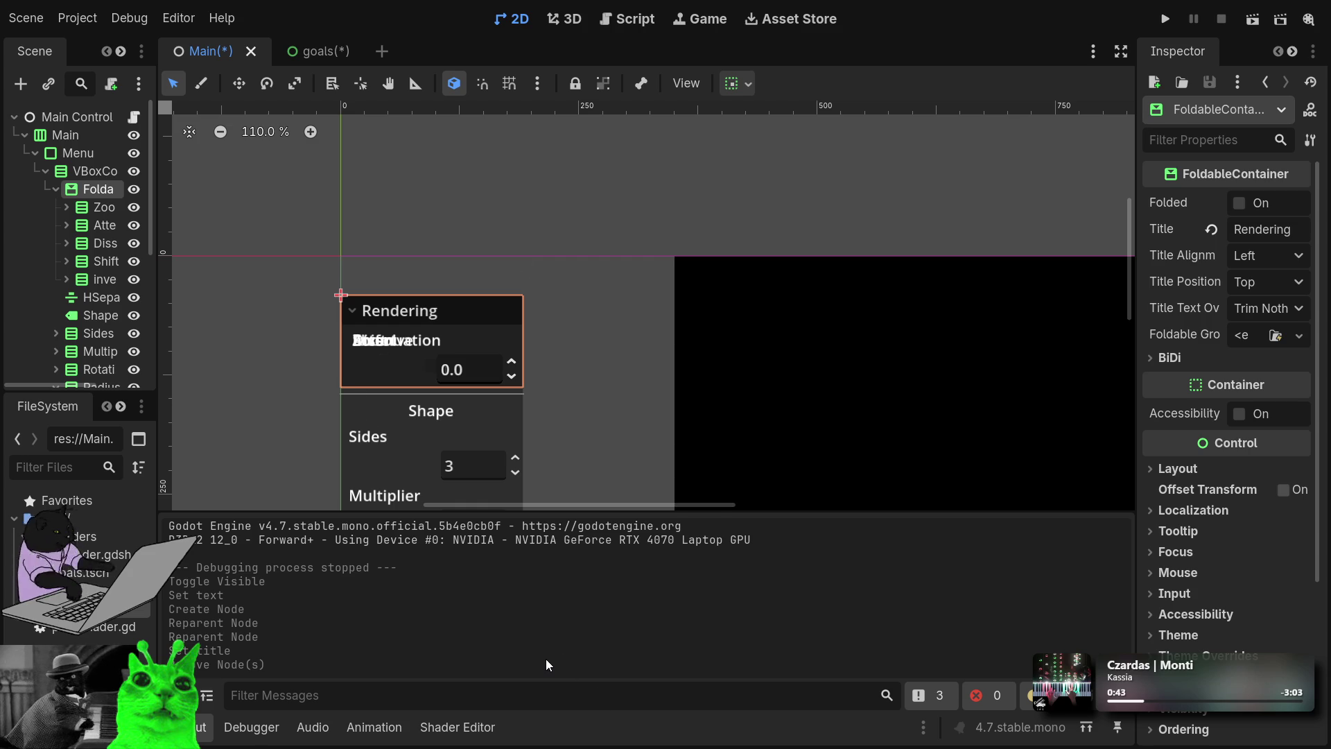
Step: Add a VBoxContainer inside the Rendering foldable, move Zoom through invert into it, and run
key(ctrl+a)
key(Return)
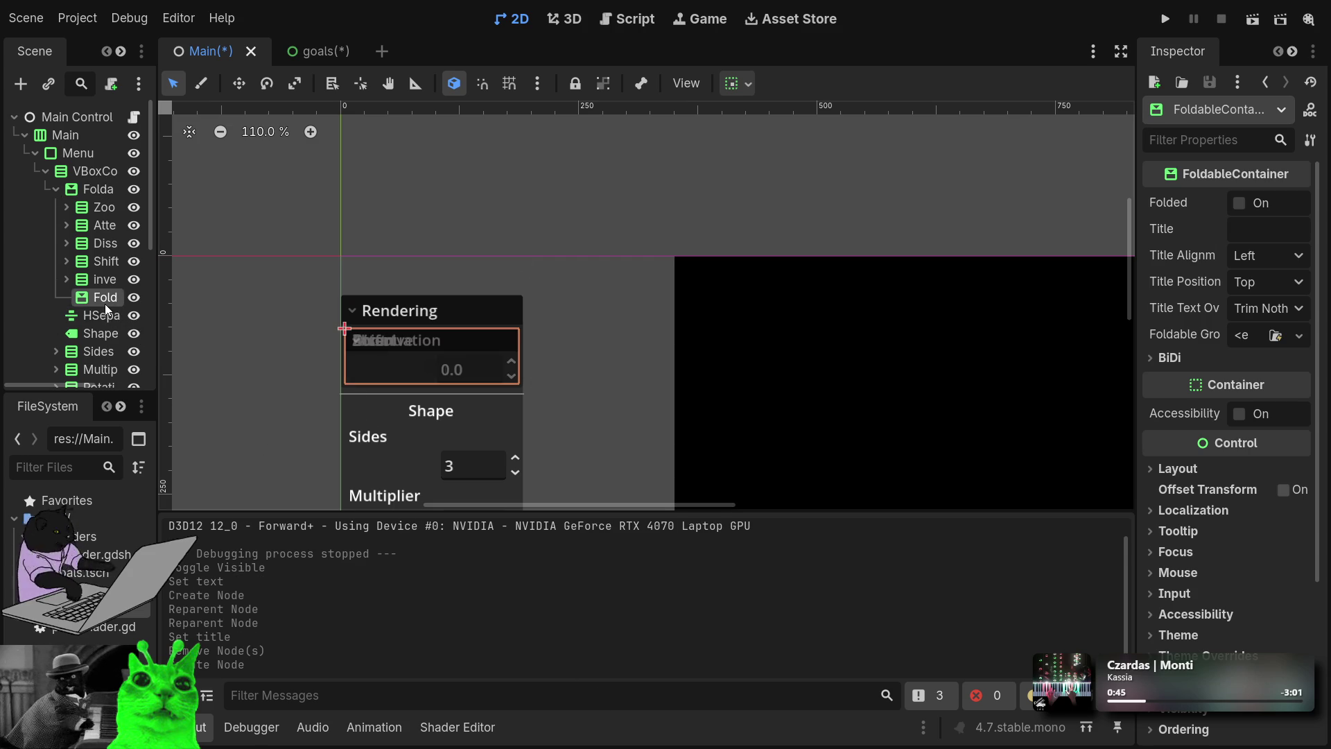
key(ctrl+z)
click(96, 189)
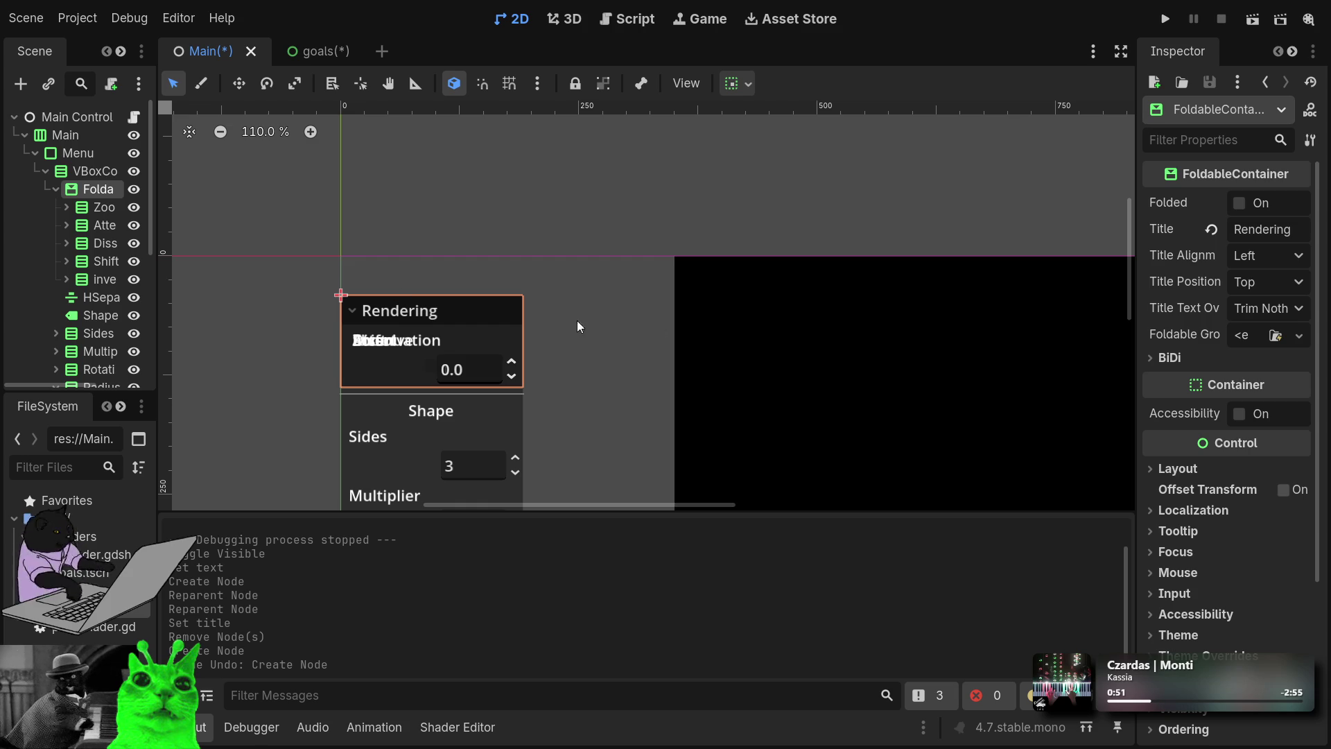
key(ctrl+a)
key(Return)
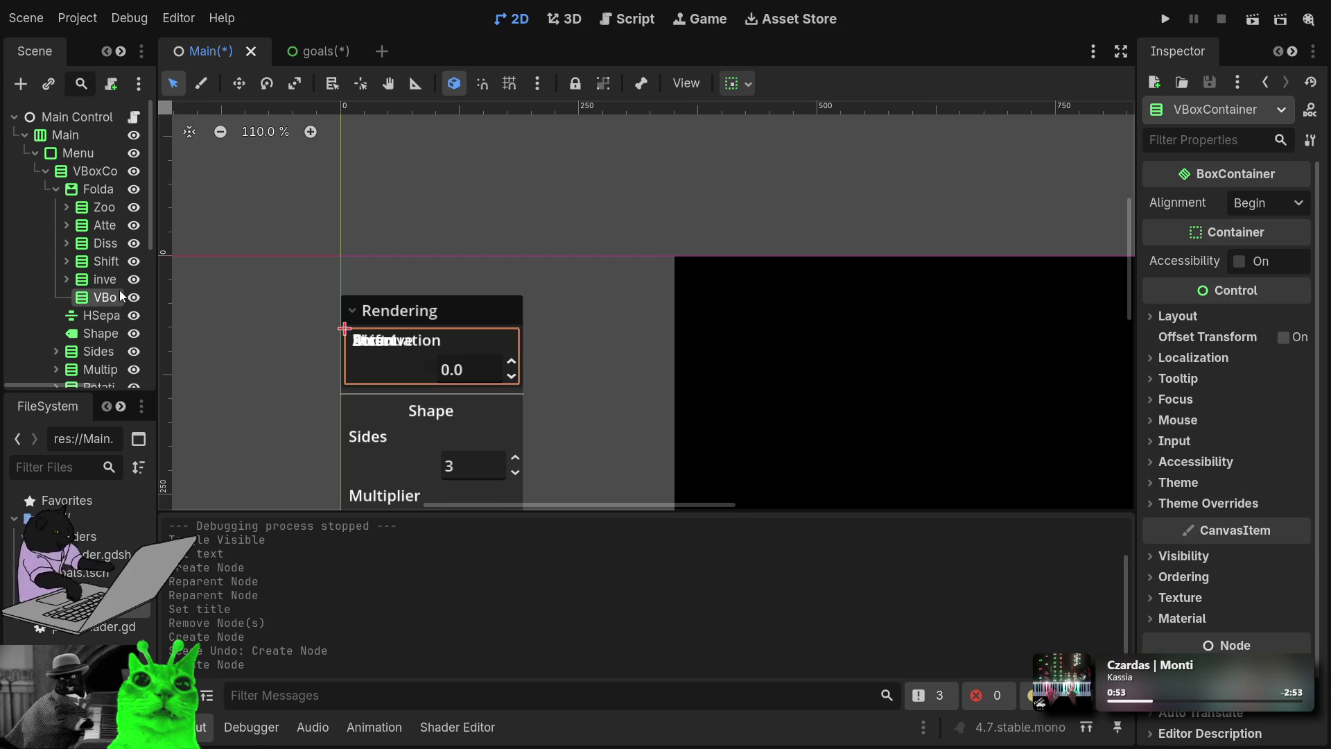
click(97, 208)
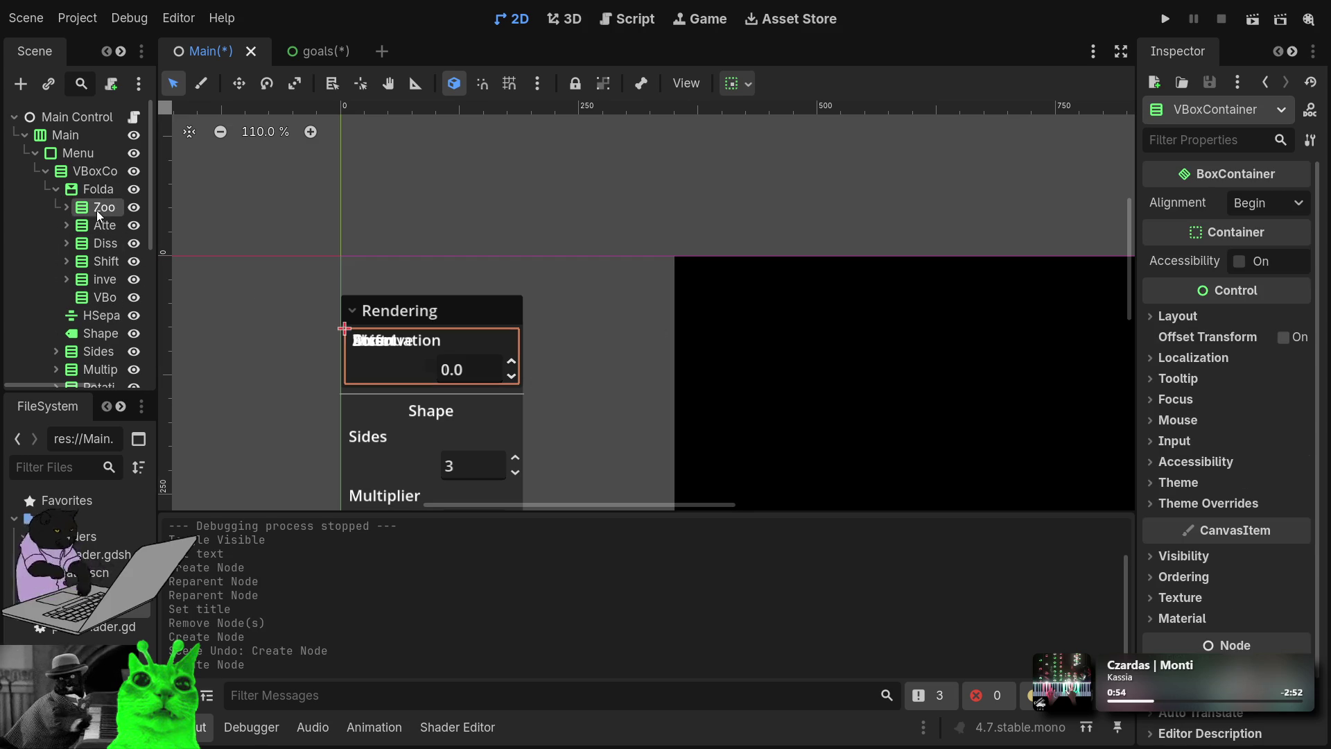
shift+click(101, 281)
drag(101, 289, 104, 294)
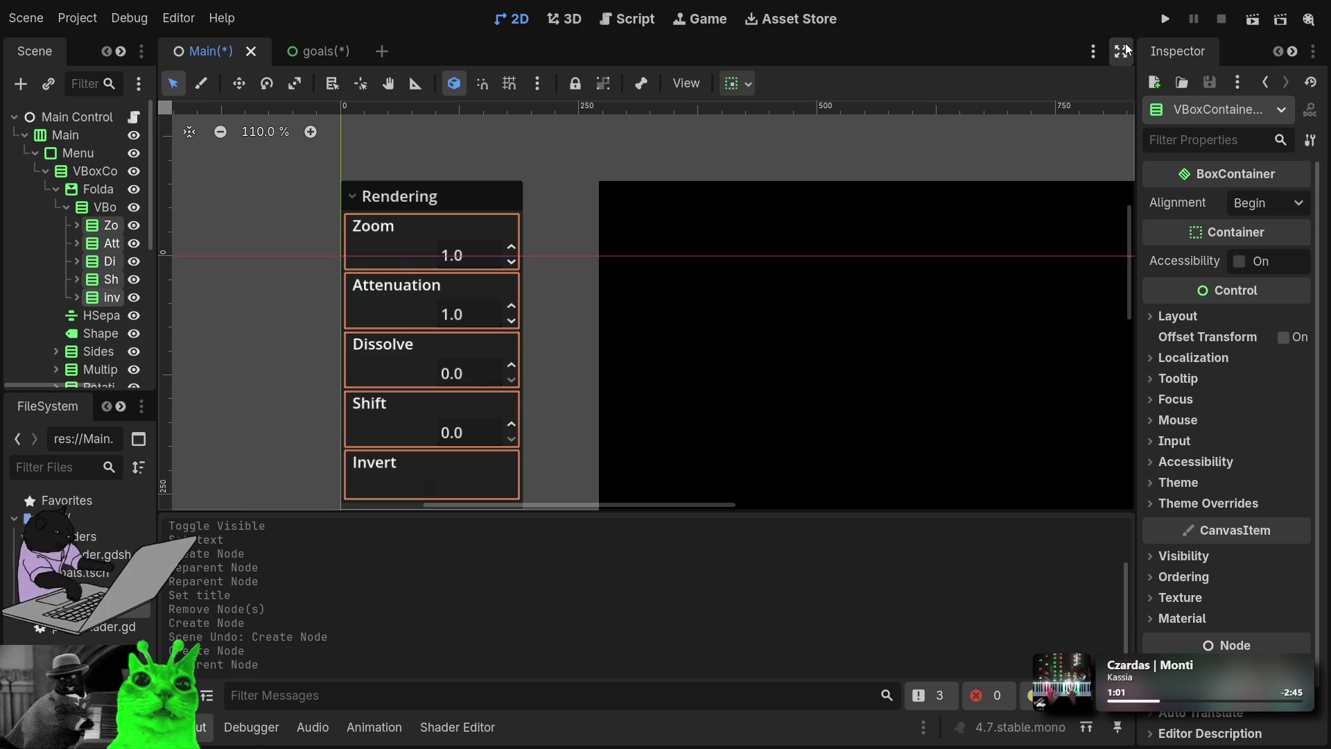
click(1167, 21)
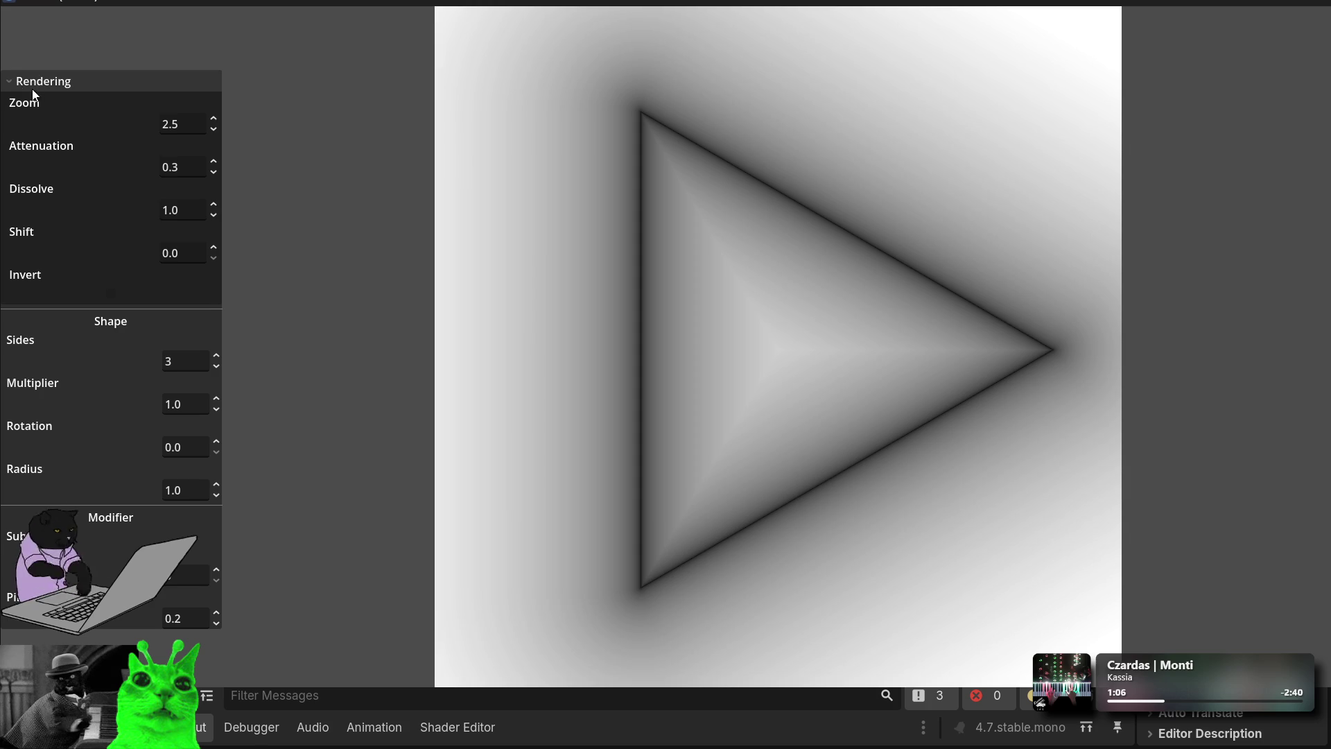
Step: Collapse and re-expand the Rendering foldable twice in the running demo
click(12, 89)
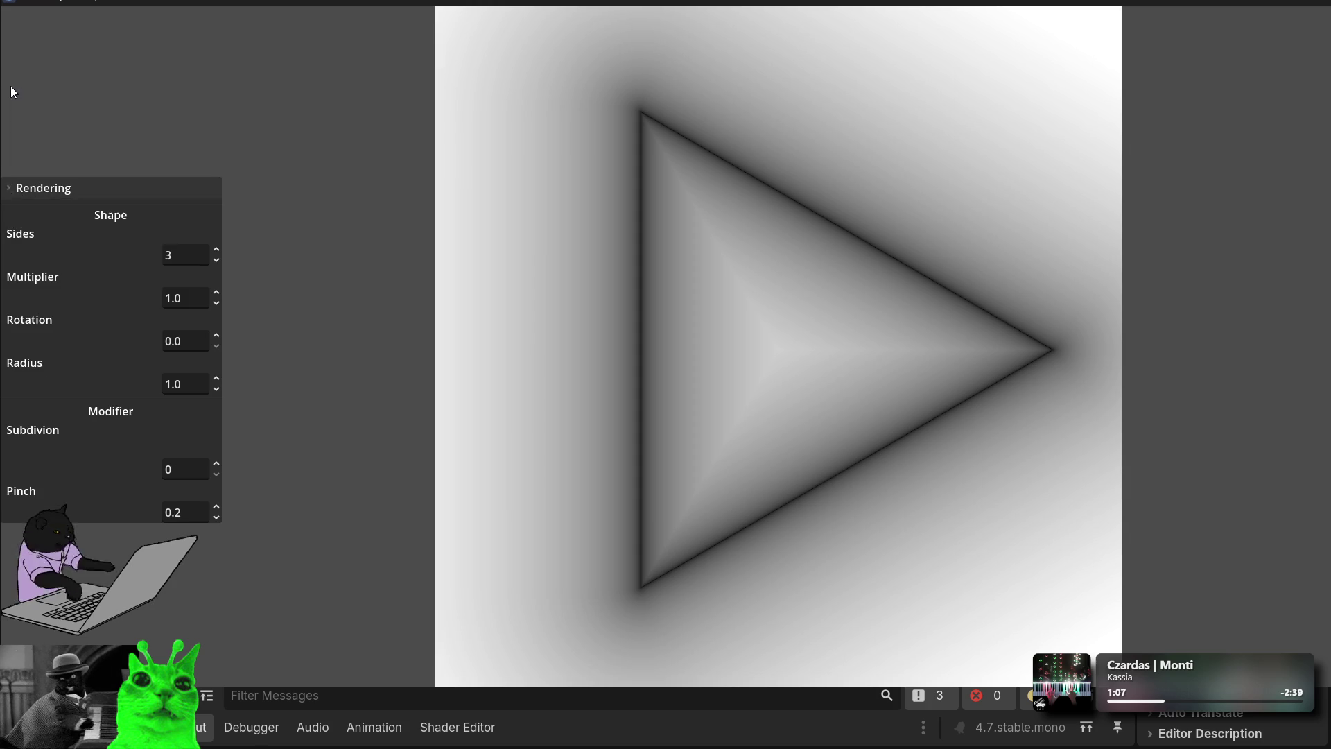
click(11, 188)
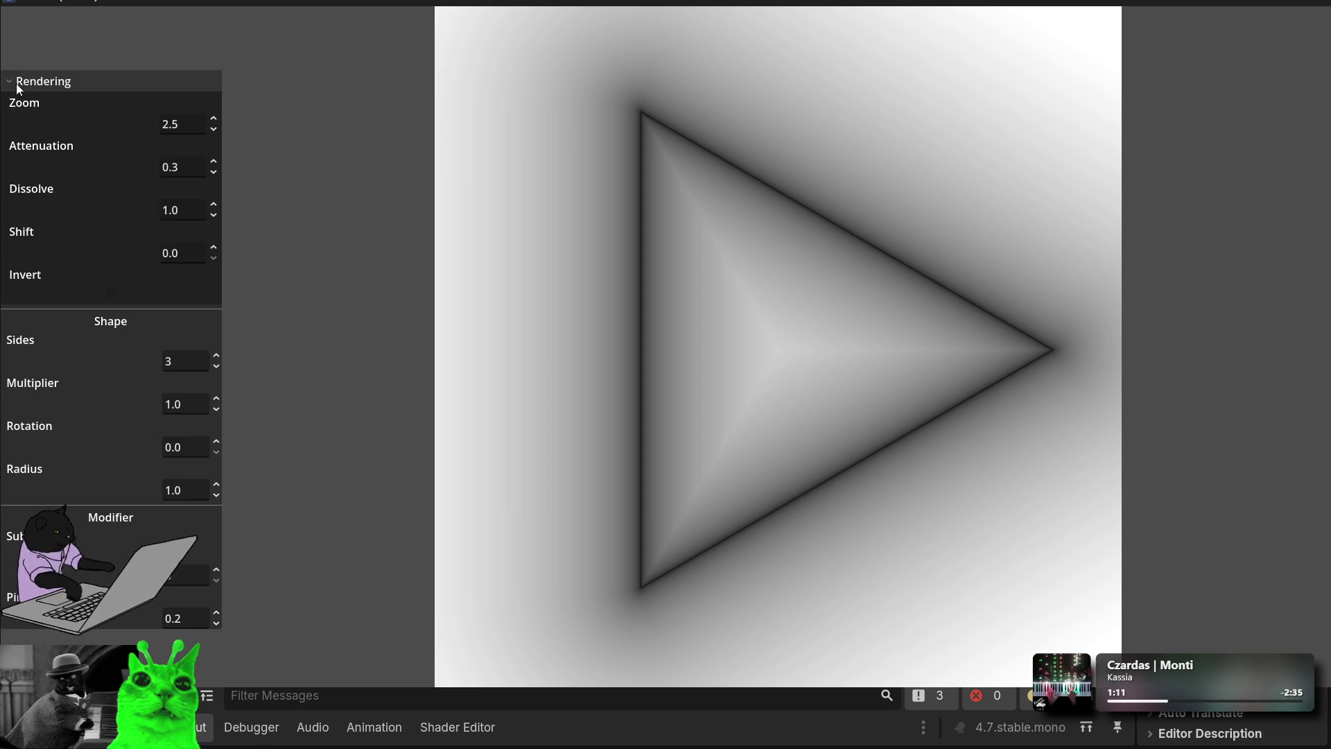
click(7, 84)
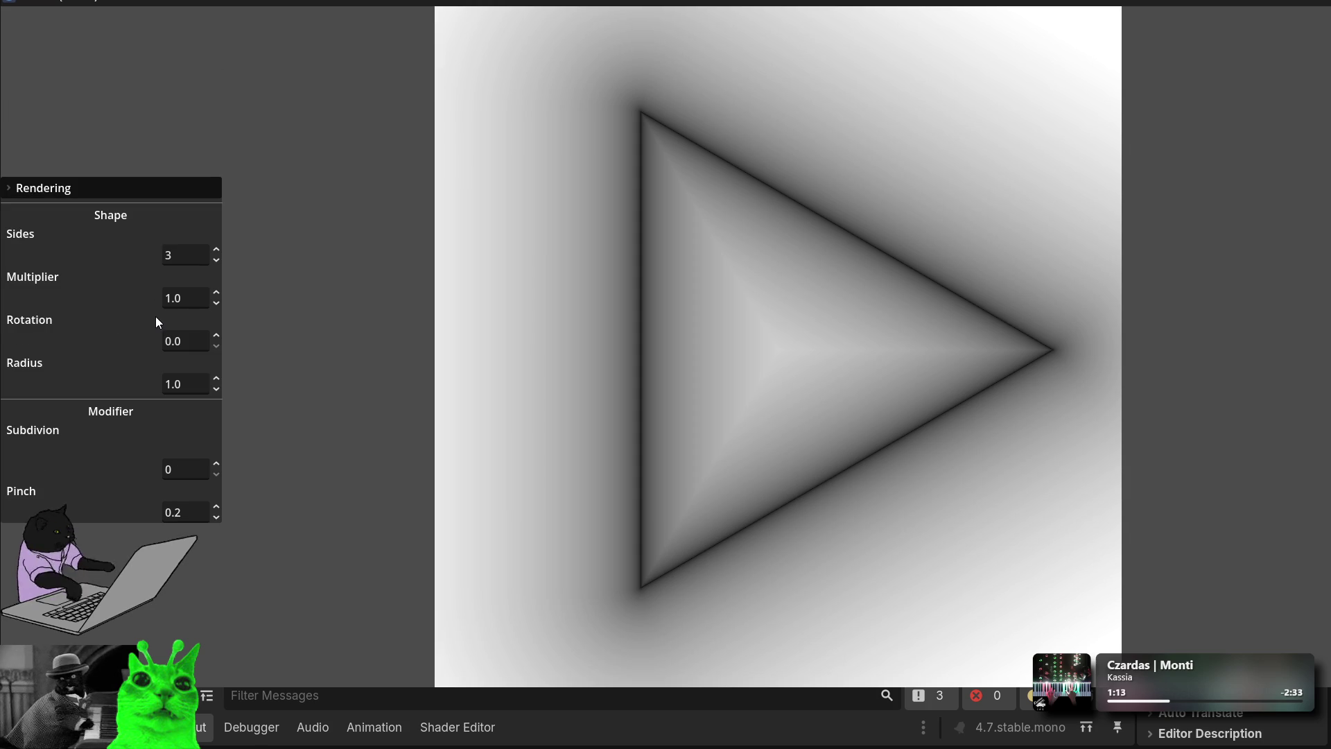
click(3, 193)
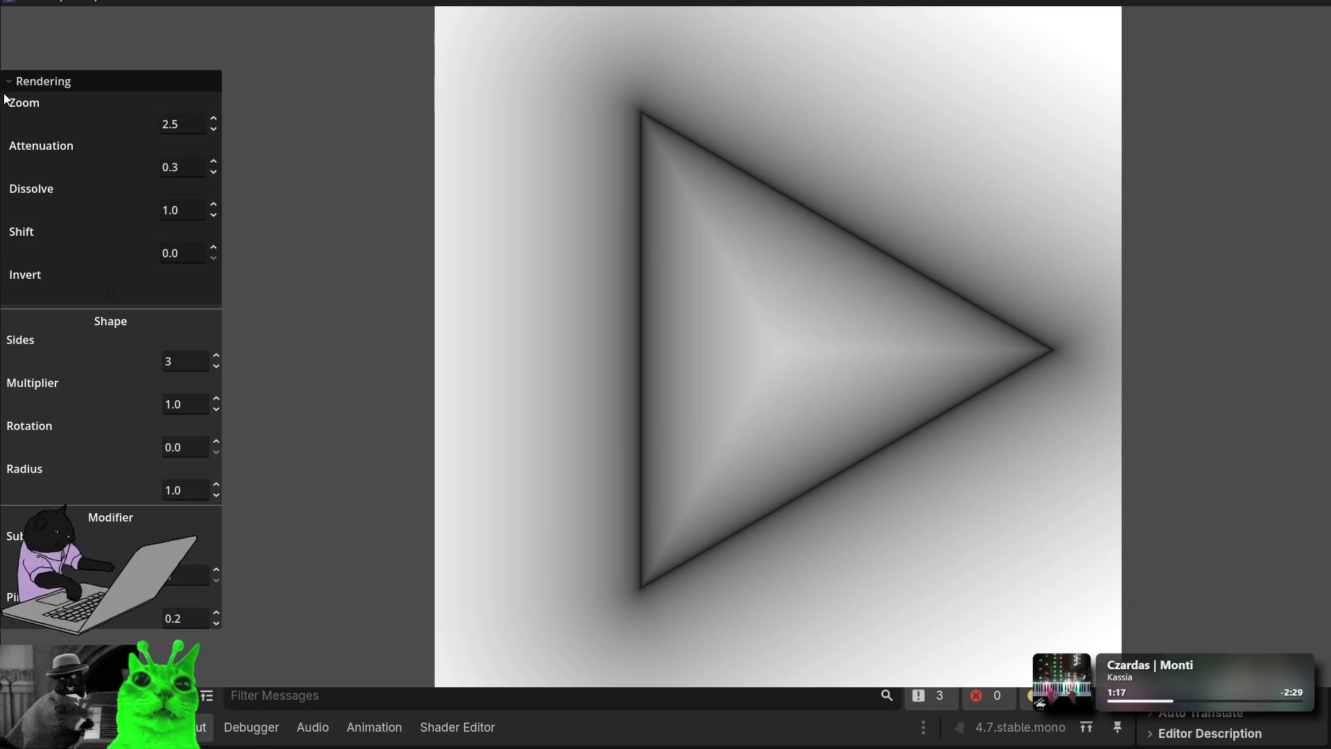
Step: Toggle Invert repeatedly to compare looks, leaving it on for the glowing triangle outline
click(110, 293)
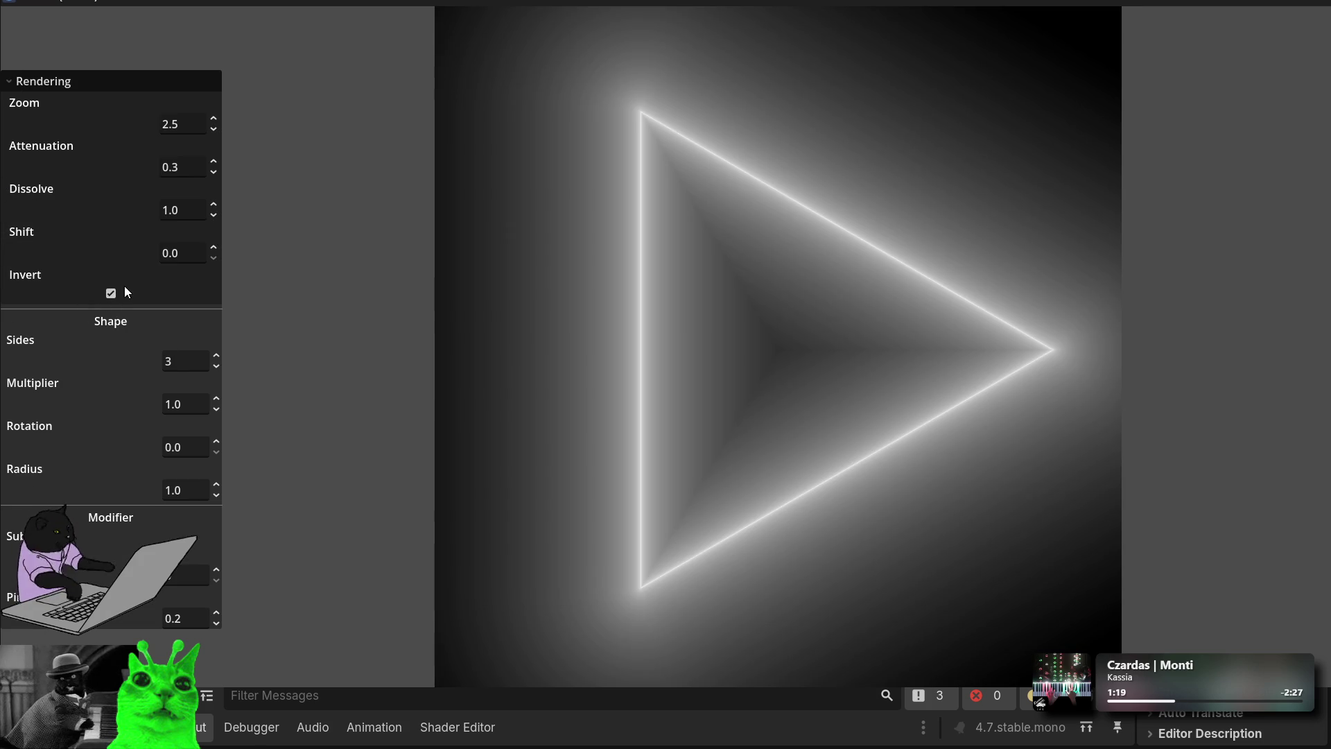
click(111, 294)
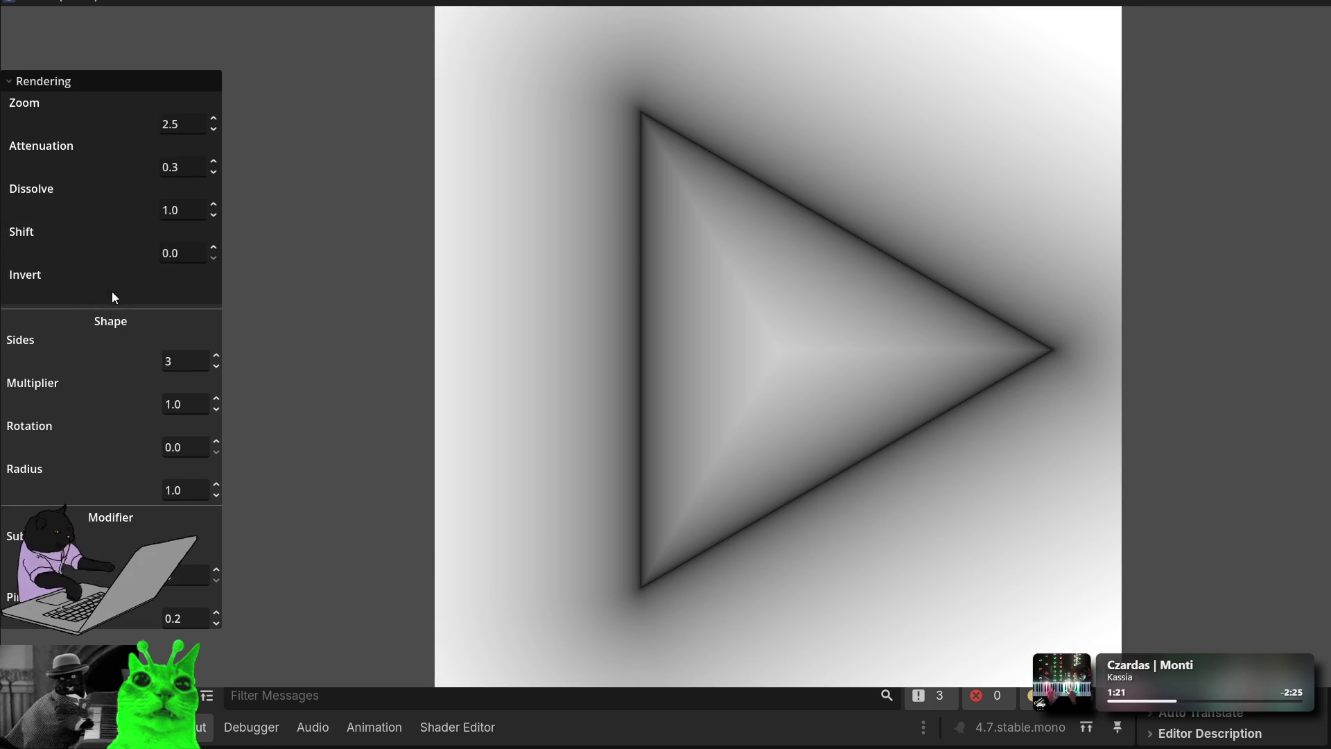
click(111, 293)
click(111, 293)
click(110, 293)
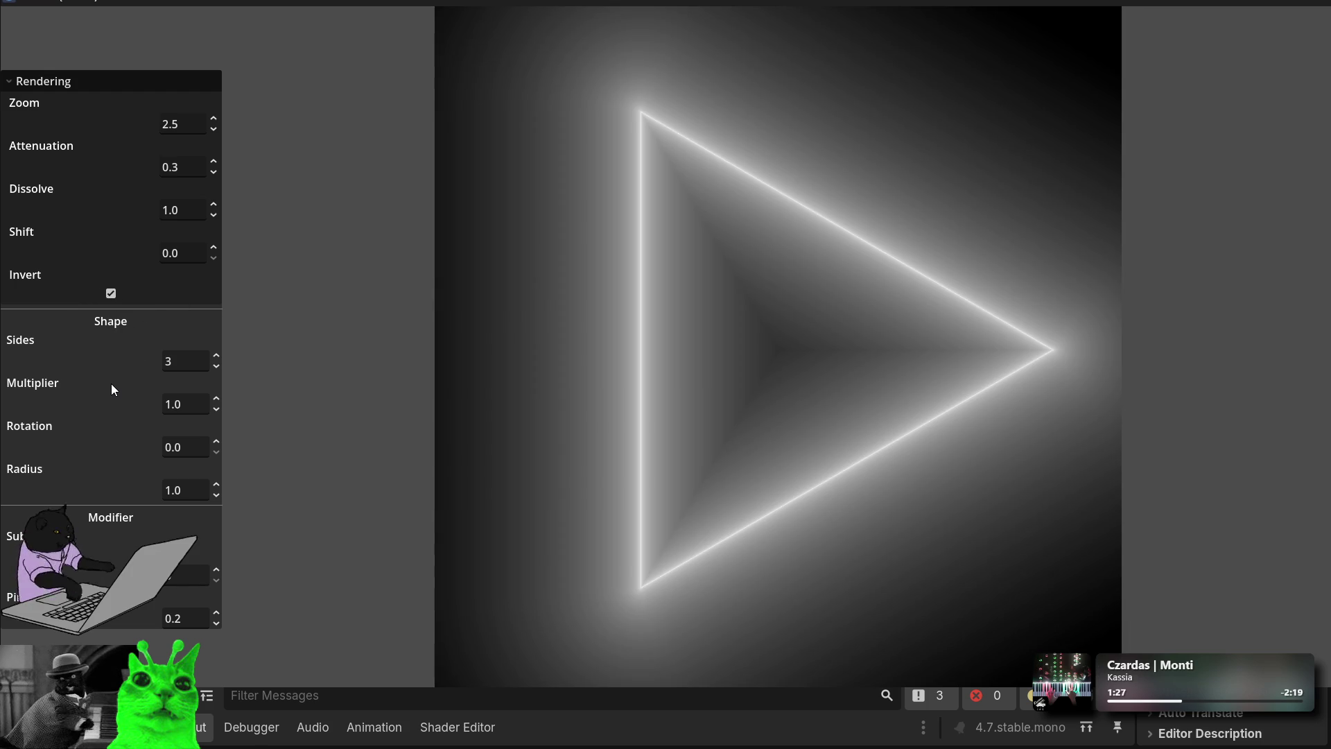
click(111, 294)
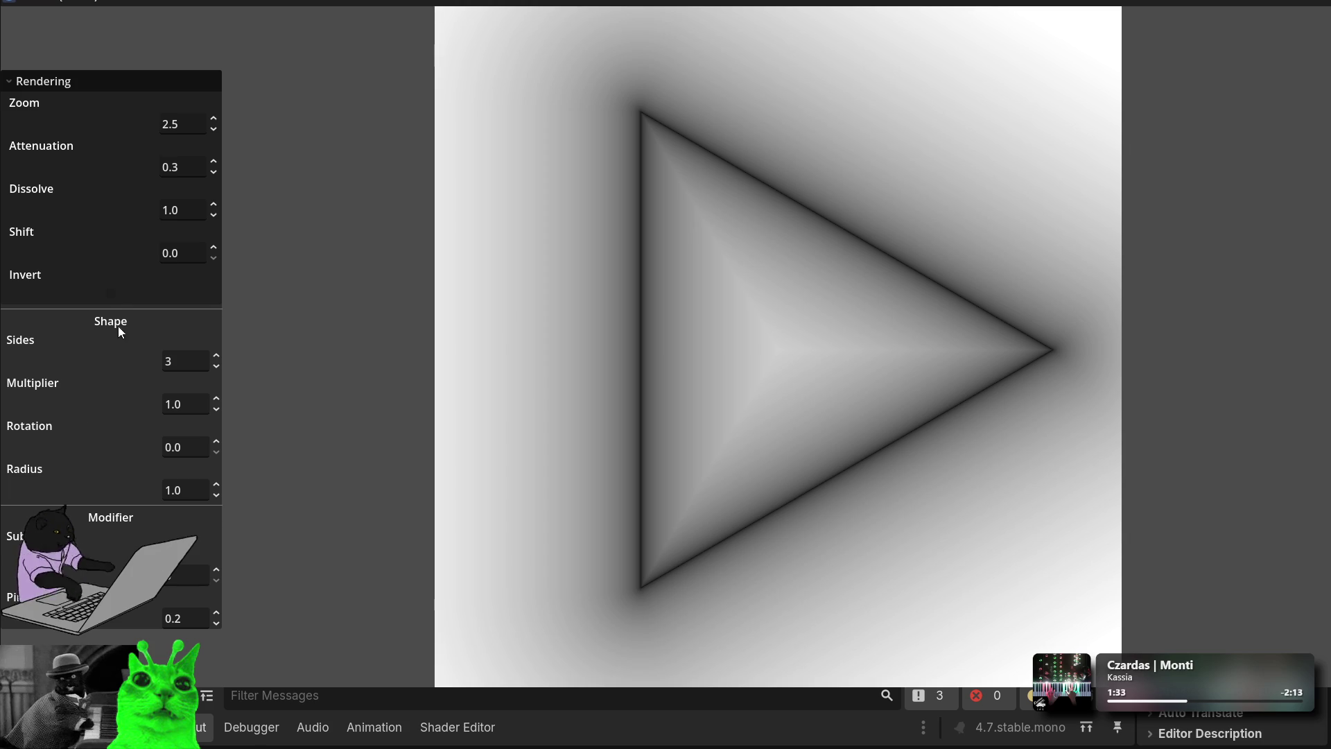
click(113, 298)
click(112, 298)
click(112, 298)
click(112, 298)
click(113, 298)
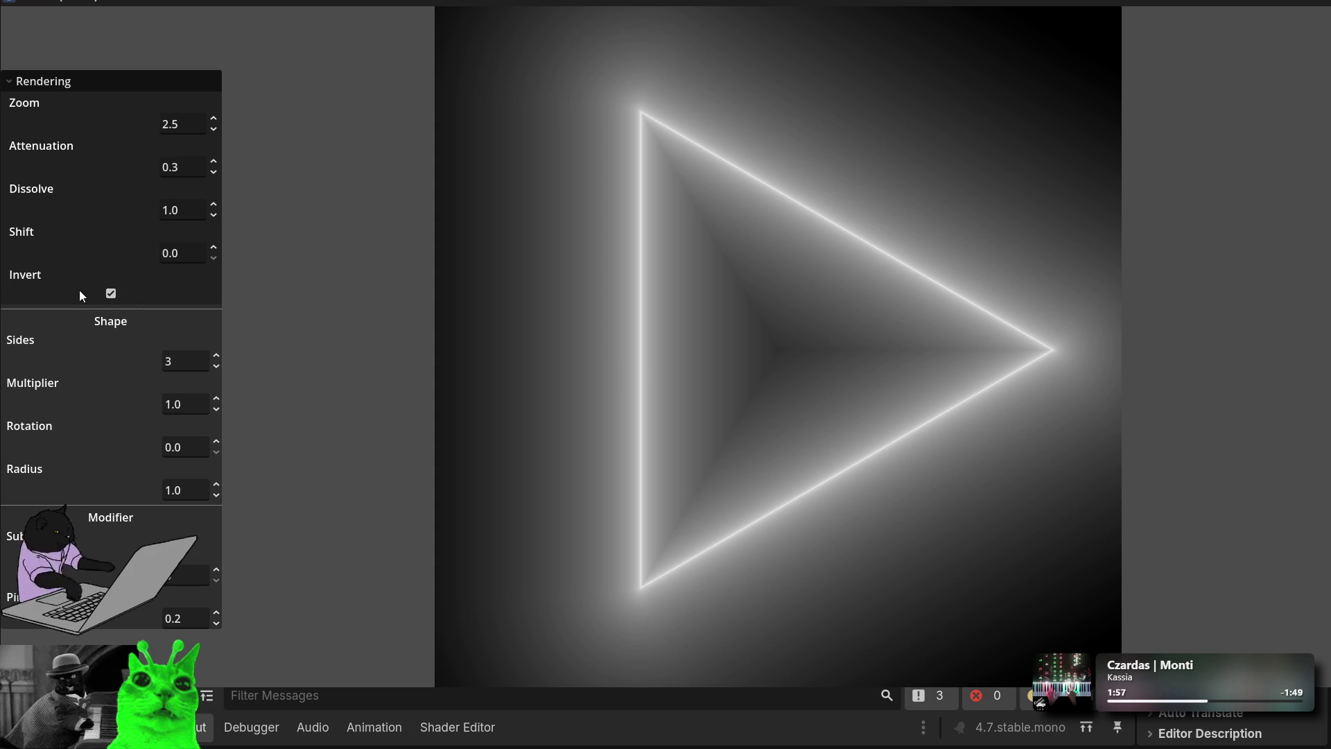
Step: Set Shift to 0.11 for nested triangle outlines, then fold away the Rendering group
click(187, 253)
text(5)
key(BackSpace)
text(7)
key(Up)
key(Up)
key(Up)
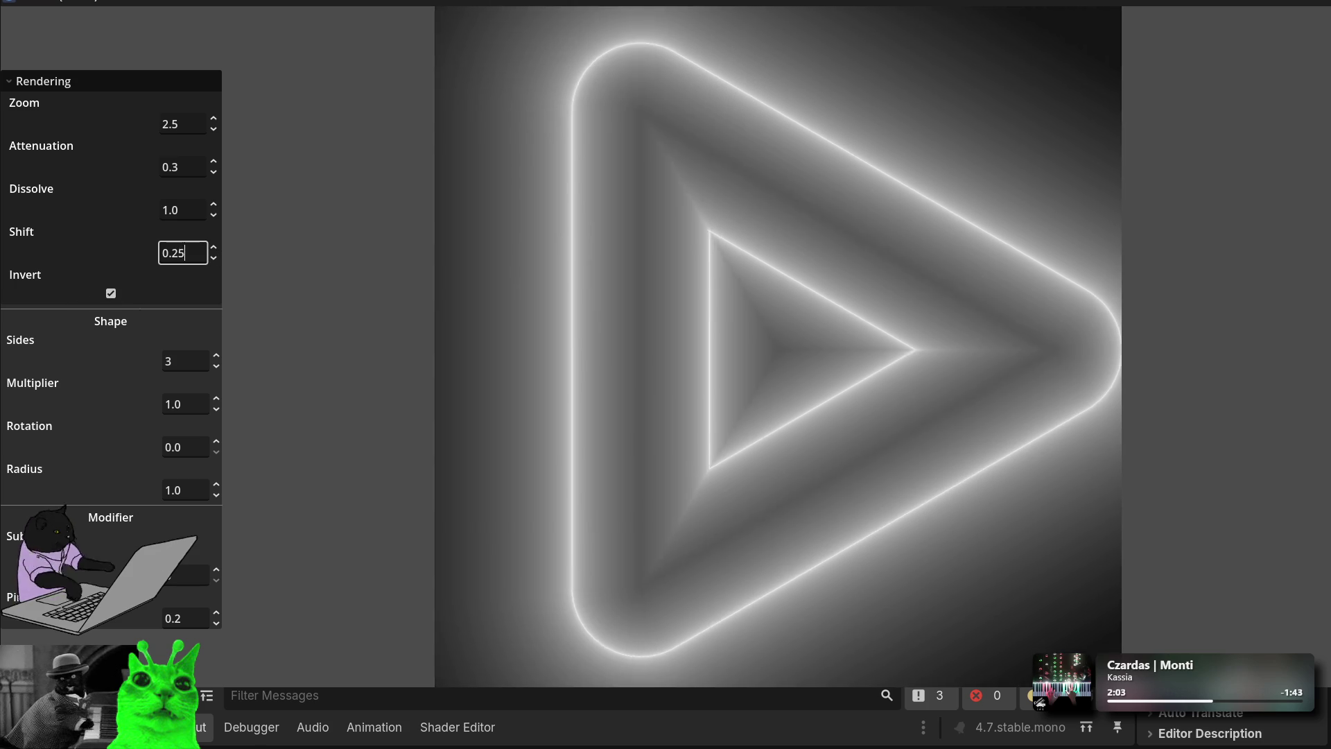
key(Down)
key(Down)
key(Down)
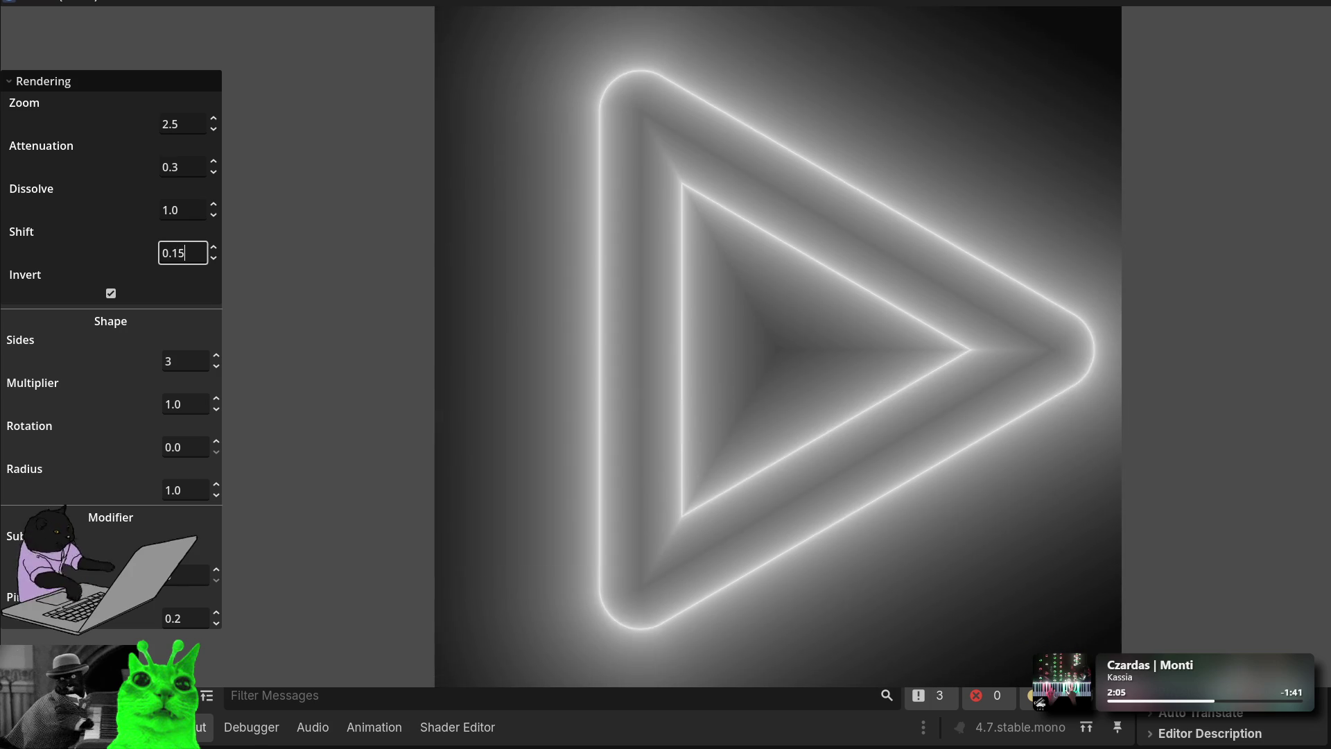
key(BackSpace)
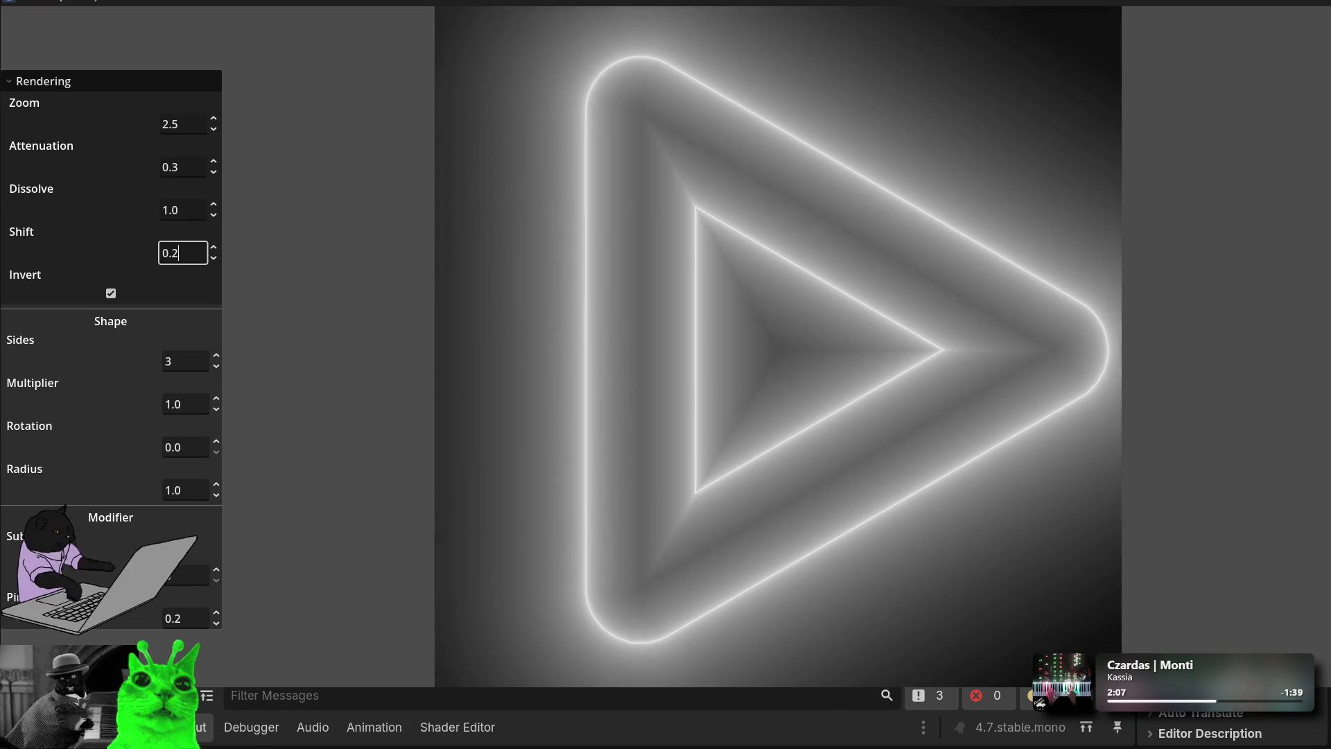
text(8)
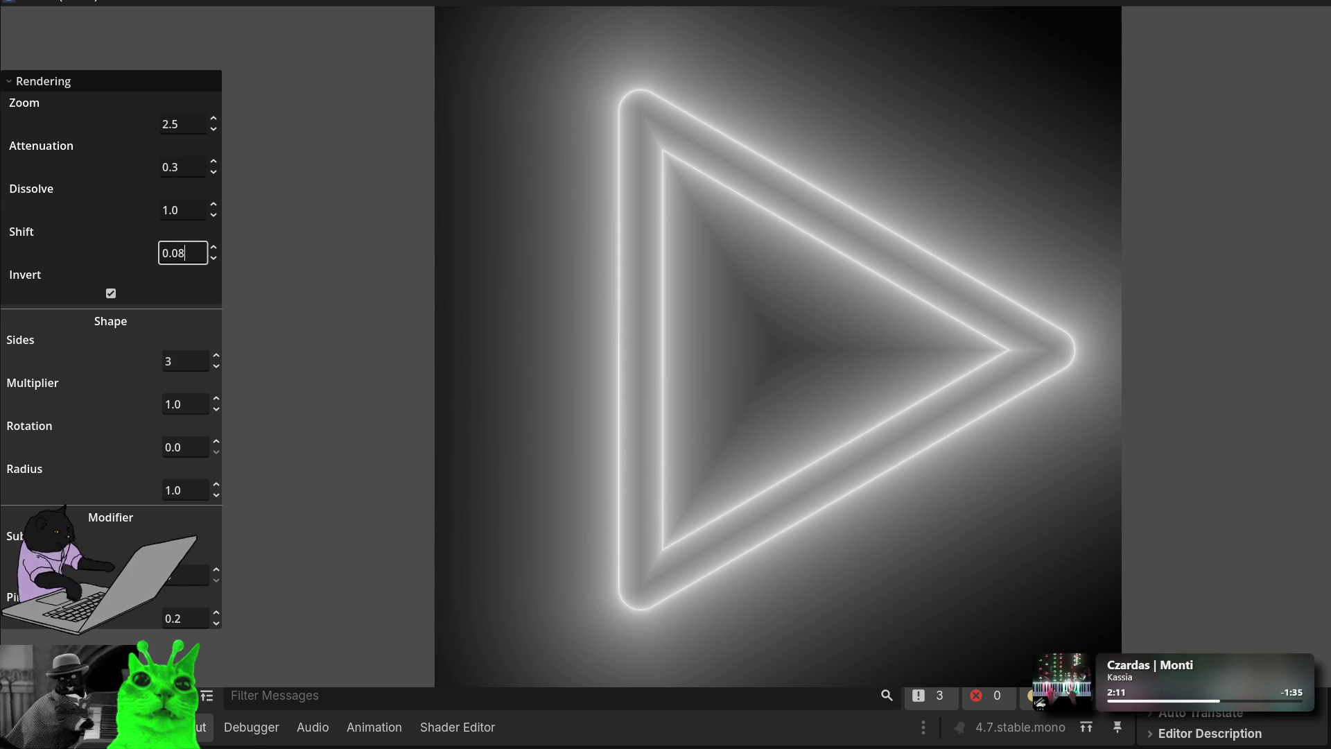
key(Up)
key(Up)
key(Up)
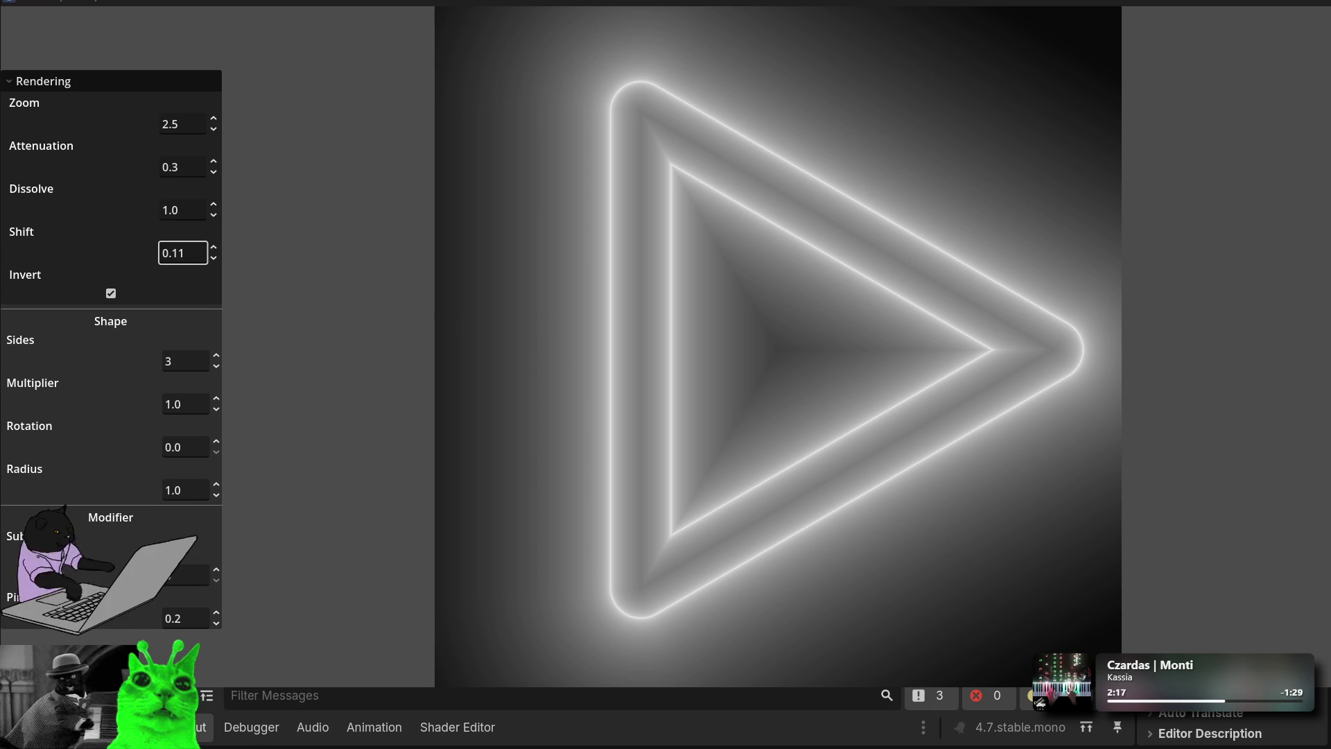
click(94, 85)
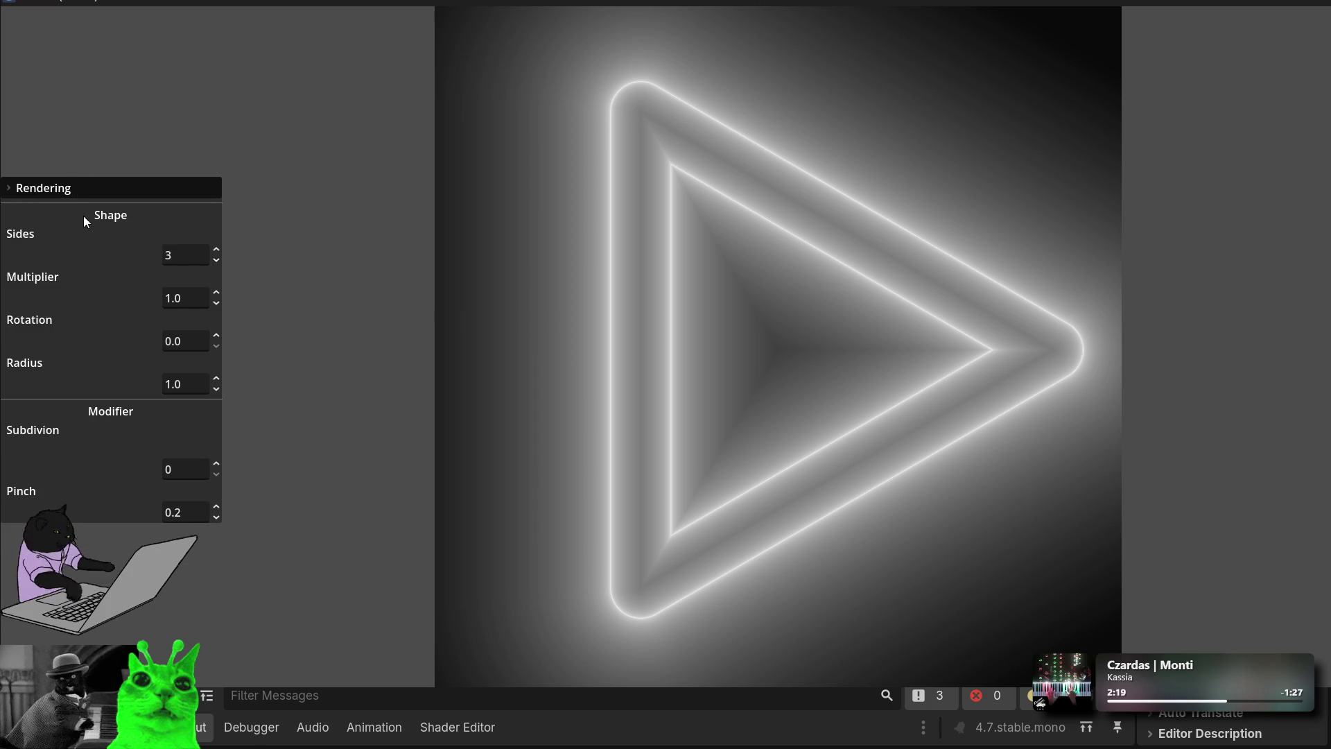
click(85, 186)
click(103, 79)
click(85, 188)
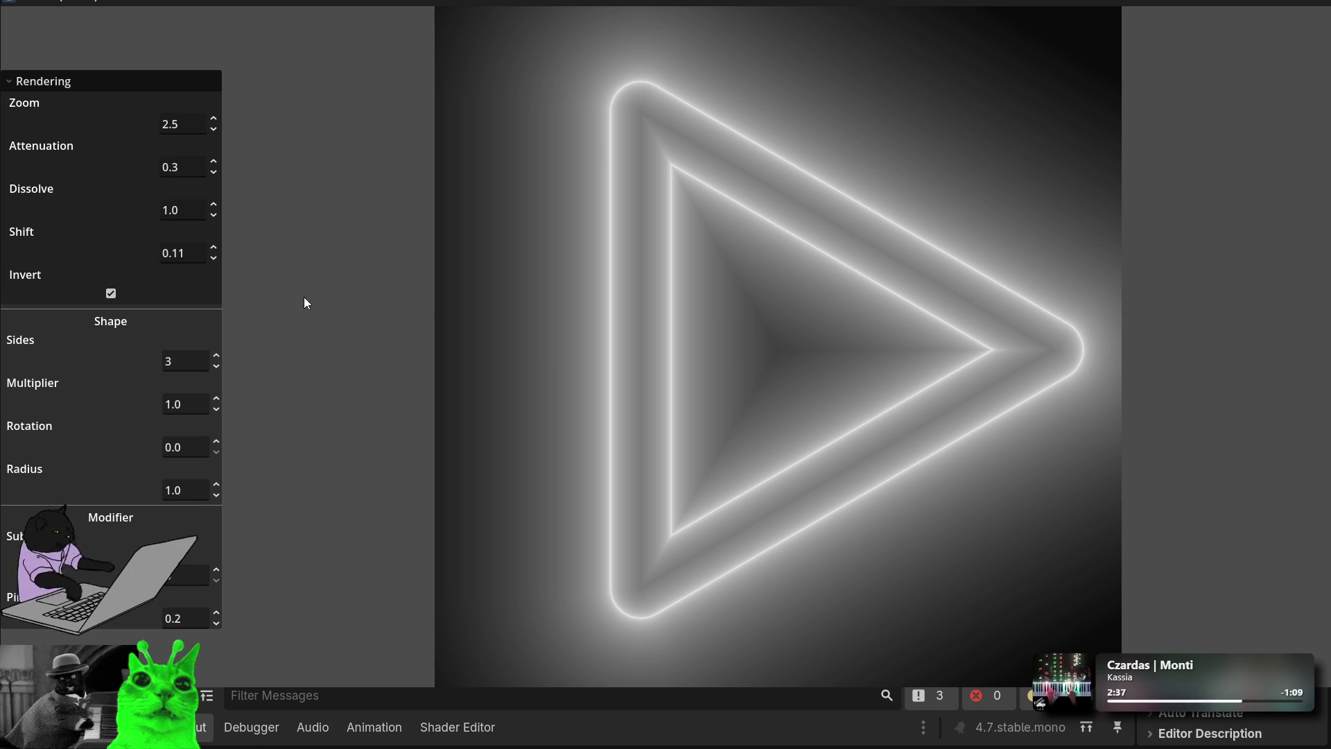
click(158, 75)
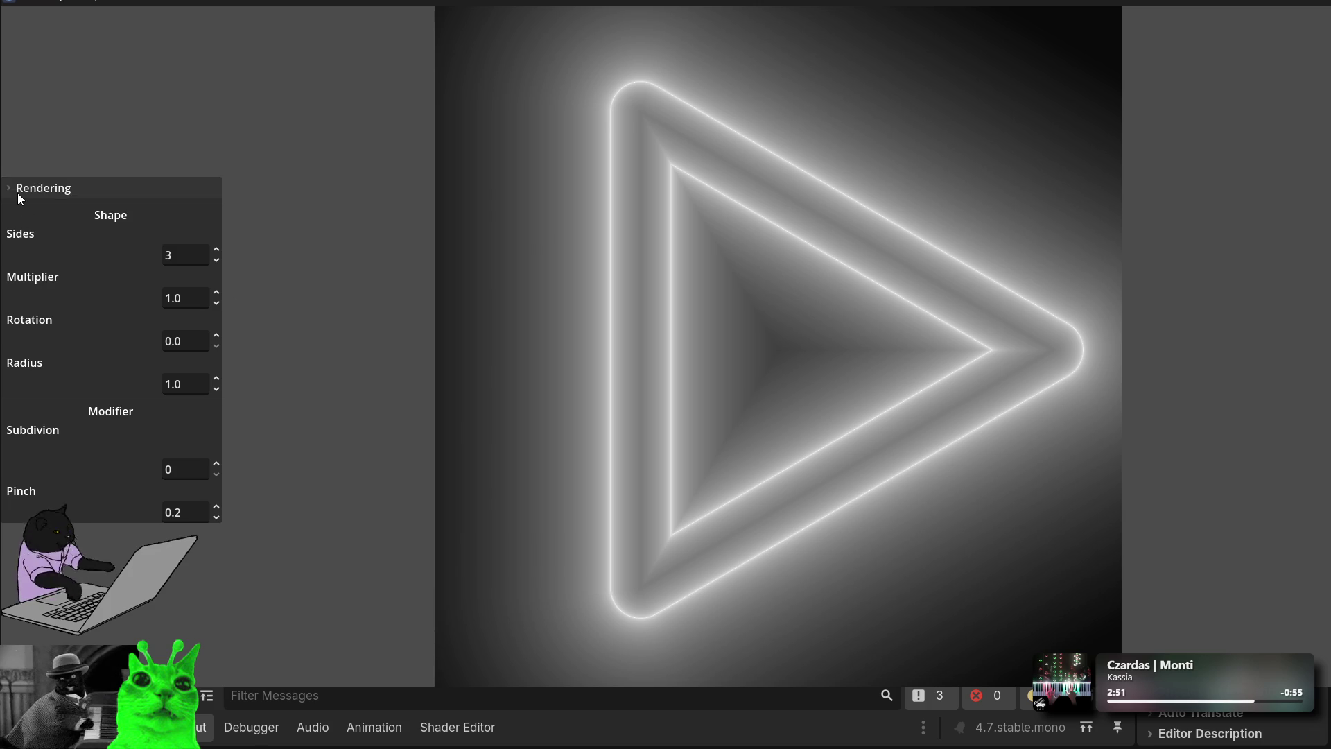
click(18, 193)
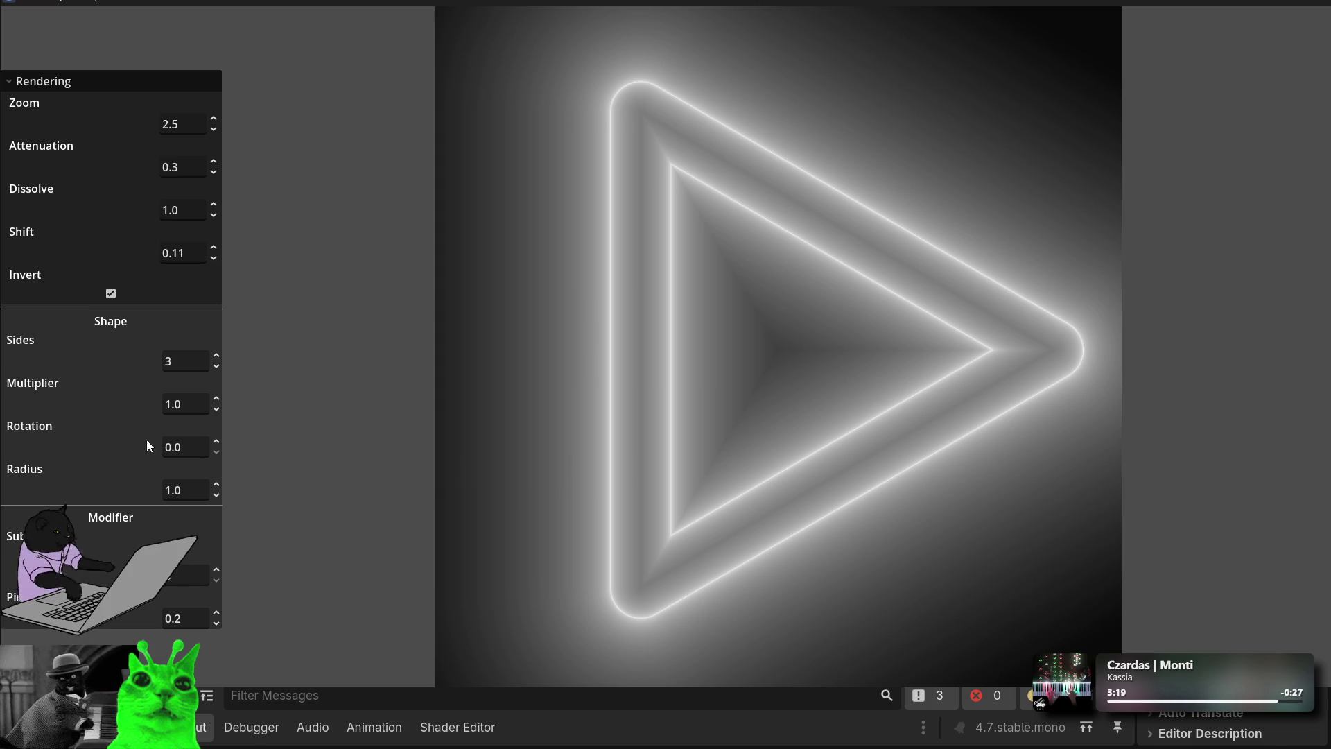
click(58, 83)
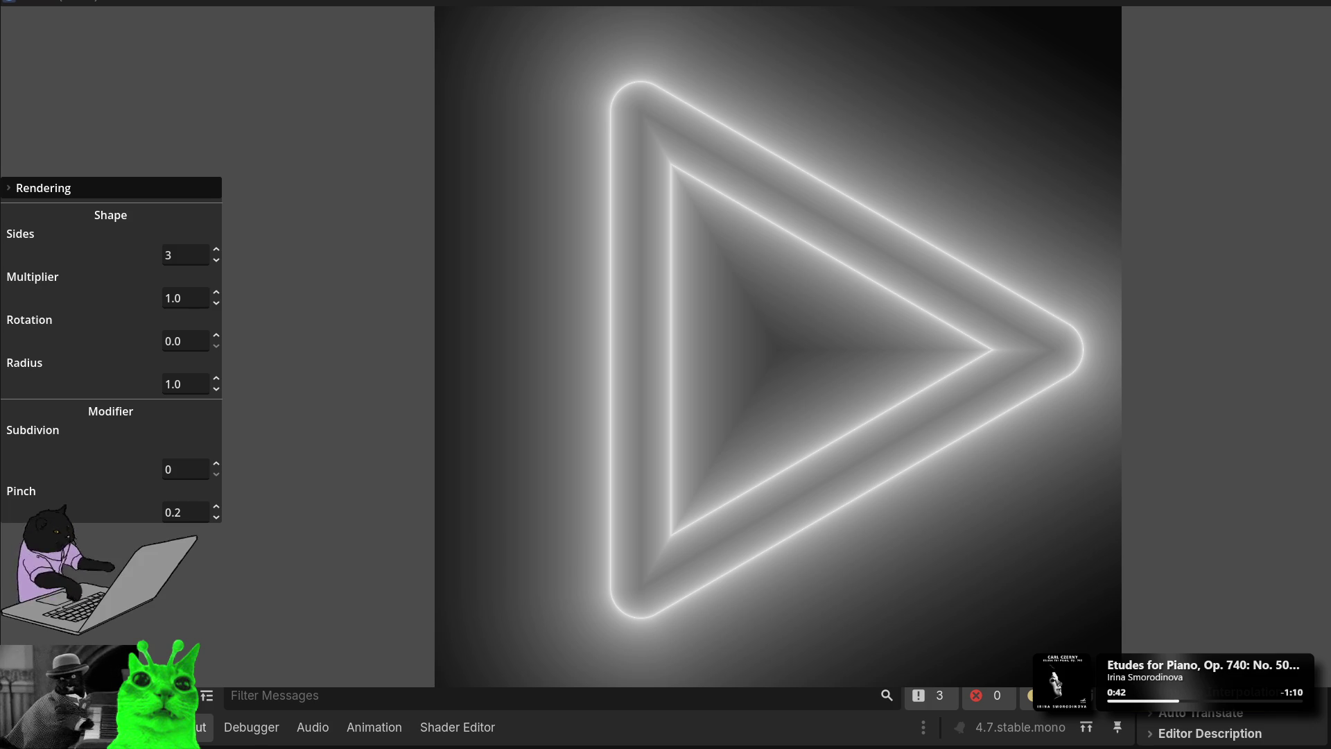
click(214, 464)
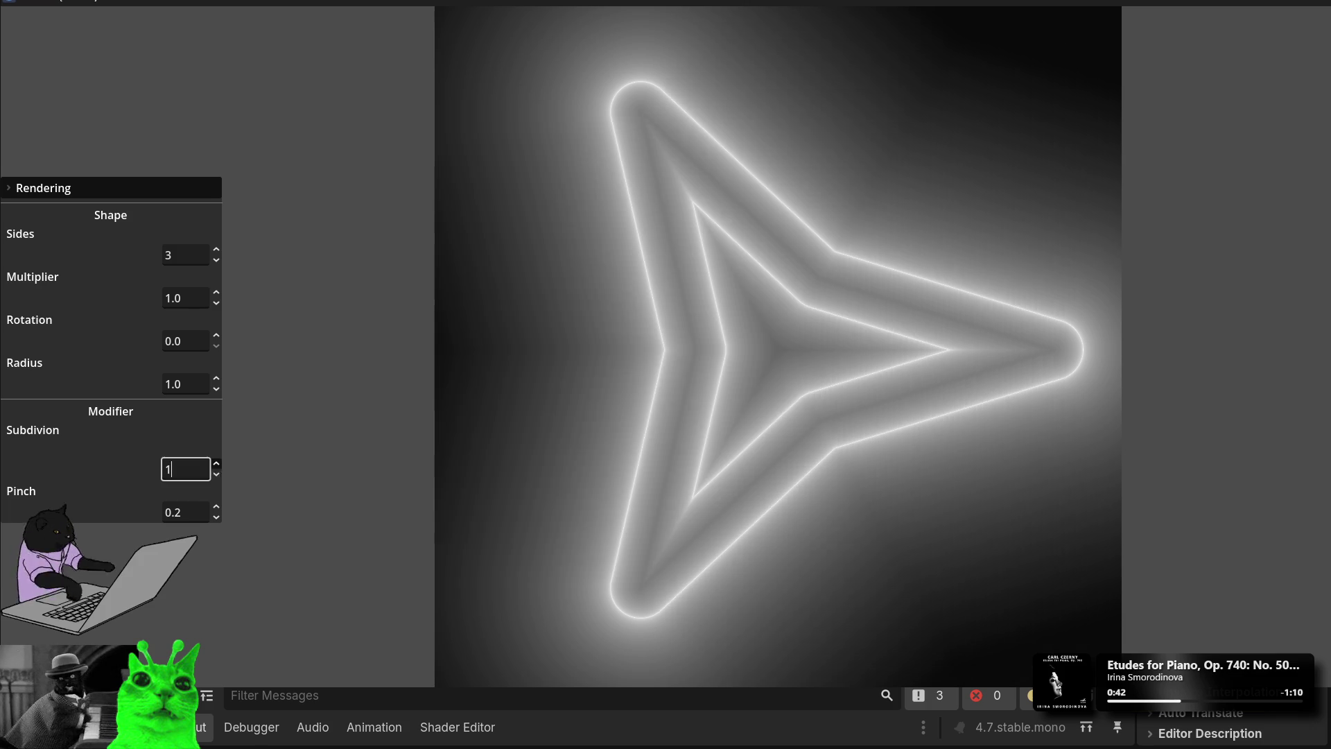
Step: Step Subdivision up to 6
click(215, 466)
click(215, 466)
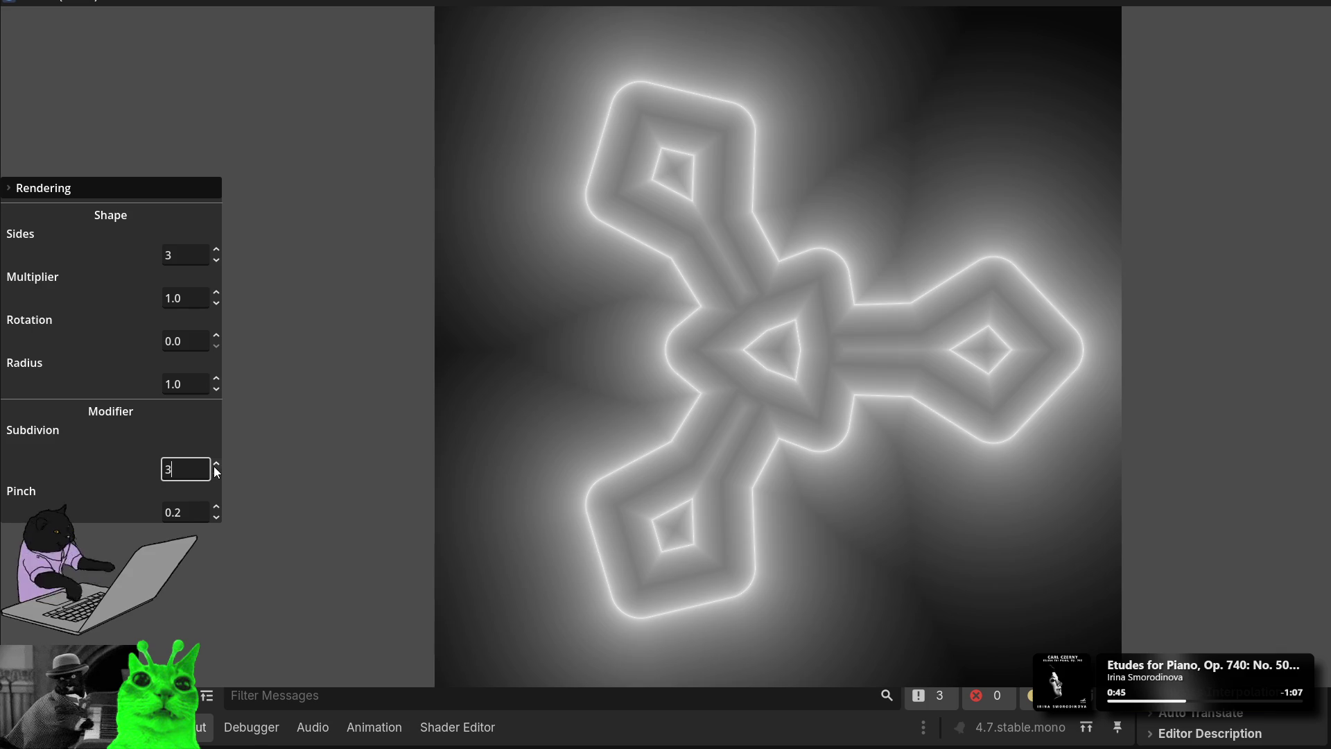
click(215, 466)
click(215, 466)
click(214, 466)
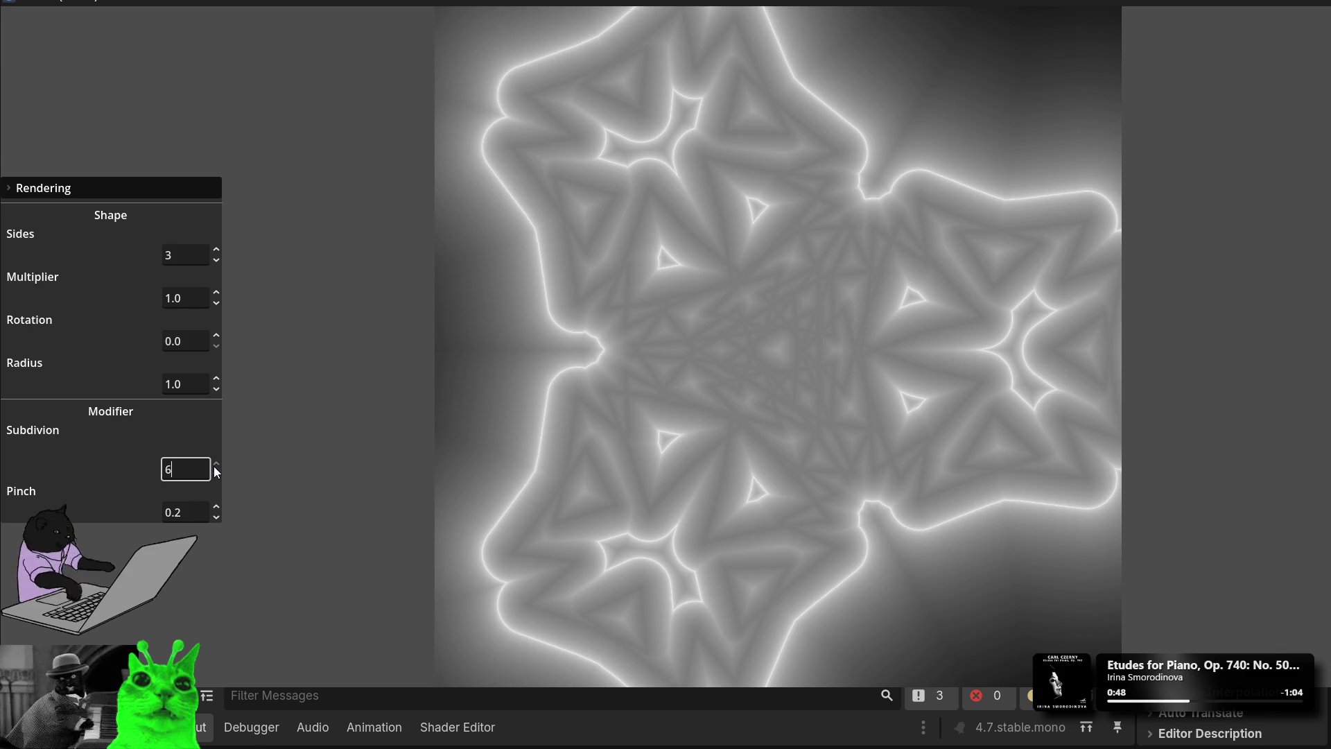
Step: Lower Pinch step by step to -0.09
click(219, 516)
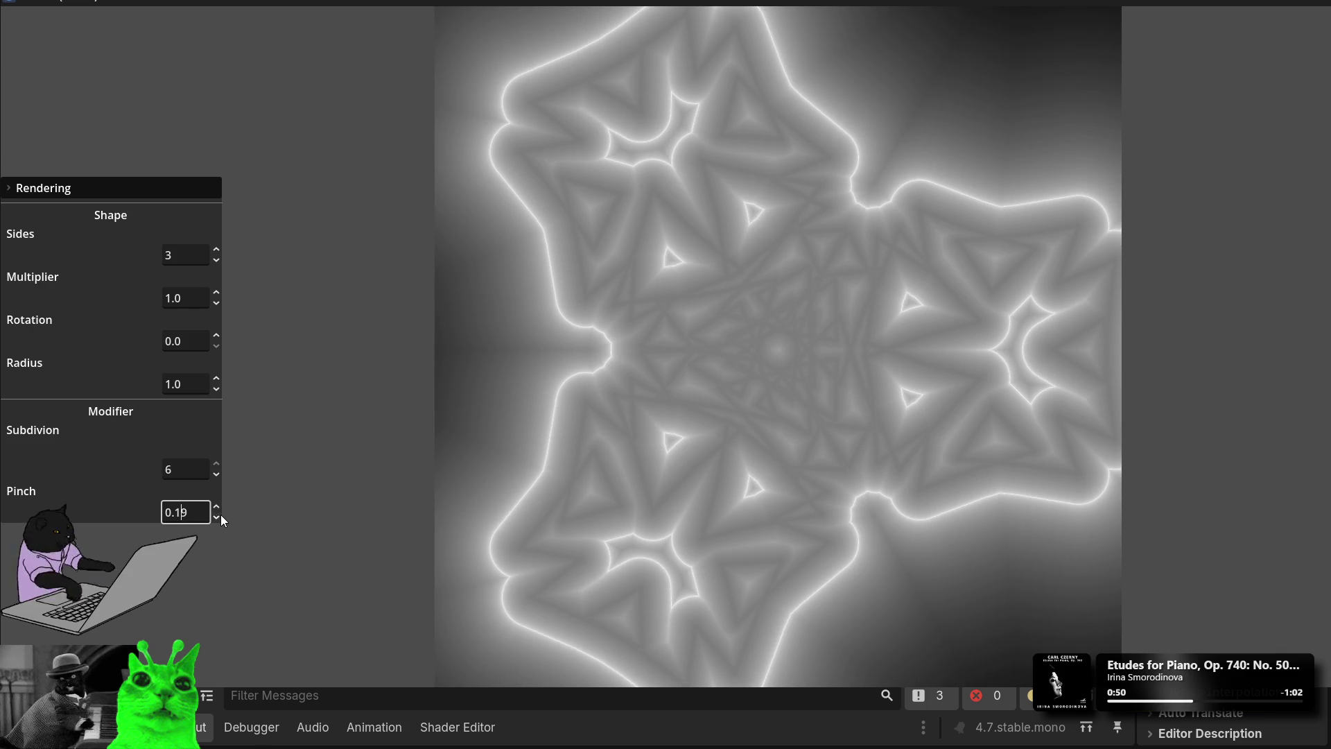
click(219, 517)
click(219, 516)
click(219, 517)
click(219, 516)
click(219, 516)
click(219, 516)
click(219, 516)
click(219, 516)
click(219, 516)
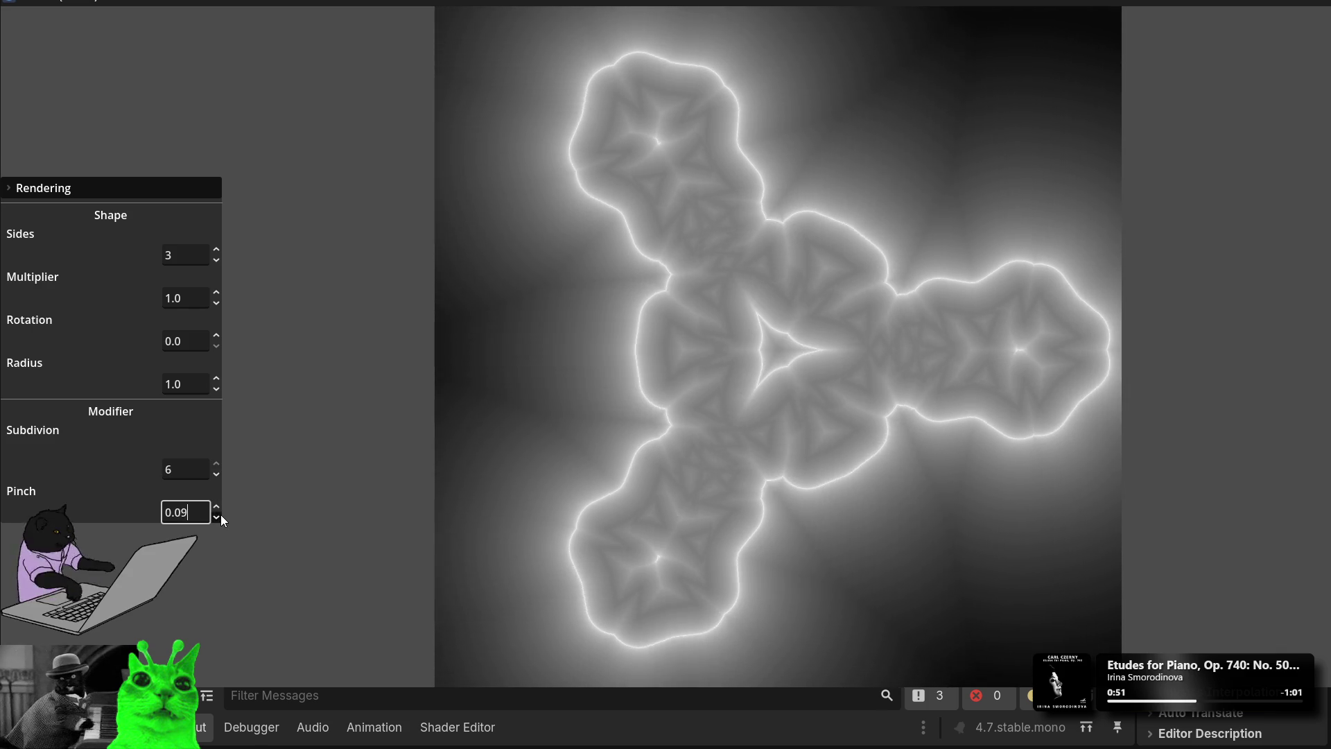
click(219, 517)
click(219, 516)
click(219, 516)
click(219, 517)
click(219, 517)
click(219, 516)
click(221, 515)
click(220, 516)
click(220, 516)
click(221, 515)
click(220, 515)
click(221, 516)
click(220, 516)
click(221, 515)
click(216, 516)
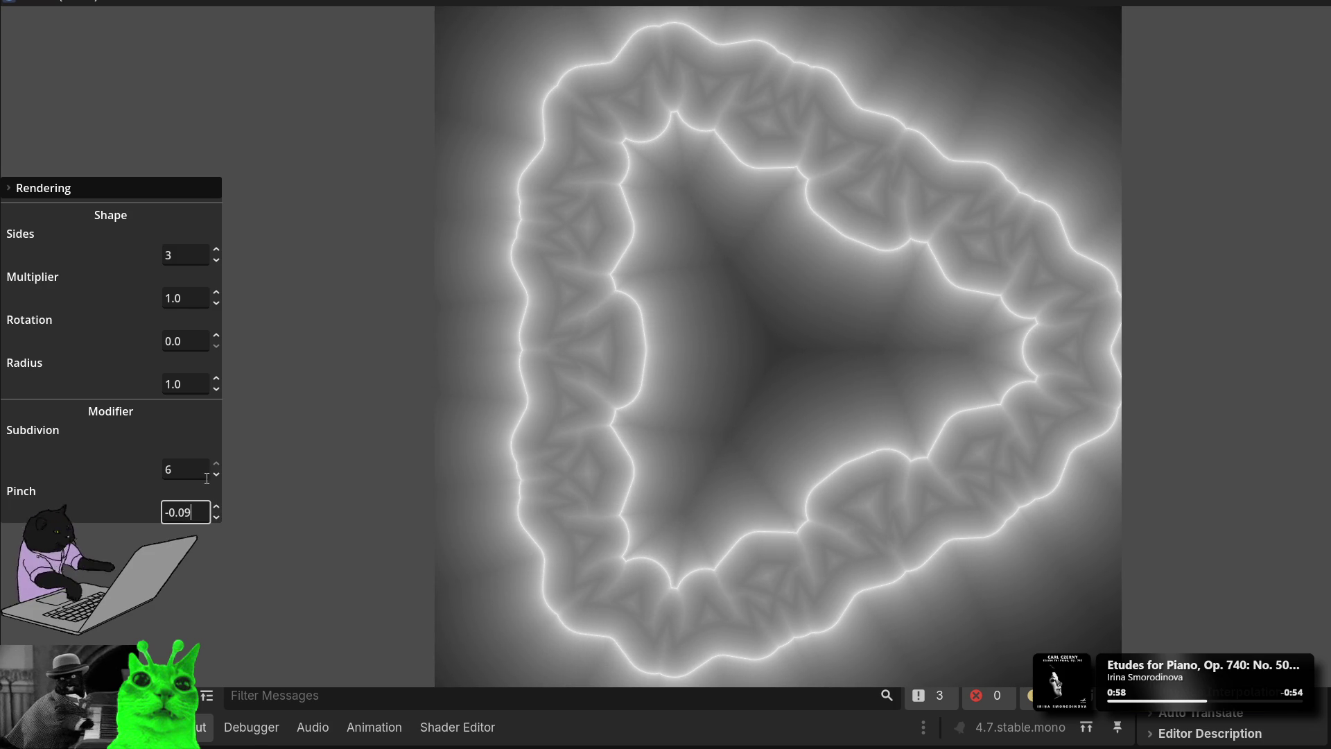
Step: Drag Radius to 0.45, set Multiplier to 0.5, and expand the Rendering group
mouse_move(217, 389)
mouse_down()
mouse_move(216, 493)
mouse_move(216, 465)
mouse_up()
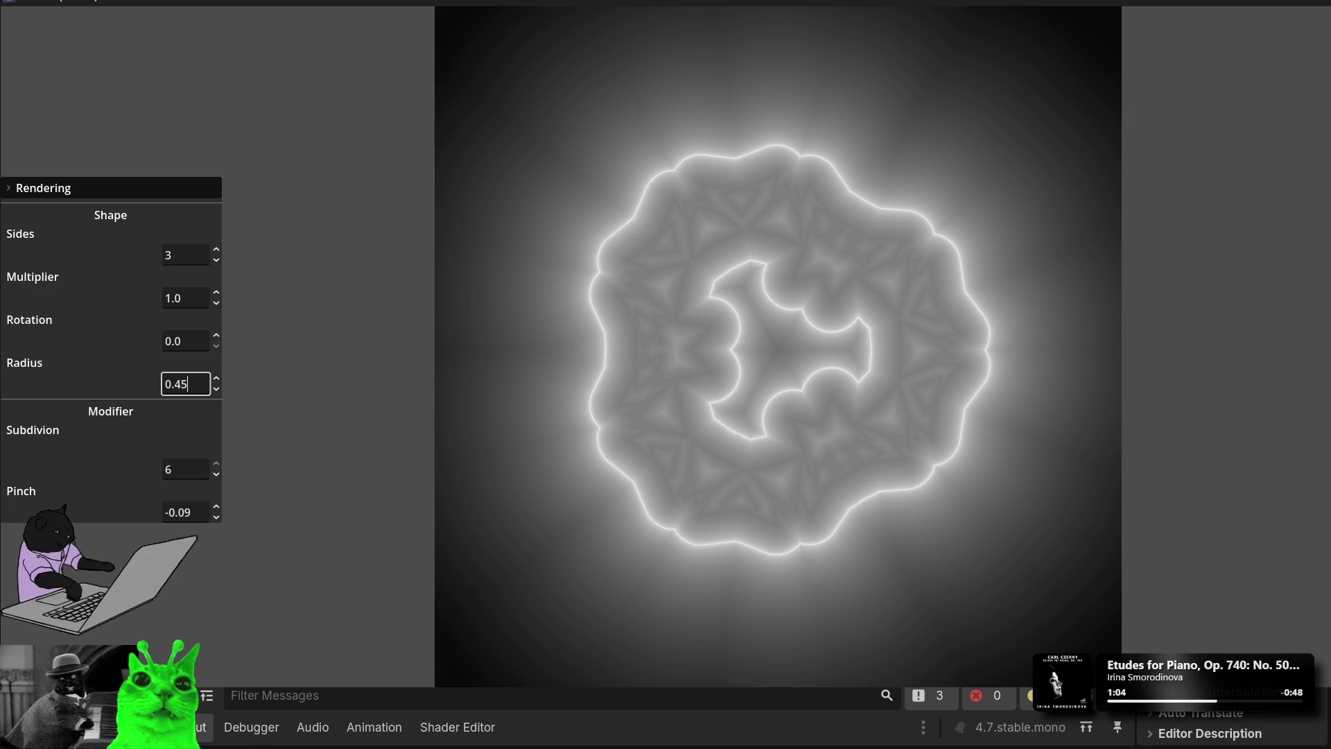
mouse_move(216, 300)
mouse_down()
mouse_move(216, 288)
mouse_move(217, 353)
mouse_up()
double_click(206, 301)
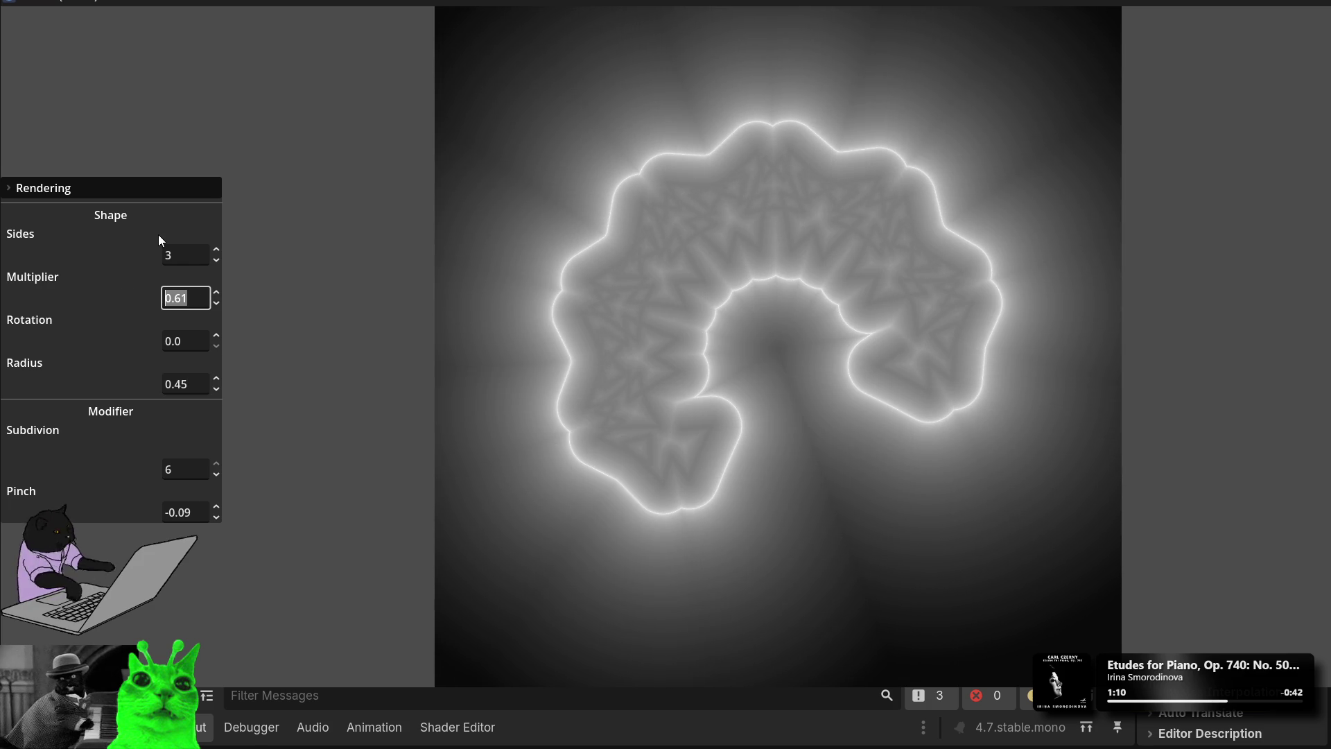
text(.5)
key(Return)
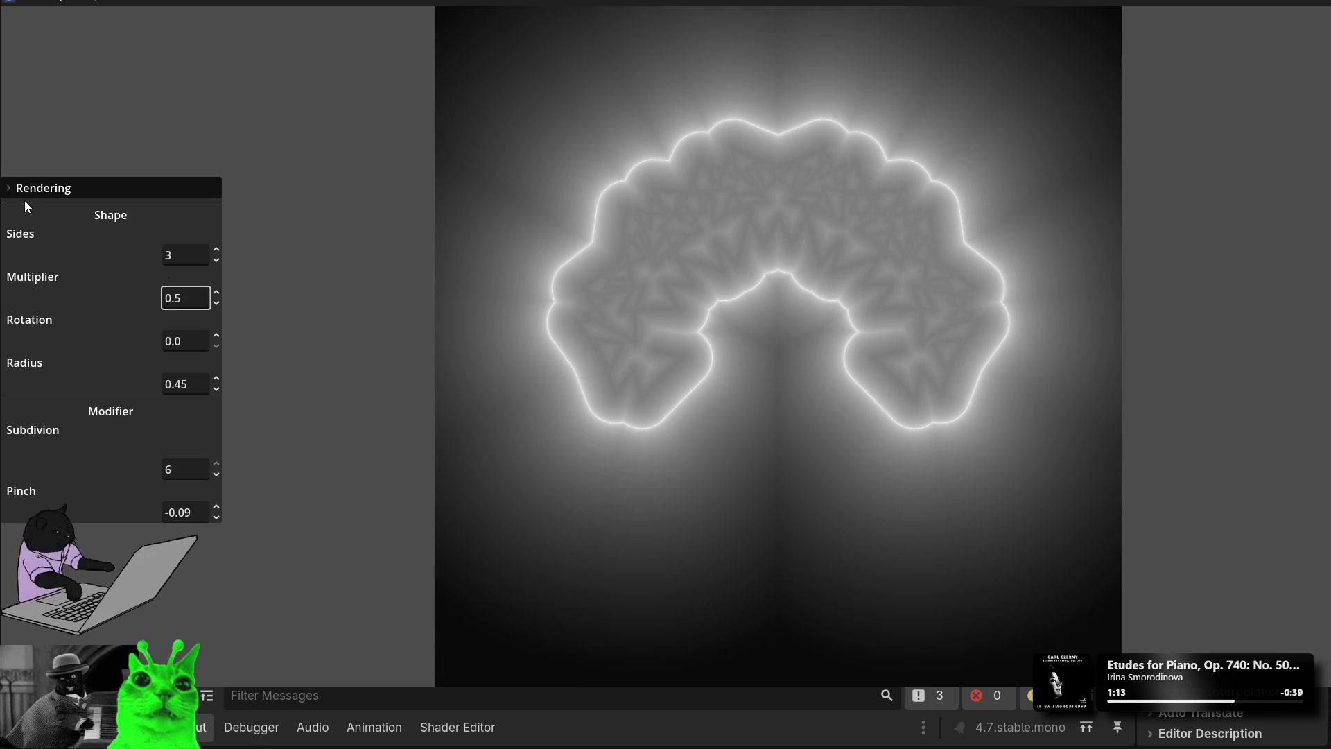
click(24, 194)
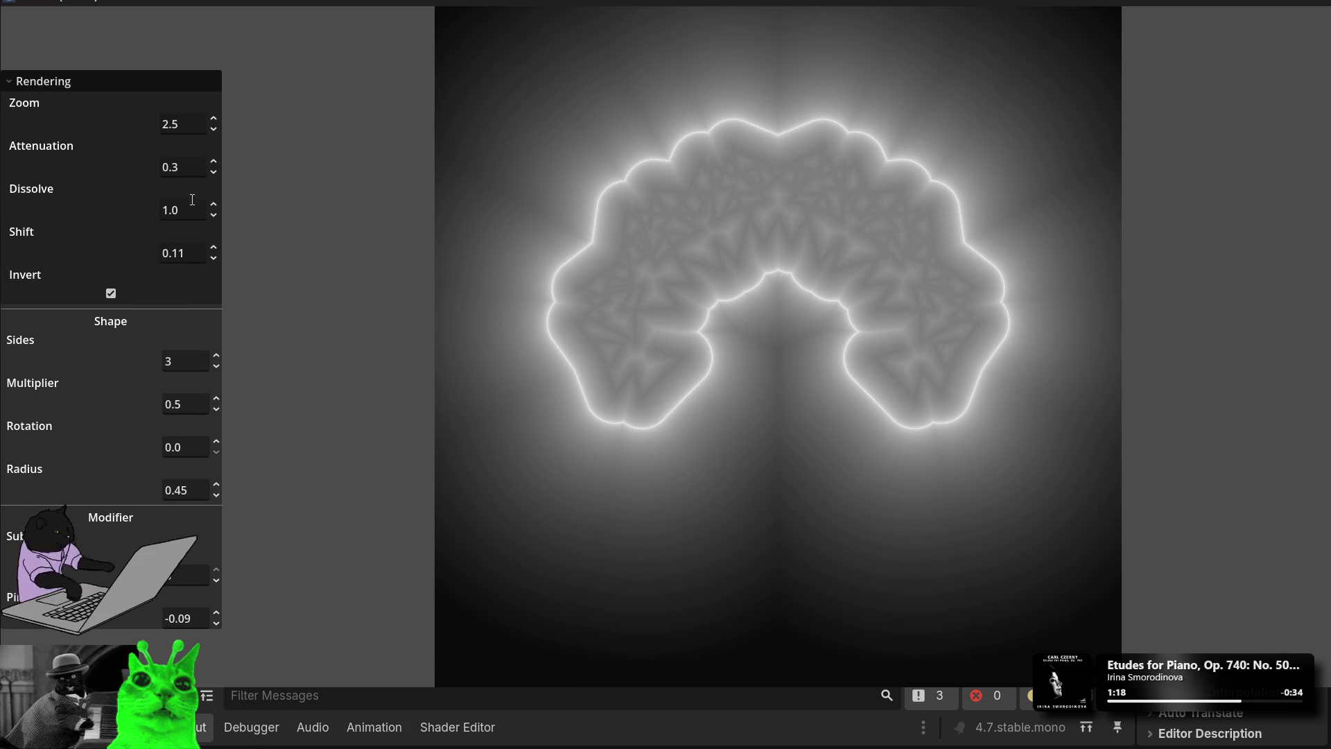
Step: Bring Shift down to 0.0 and raise Pinch from negative to 0.01
drag(219, 258, 219, 268)
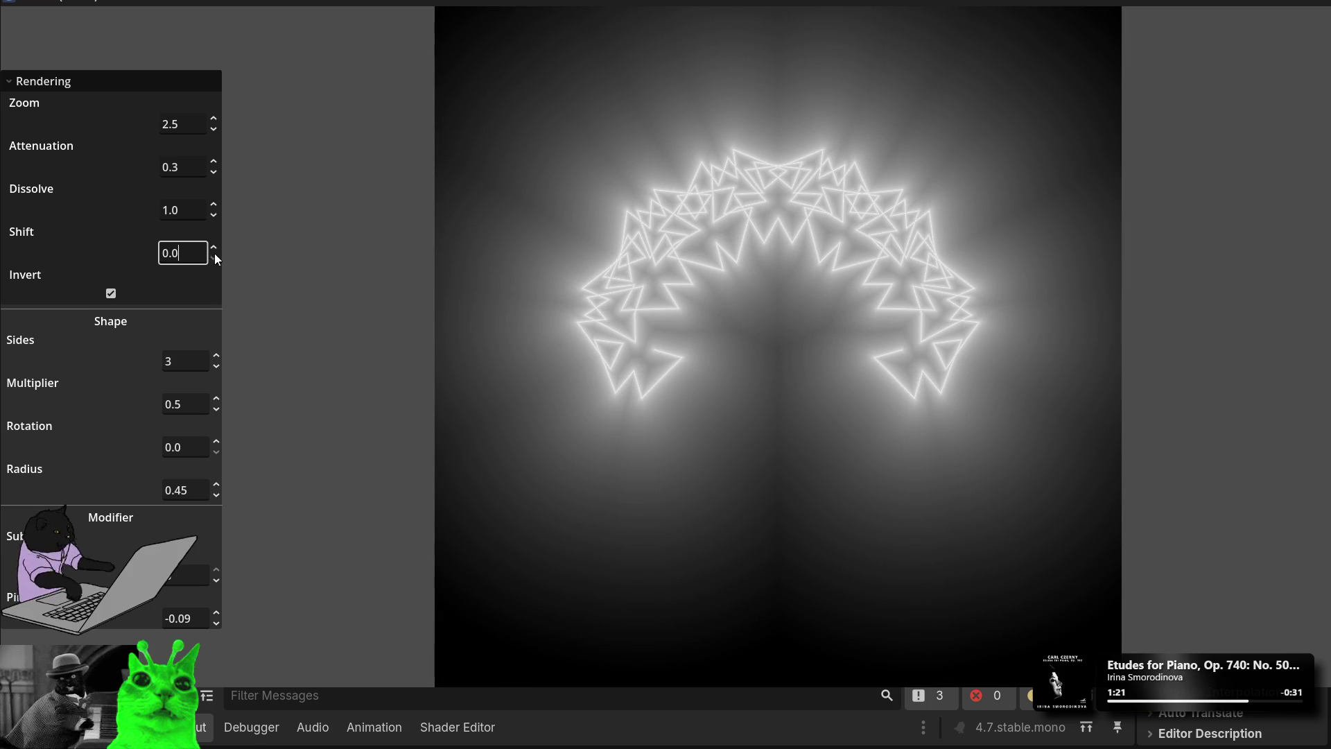
click(217, 619)
drag(217, 619, 217, 601)
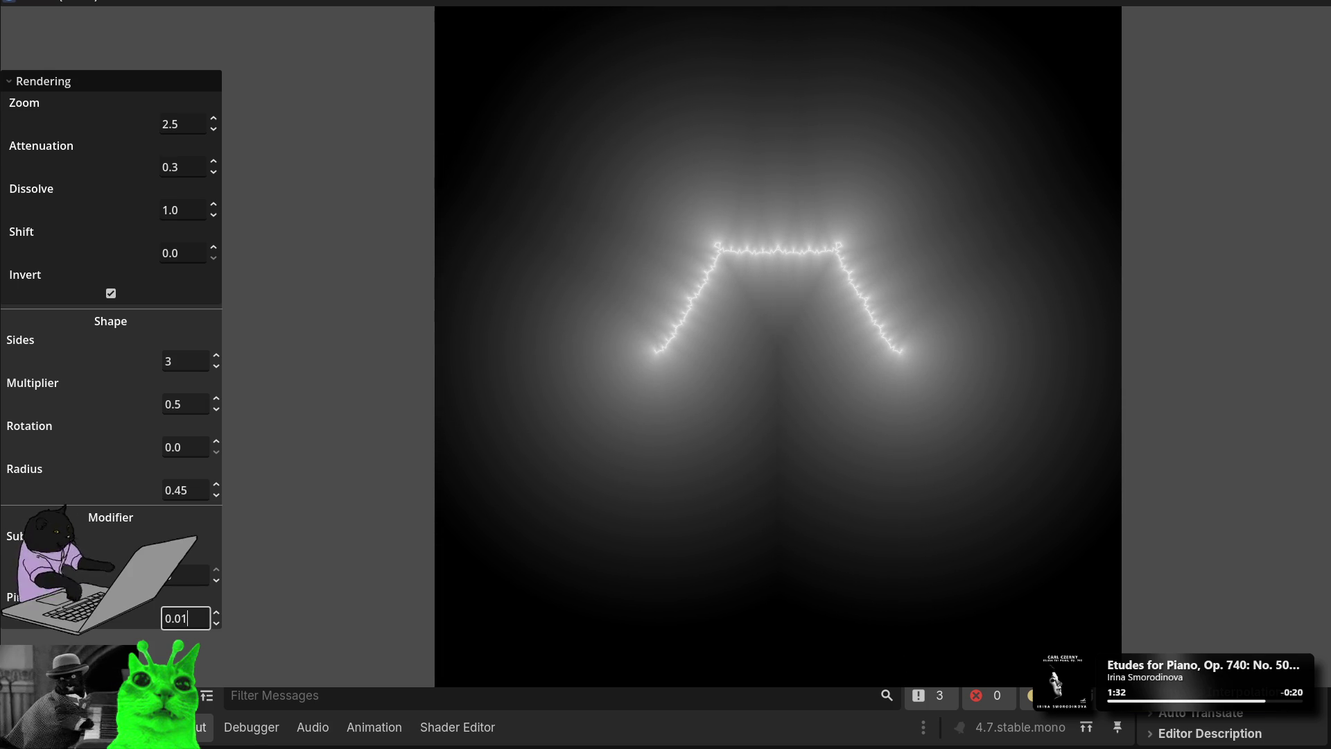
drag(217, 600, 217, 600)
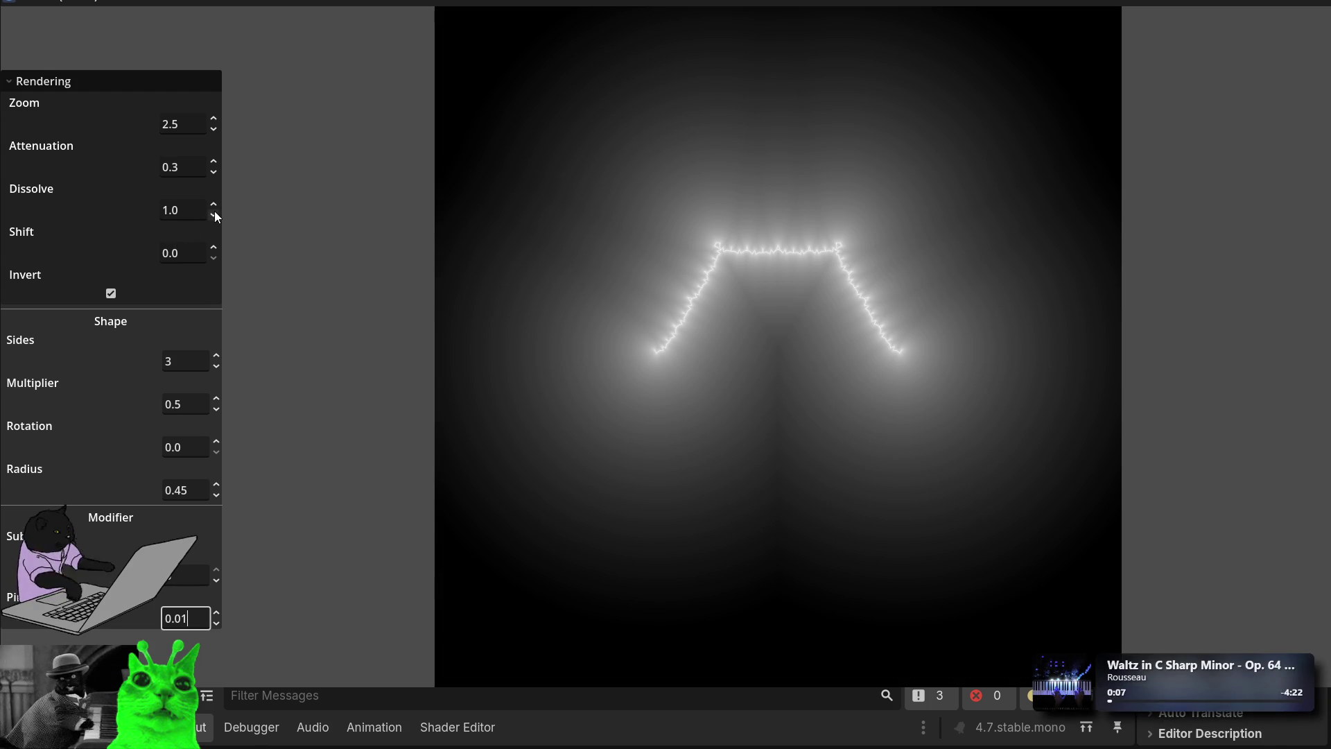
Step: Lower Dissolve to 0.44, uncheck Invert so the line renders dark, and nudge Zoom to 1.18
mouse_move(214, 210)
mouse_down()
mouse_move(215, 184)
mouse_move(214, 235)
mouse_up()
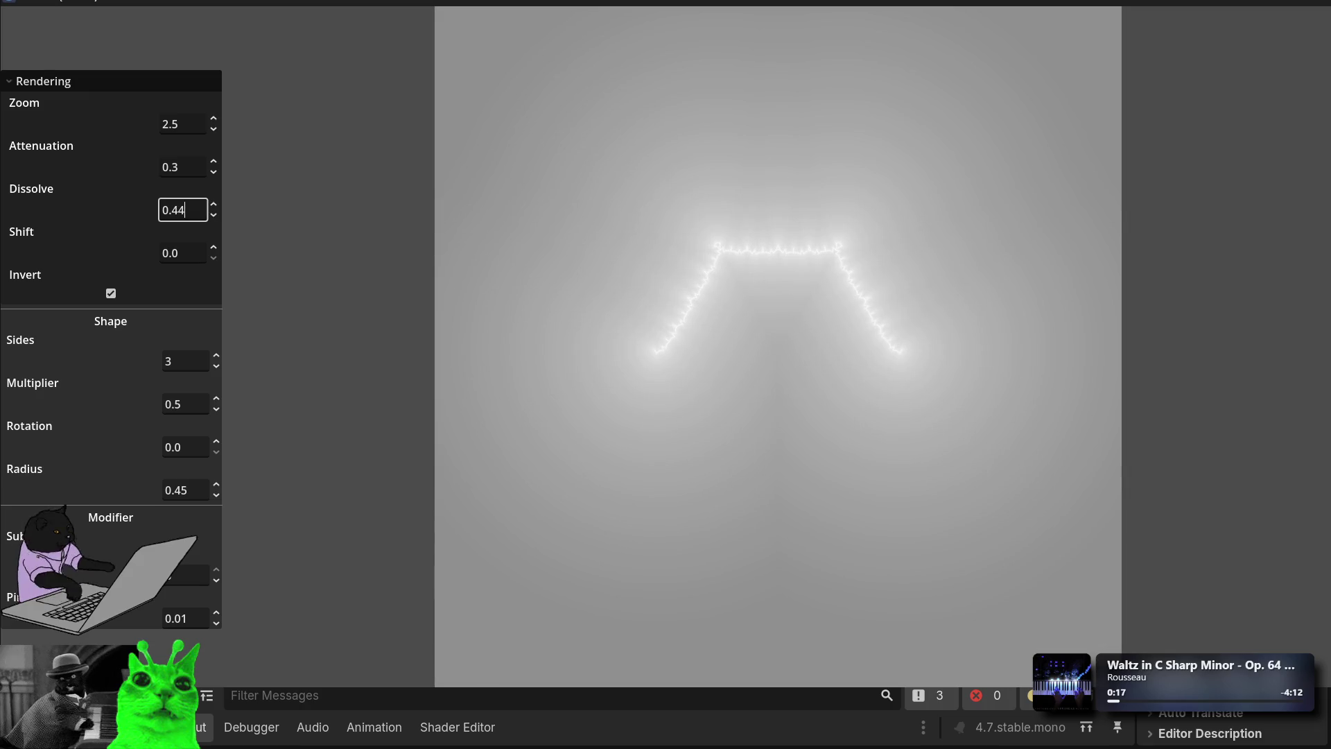
click(111, 293)
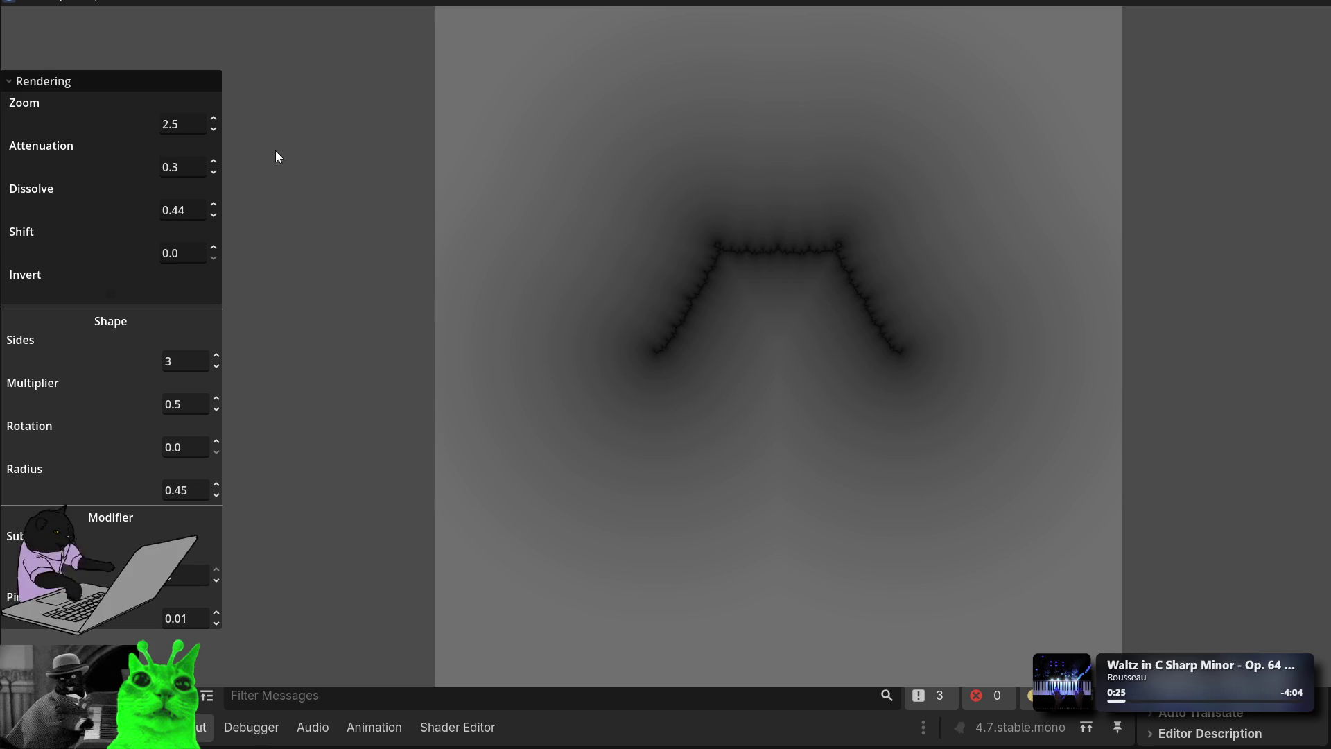
click(212, 129)
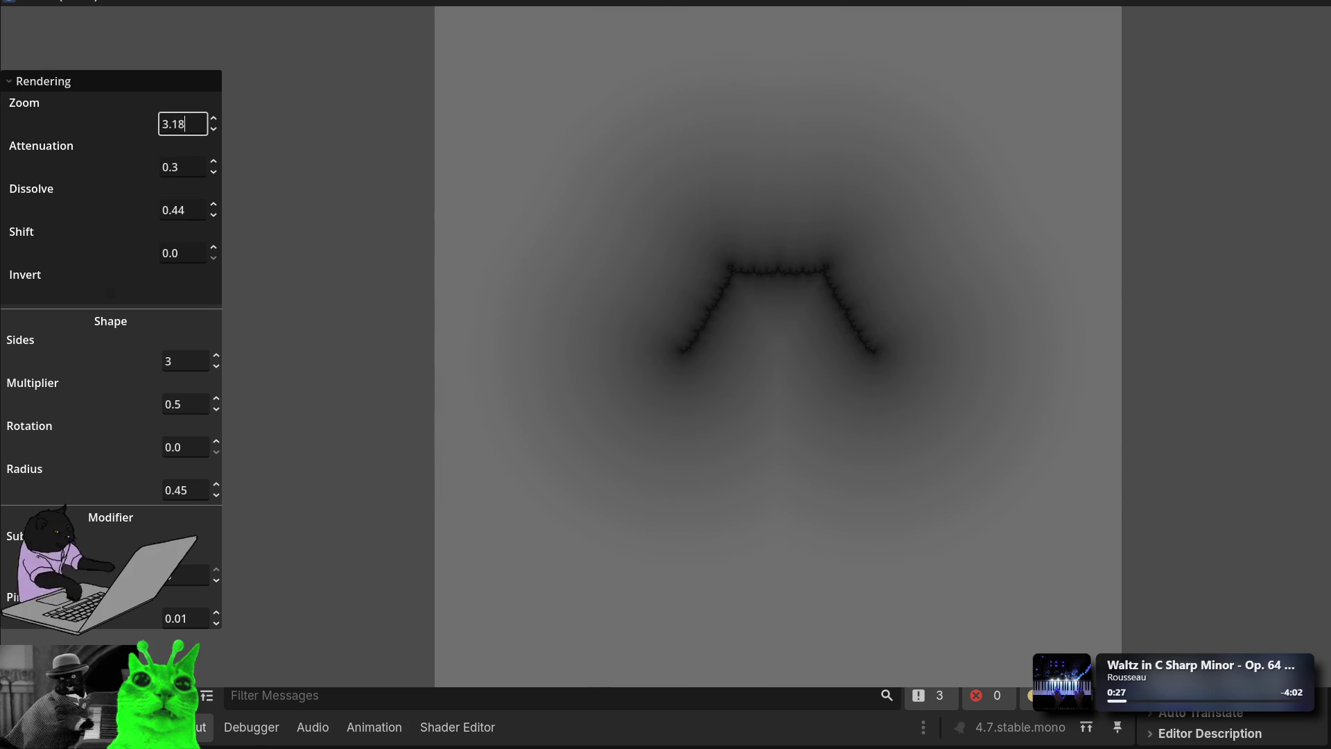
mouse_move(213, 127)
mouse_down()
mouse_move(213, 98)
mouse_move(213, 126)
mouse_up()
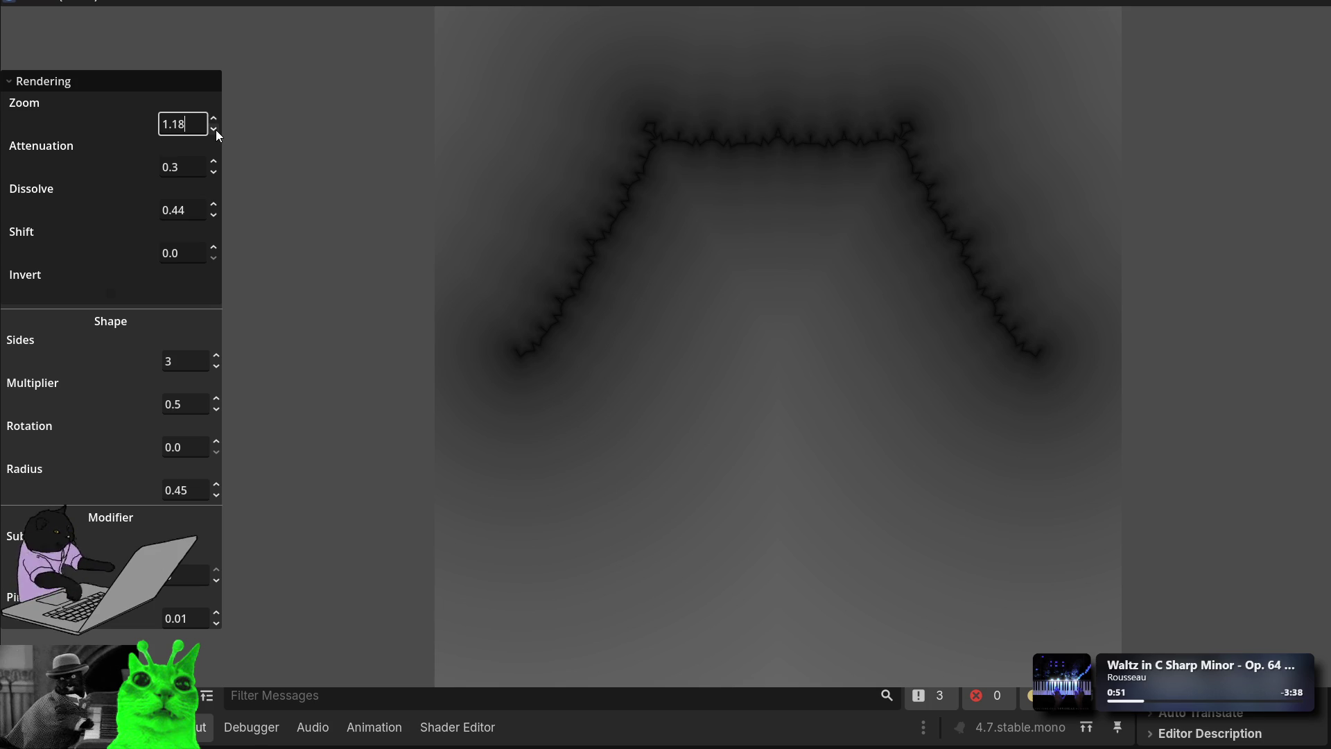
Step: Fine-tune Zoom to 1.35 and lower the subdivision count to smooth the trapezoid line
drag(215, 130, 215, 121)
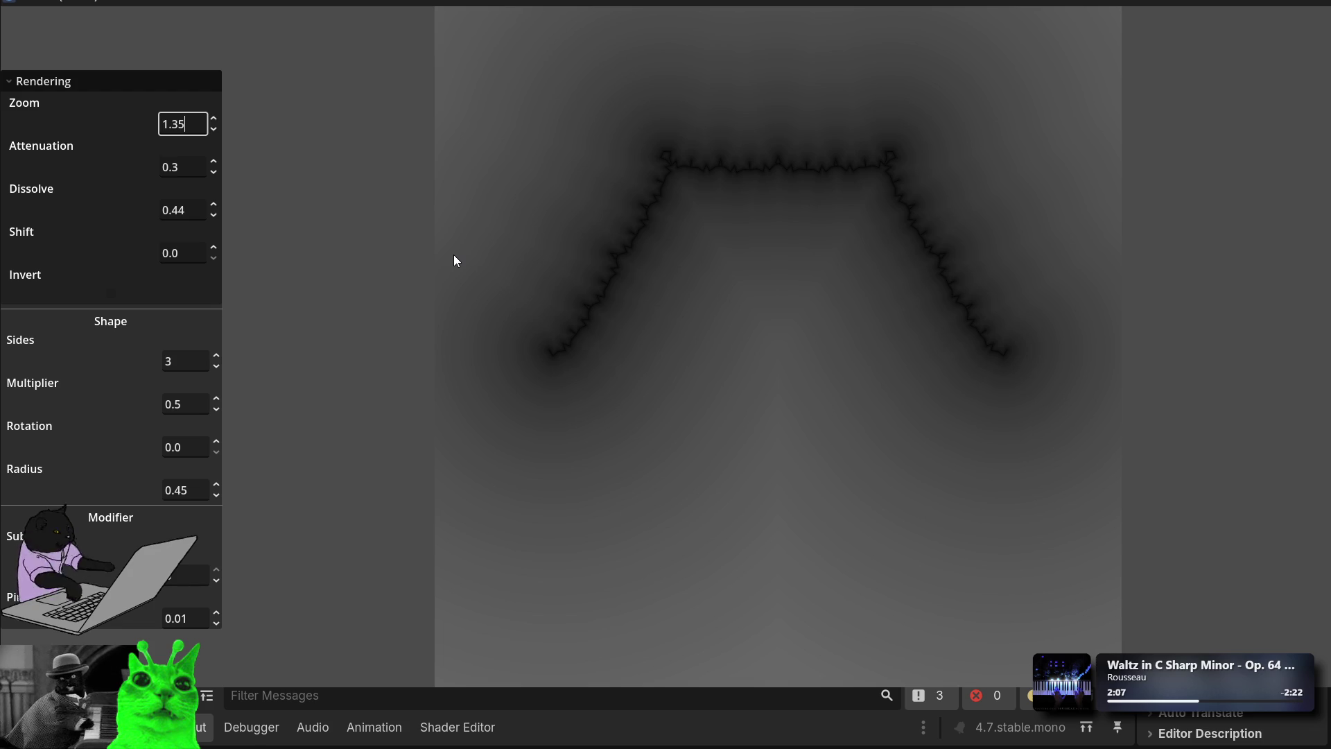
click(218, 579)
Step: Lower the subdivision, collapse and re-expand Rendering, and toggle Invert, ending on the dark non-inverted rendering
click(218, 579)
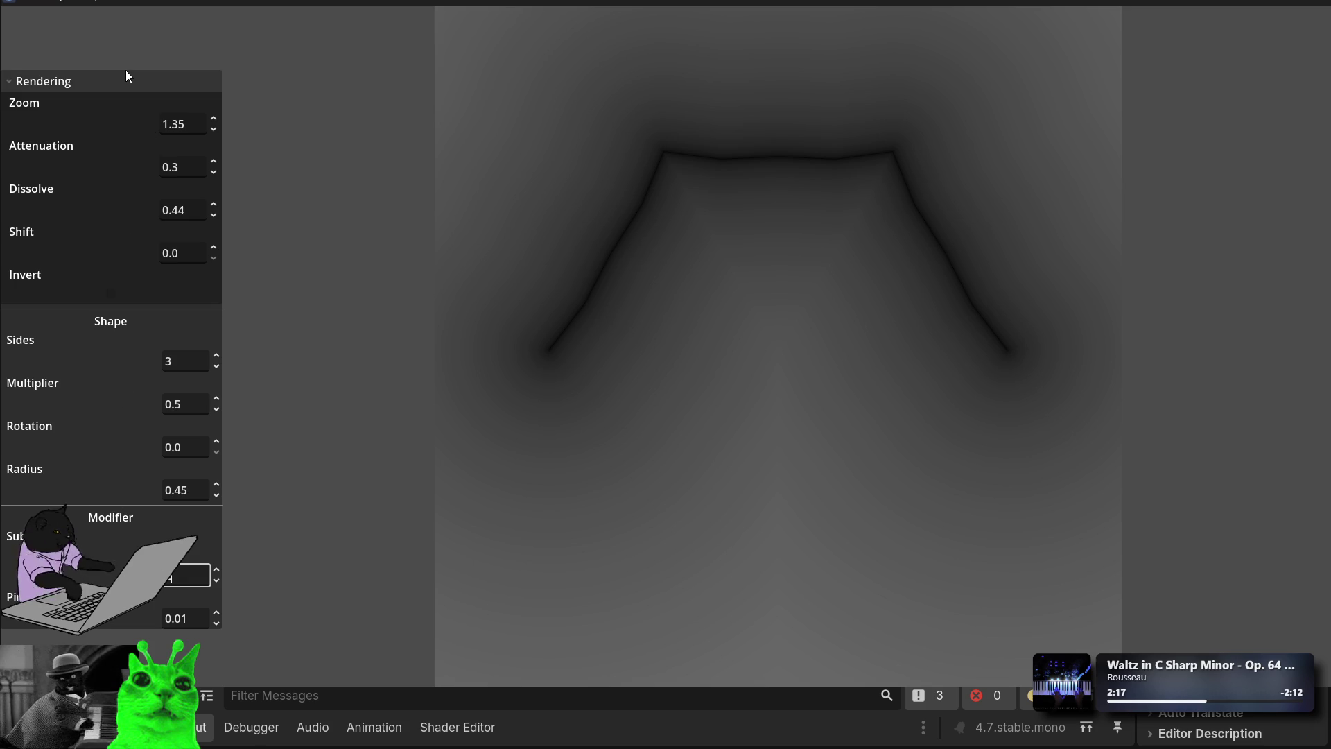
click(10, 84)
click(21, 187)
click(8, 81)
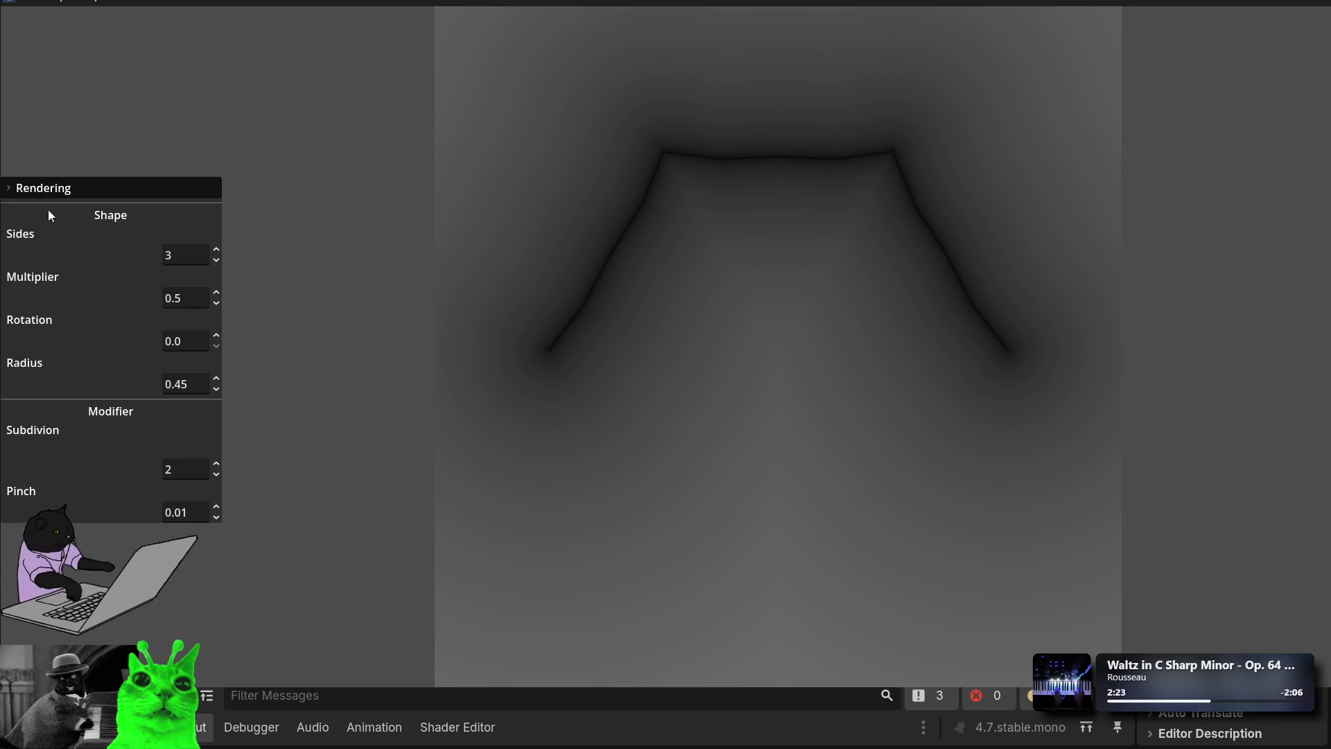
click(10, 191)
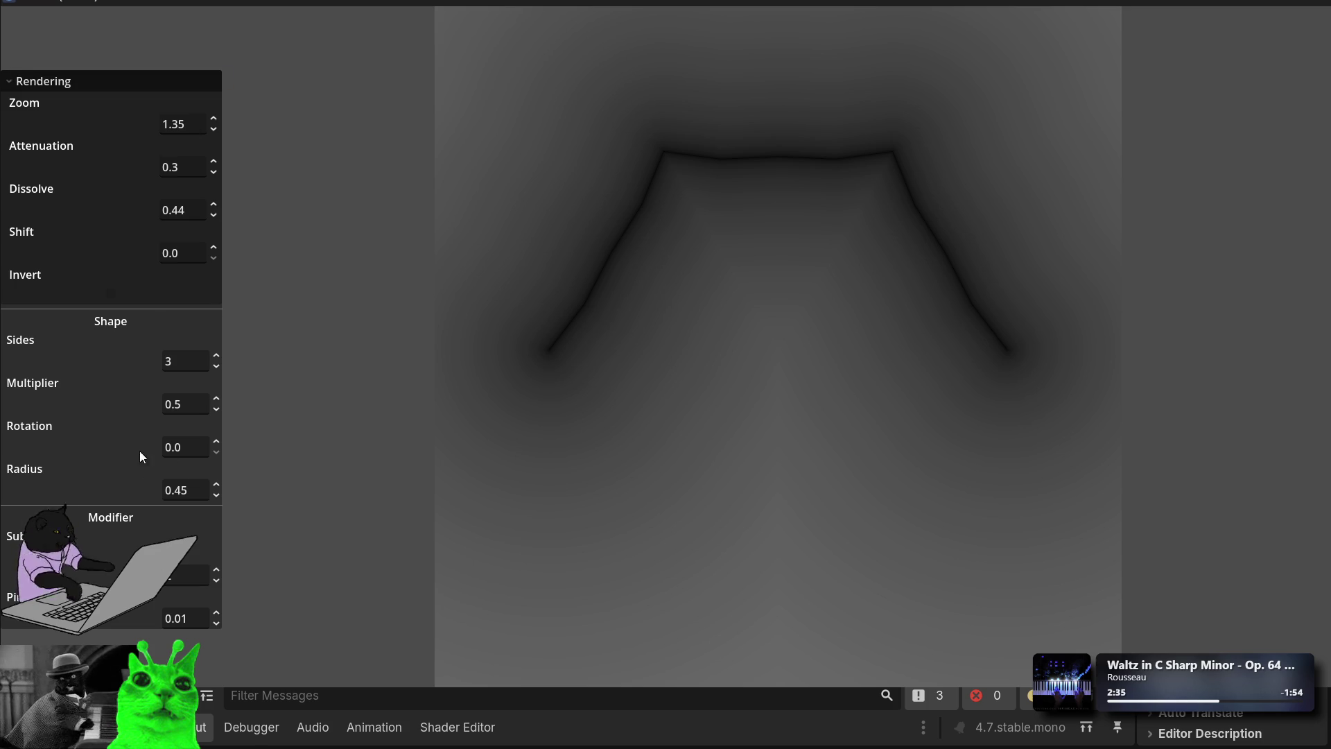
click(115, 296)
click(115, 296)
click(116, 297)
click(116, 297)
Step: Raise Subdivision and nudge the second Modifier value up so the outline turns finely jagged
click(217, 569)
click(219, 569)
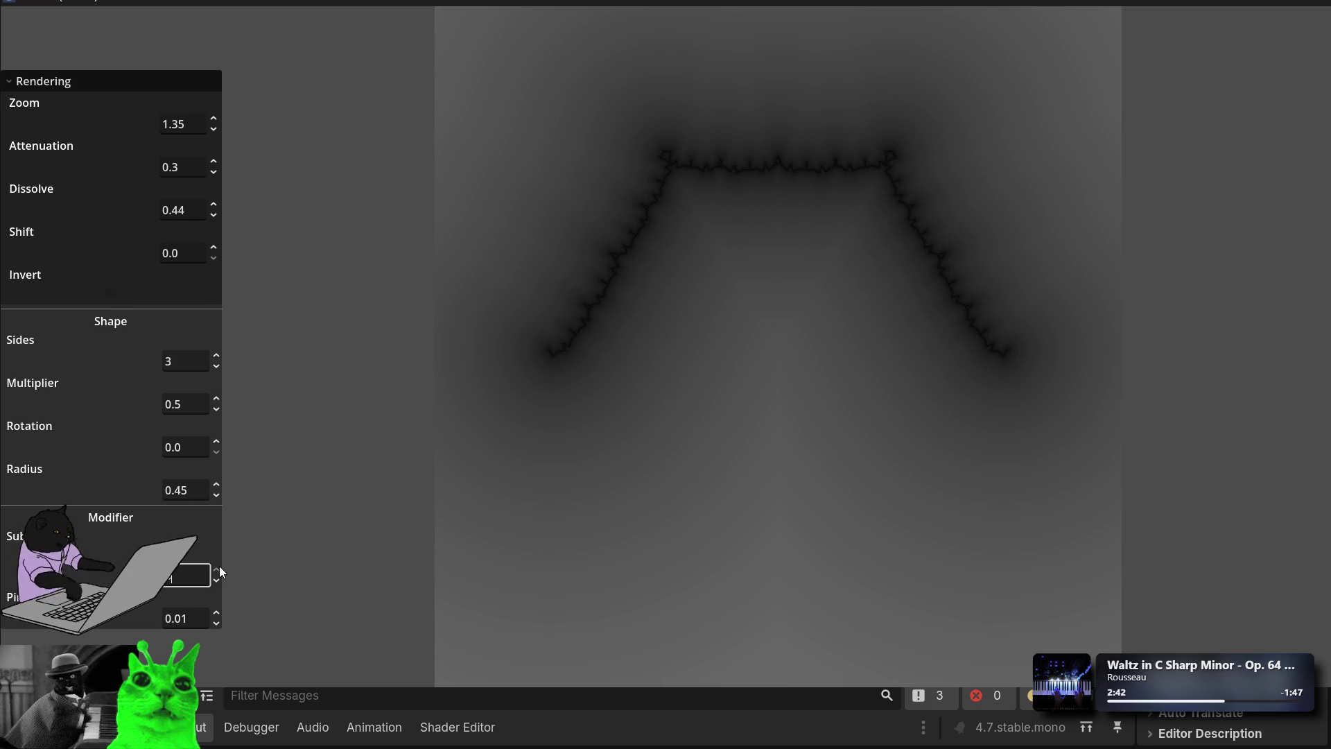
click(216, 613)
click(216, 613)
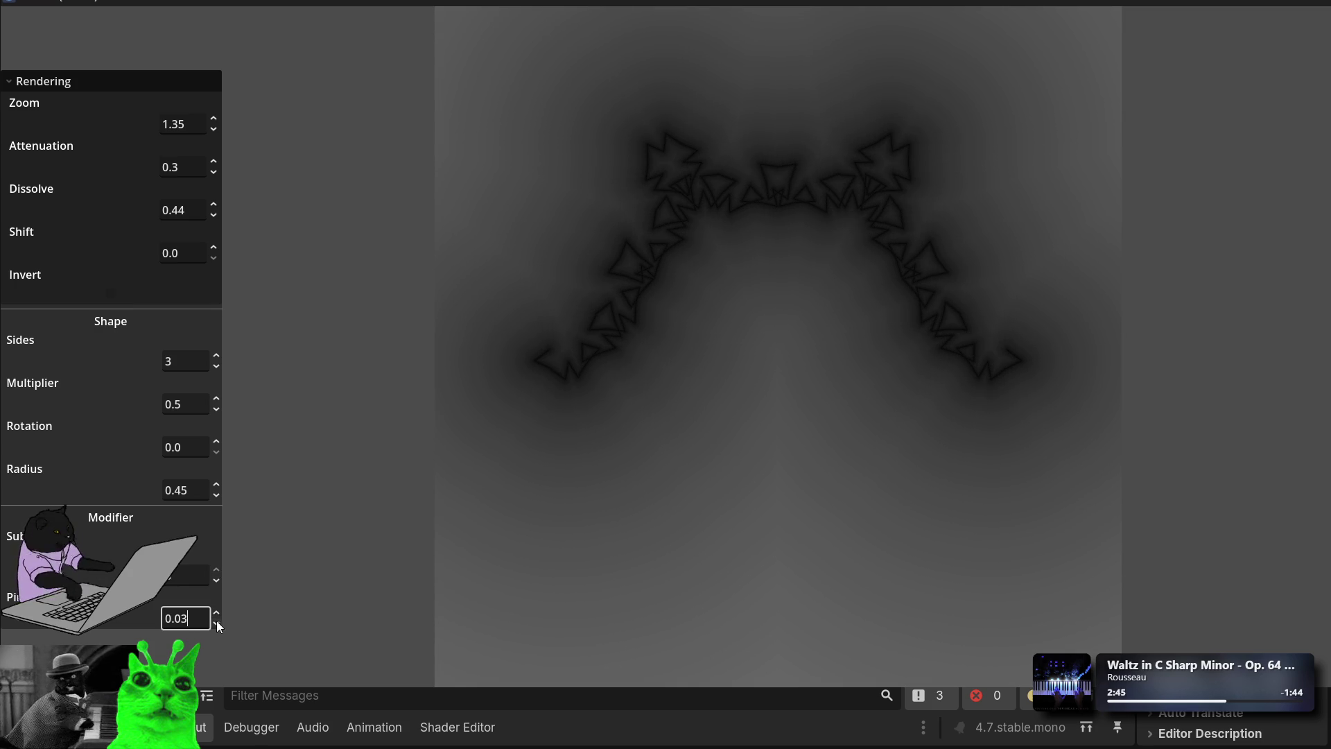
Step: Step the second Modifier value up to 0.4
click(216, 614)
click(217, 613)
click(216, 613)
click(216, 613)
click(216, 614)
click(217, 613)
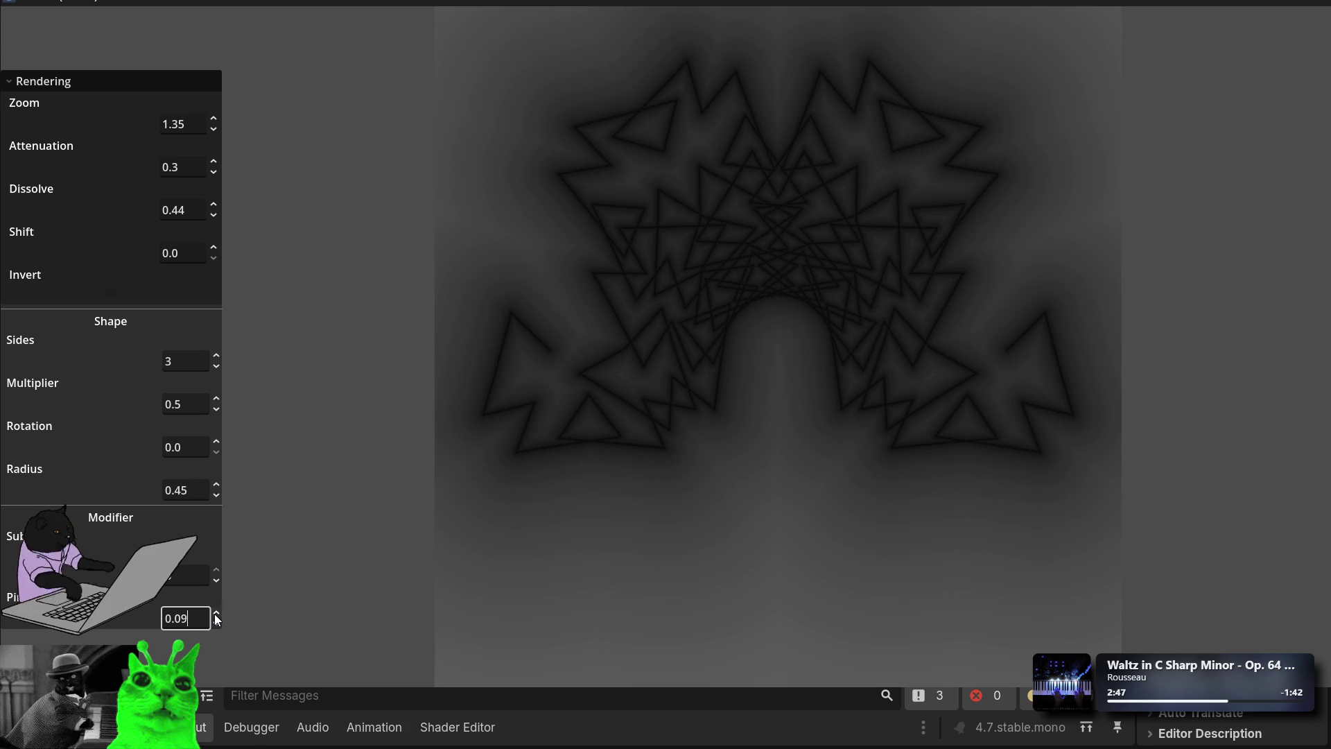
click(217, 614)
click(216, 613)
click(216, 614)
click(216, 613)
click(216, 613)
click(216, 614)
click(216, 613)
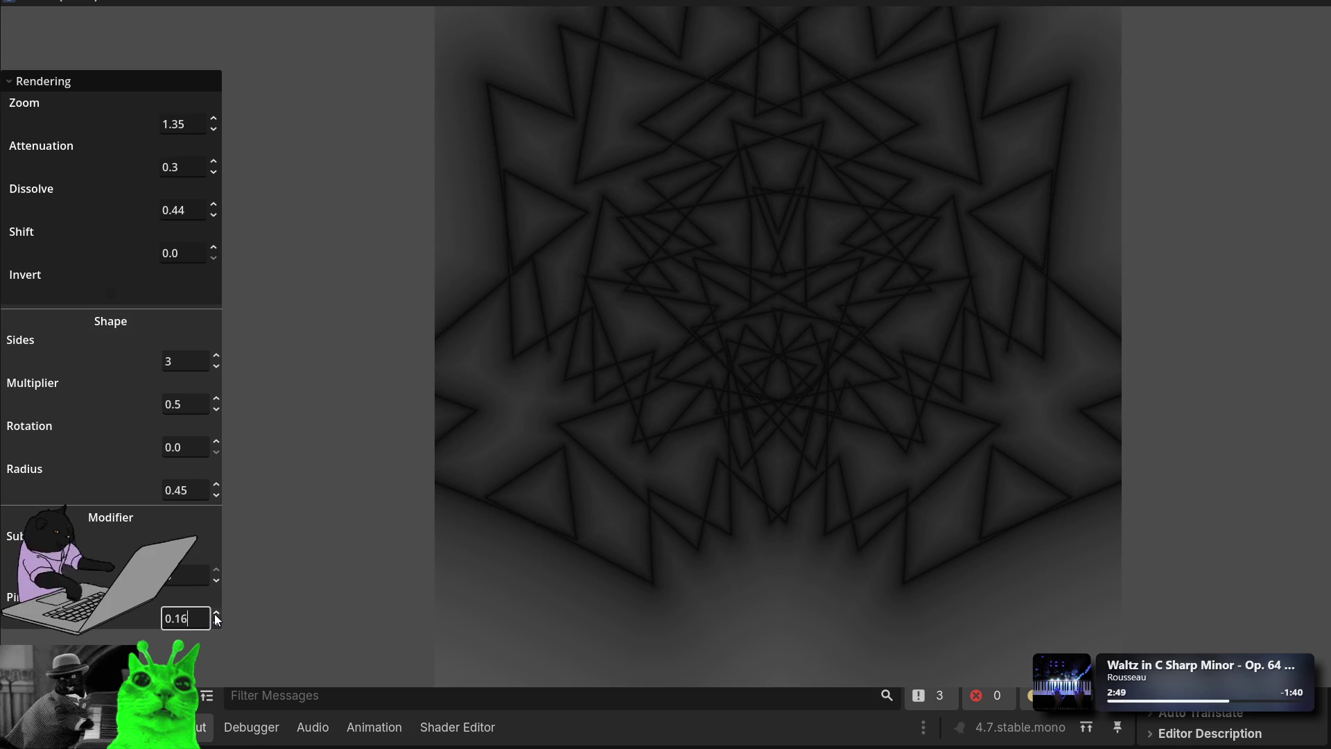
click(217, 613)
click(216, 613)
click(216, 613)
click(216, 613)
click(216, 613)
click(216, 613)
click(216, 614)
click(216, 613)
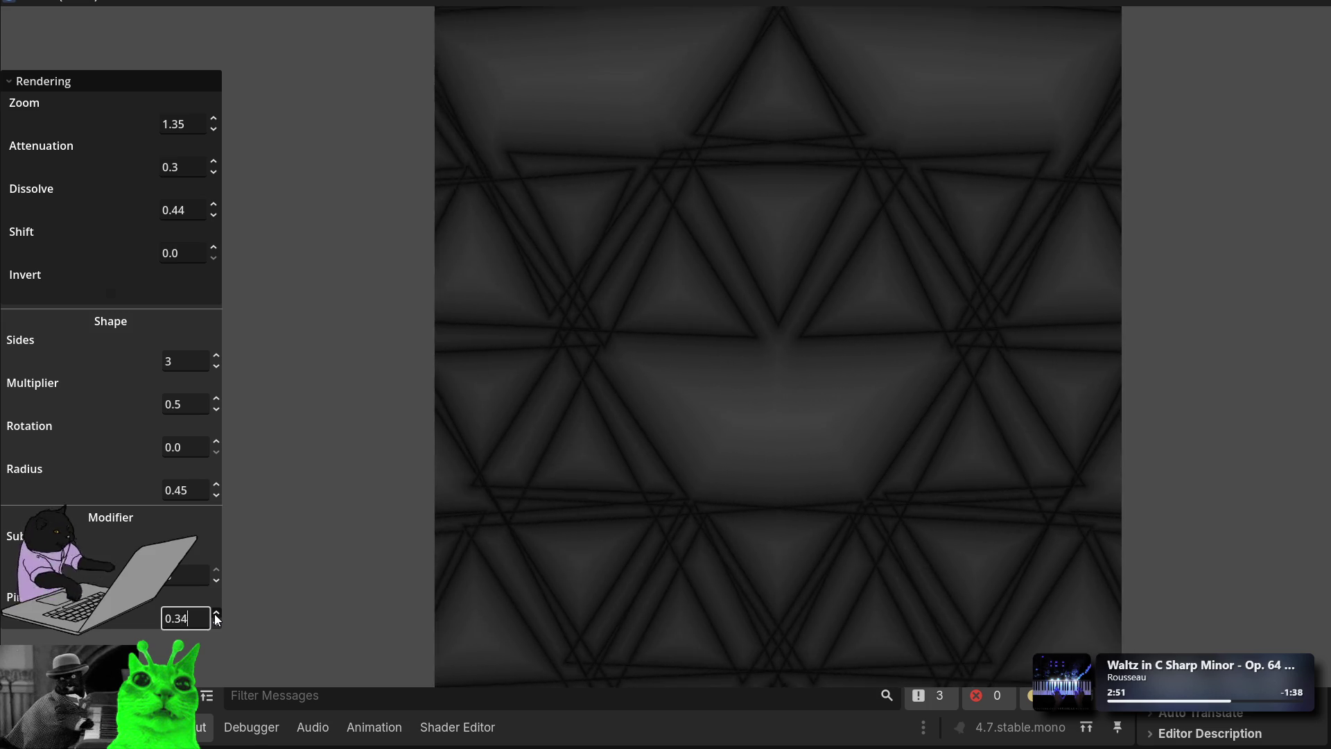
click(216, 614)
click(216, 613)
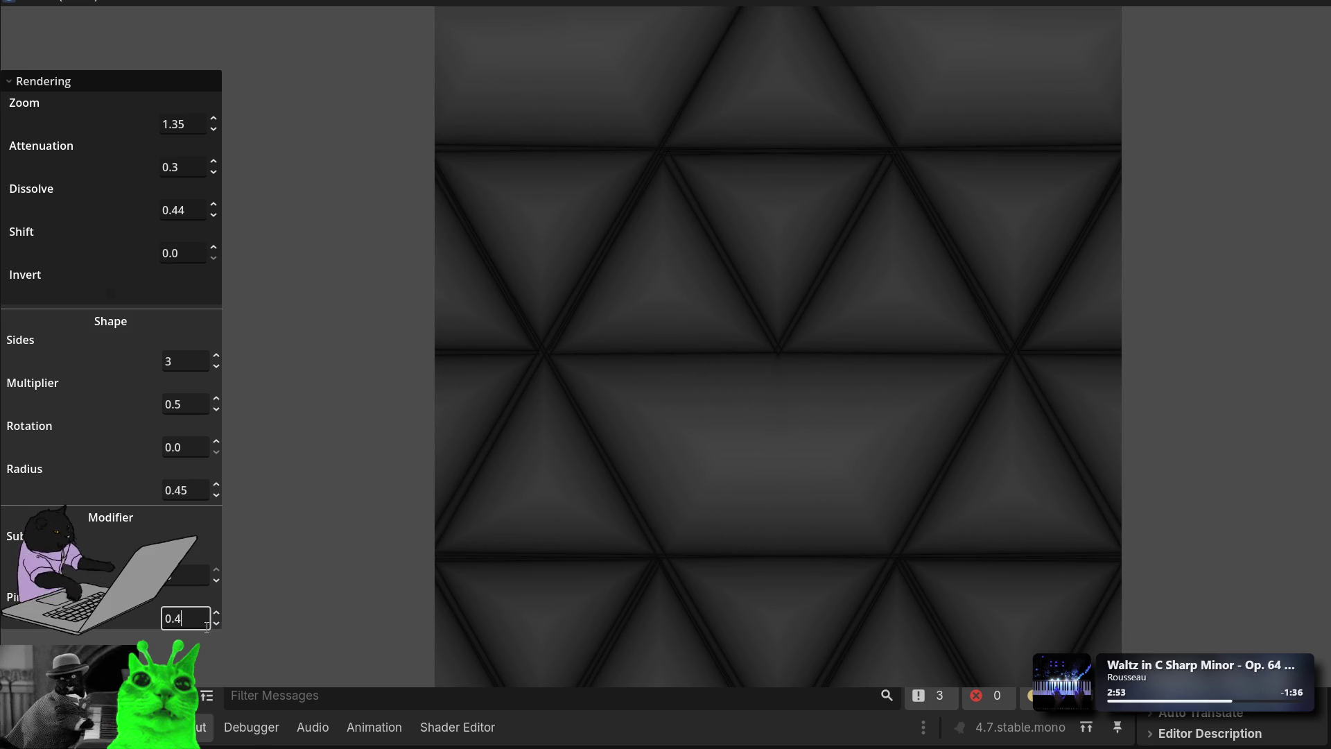
Step: Settle the second Modifier at 0.39 and raise Zoom to 4.1 to show the triangle hexagon
click(218, 626)
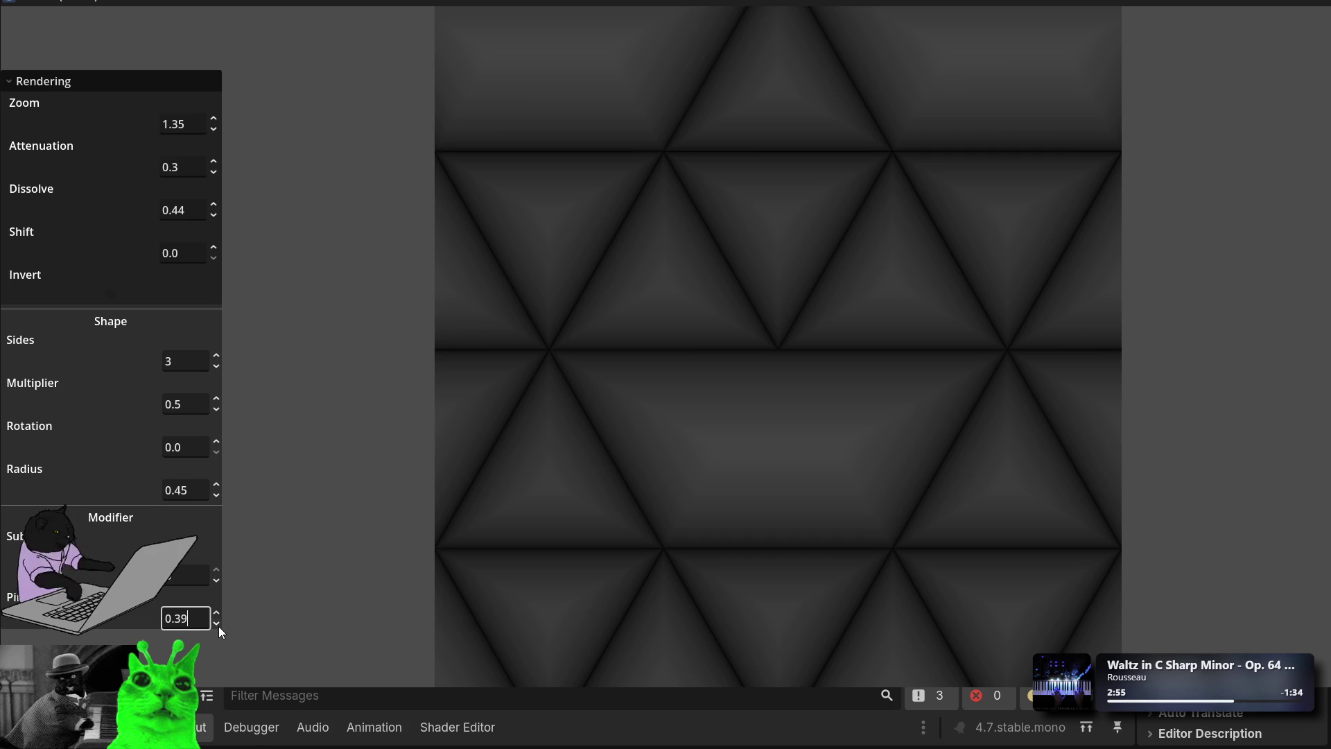
click(218, 626)
click(215, 609)
drag(214, 127, 214, 104)
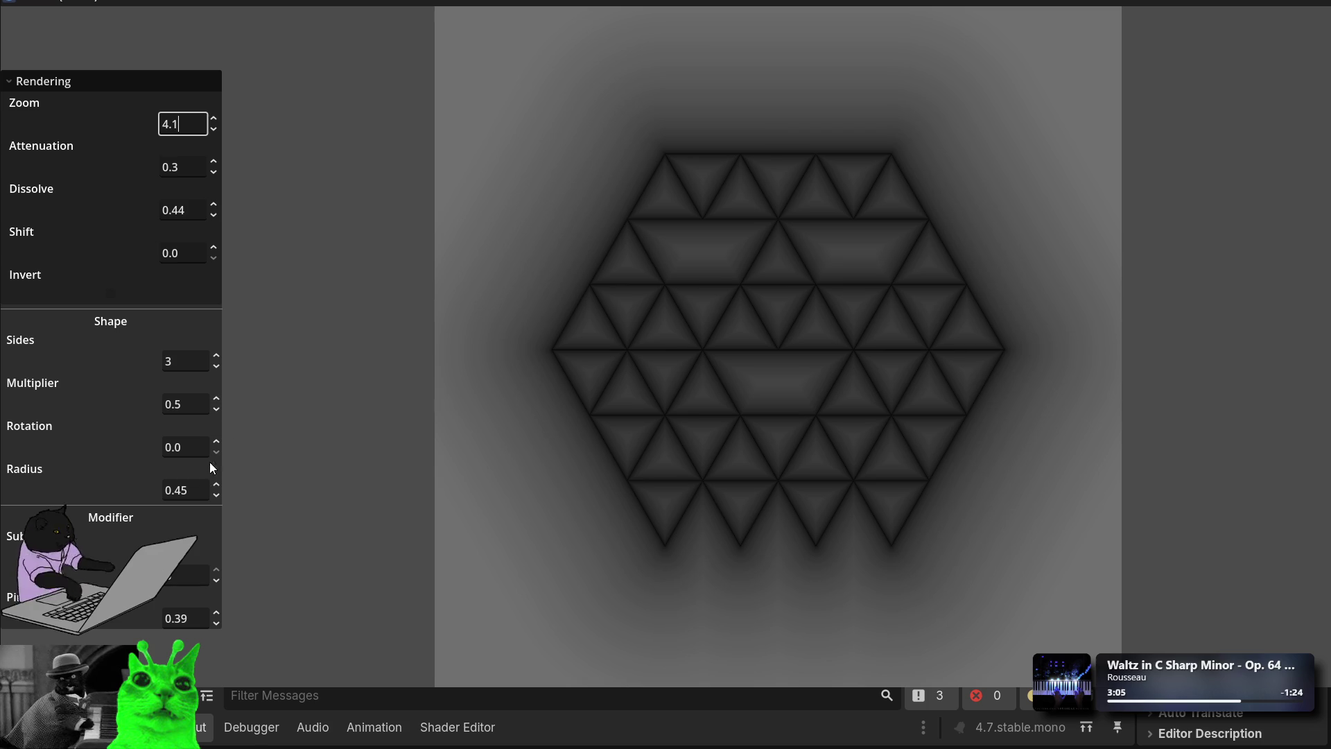
Step: Raise the second Modifier value to 0.4 and set Radius to 1.0
click(181, 617)
drag(219, 621, 219, 620)
mouse_move(216, 488)
mouse_down()
mouse_move(217, 472)
mouse_move(216, 486)
mouse_up()
key(ctrl+a)
text(1)
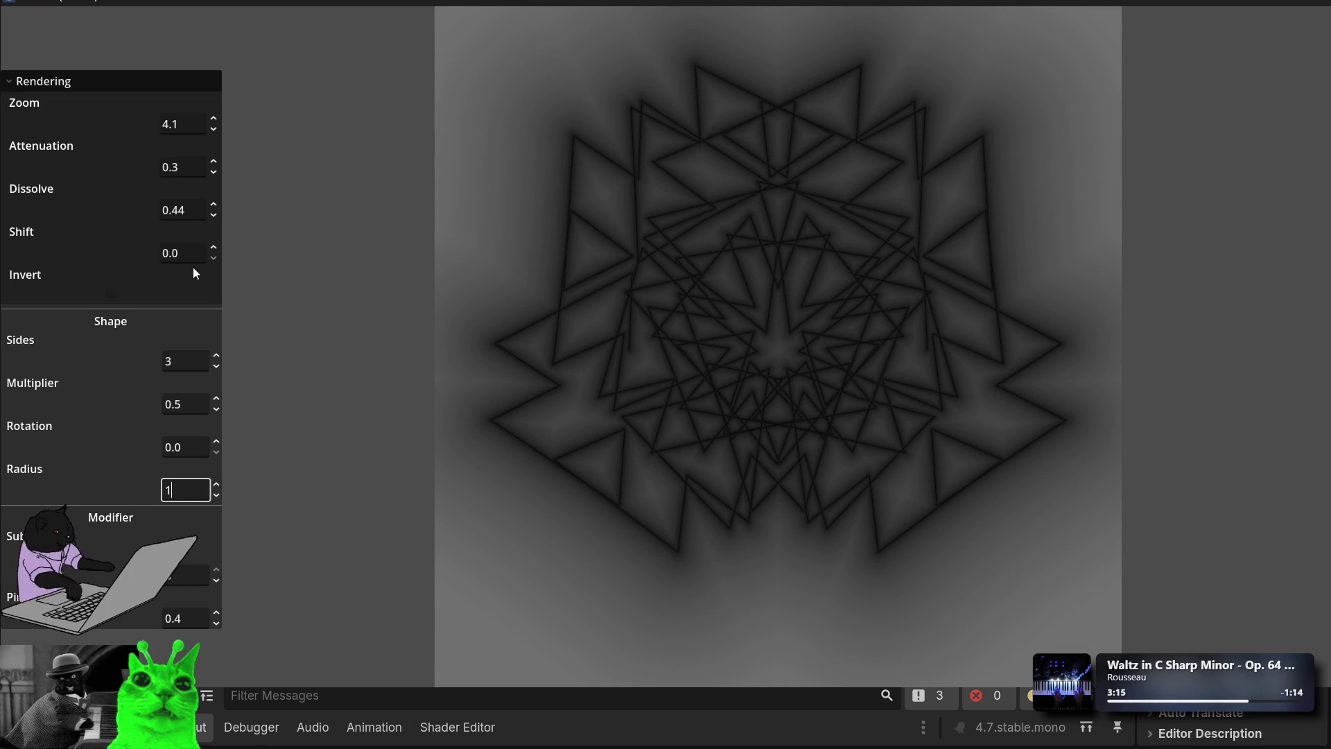
click(189, 254)
Step: Set the second Modifier value to 1.0 and drag Zoom up to 10.4
drag(221, 614, 221, 596)
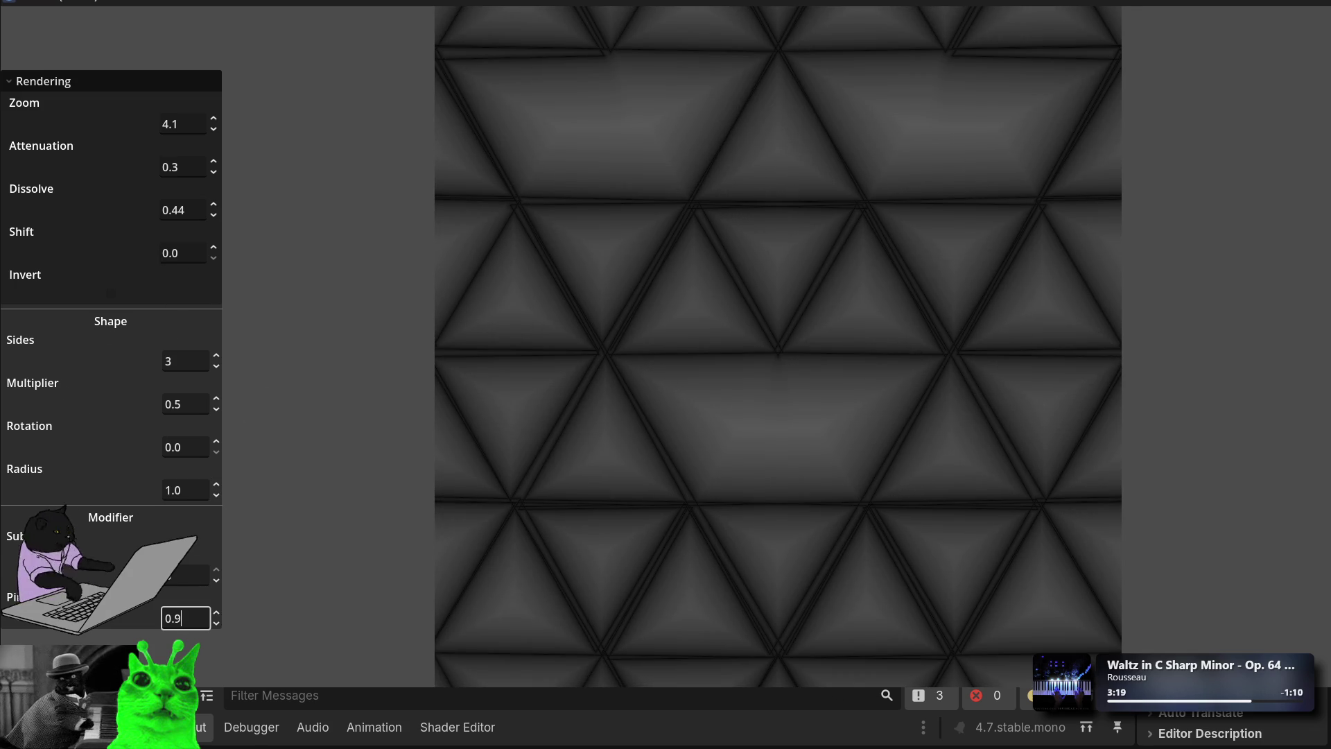
key(ctrl+a)
text(1)
click(185, 488)
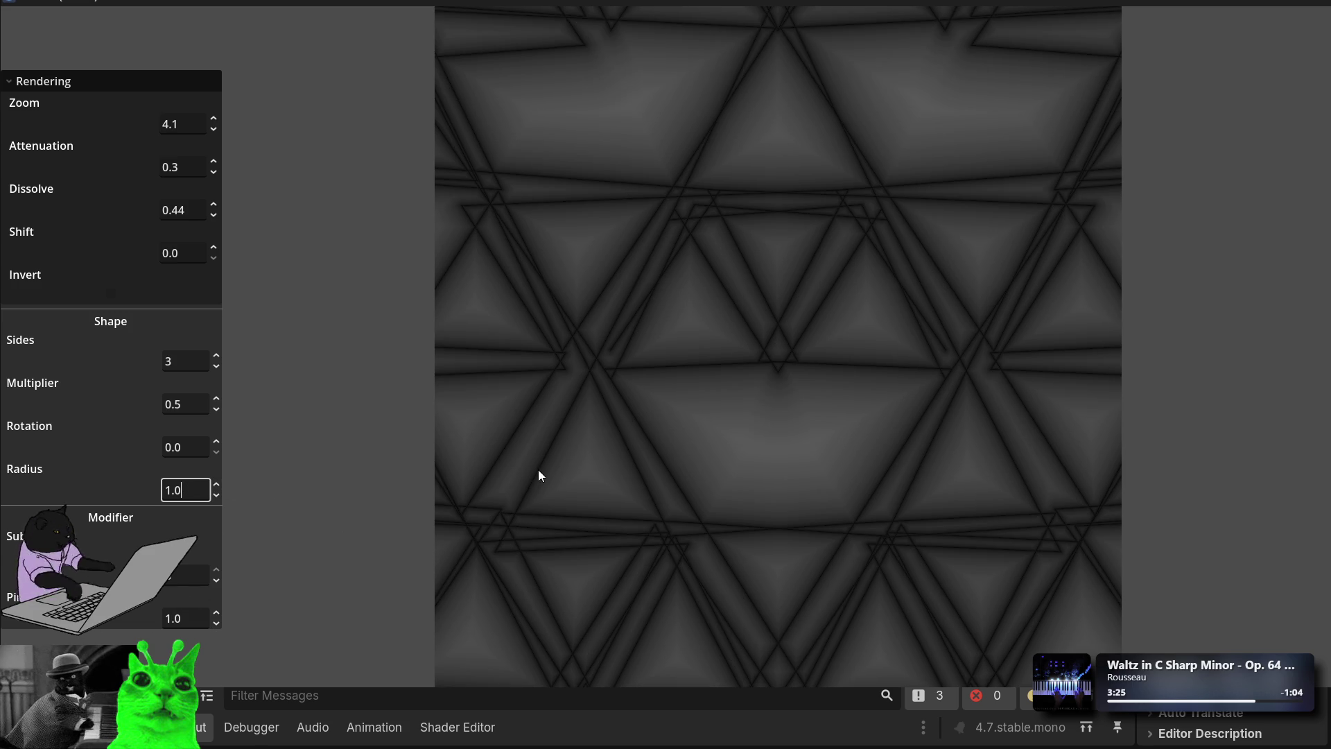
drag(218, 126, 201, 294)
text(10.4)
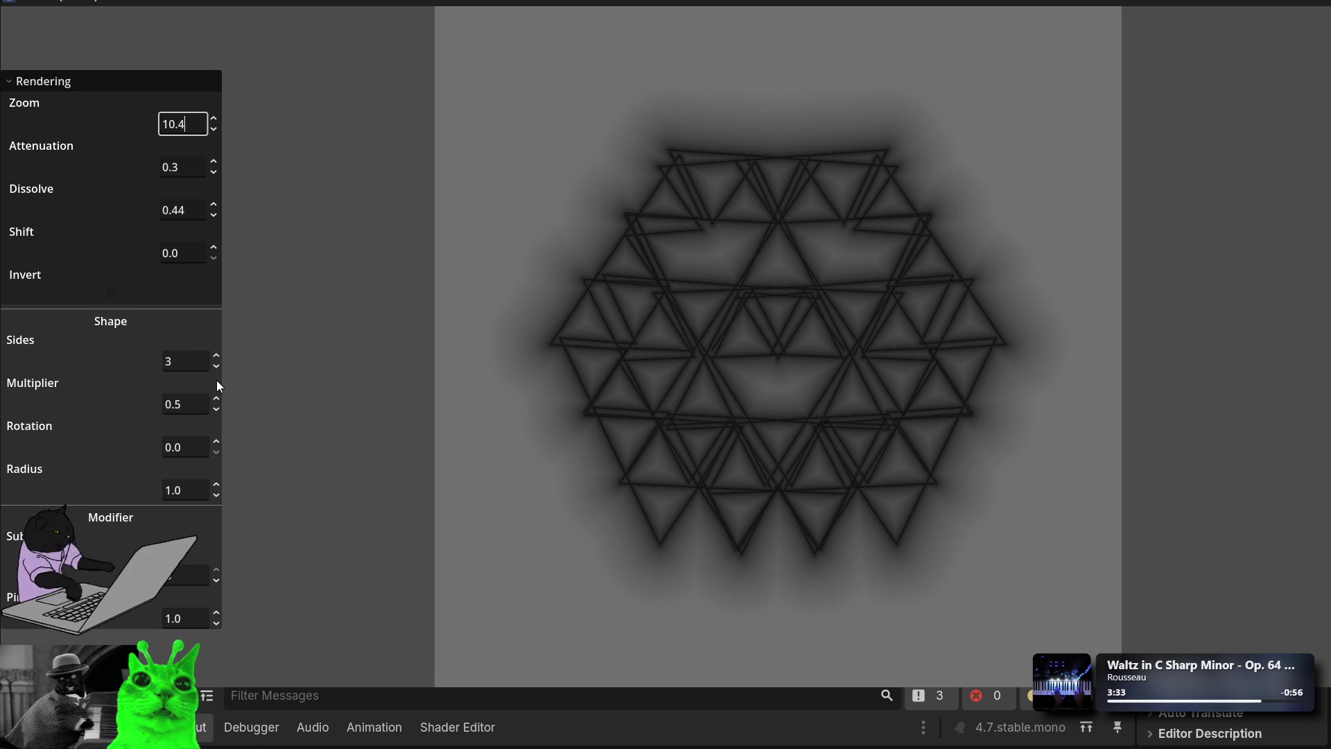
Step: Lower the first Modifier (Subdivision) four times, leaving six dark triangles in a hexagon
click(217, 582)
click(217, 583)
click(217, 582)
click(217, 583)
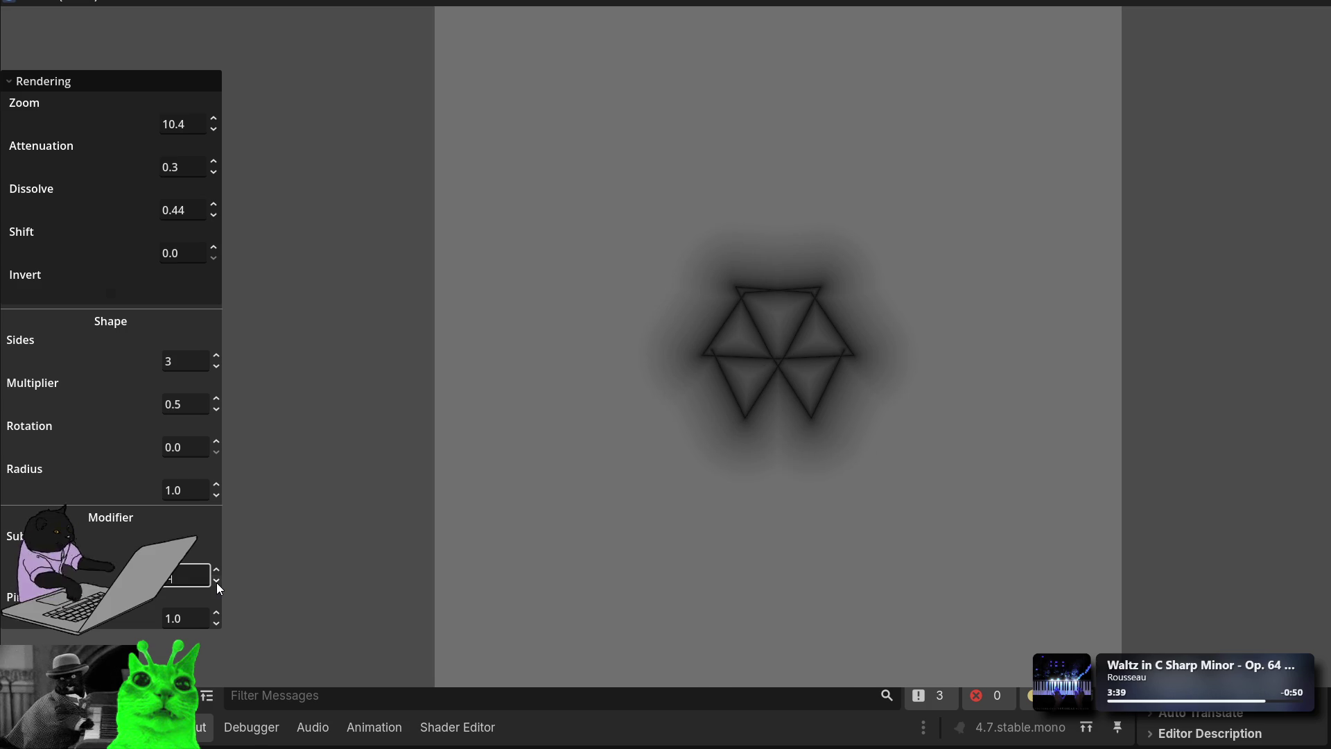
Step: Drop Subdivision twice more, leaving a single dark open trapezoid arch on grey
click(216, 582)
click(216, 582)
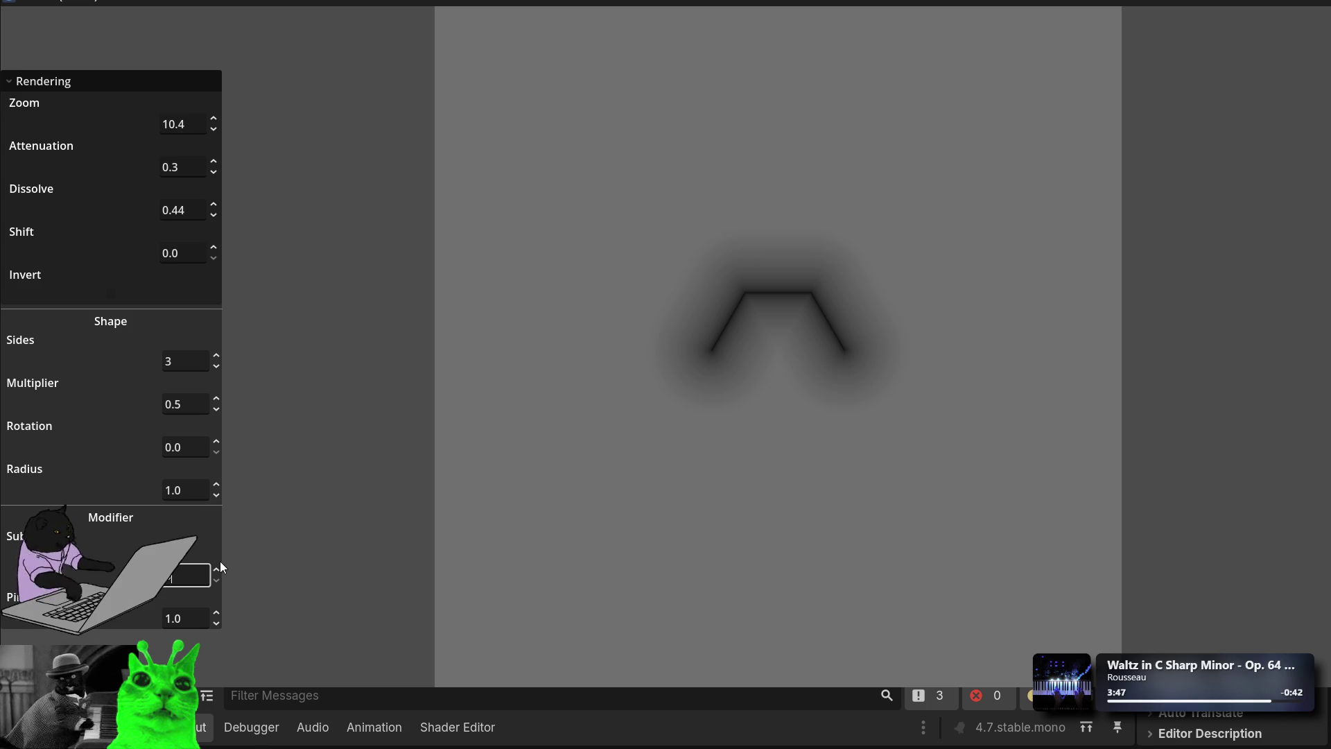
Step: Reset the Multiplier to 0.5
mouse_move(215, 405)
mouse_down()
mouse_move(214, 369)
mouse_move(215, 404)
mouse_up()
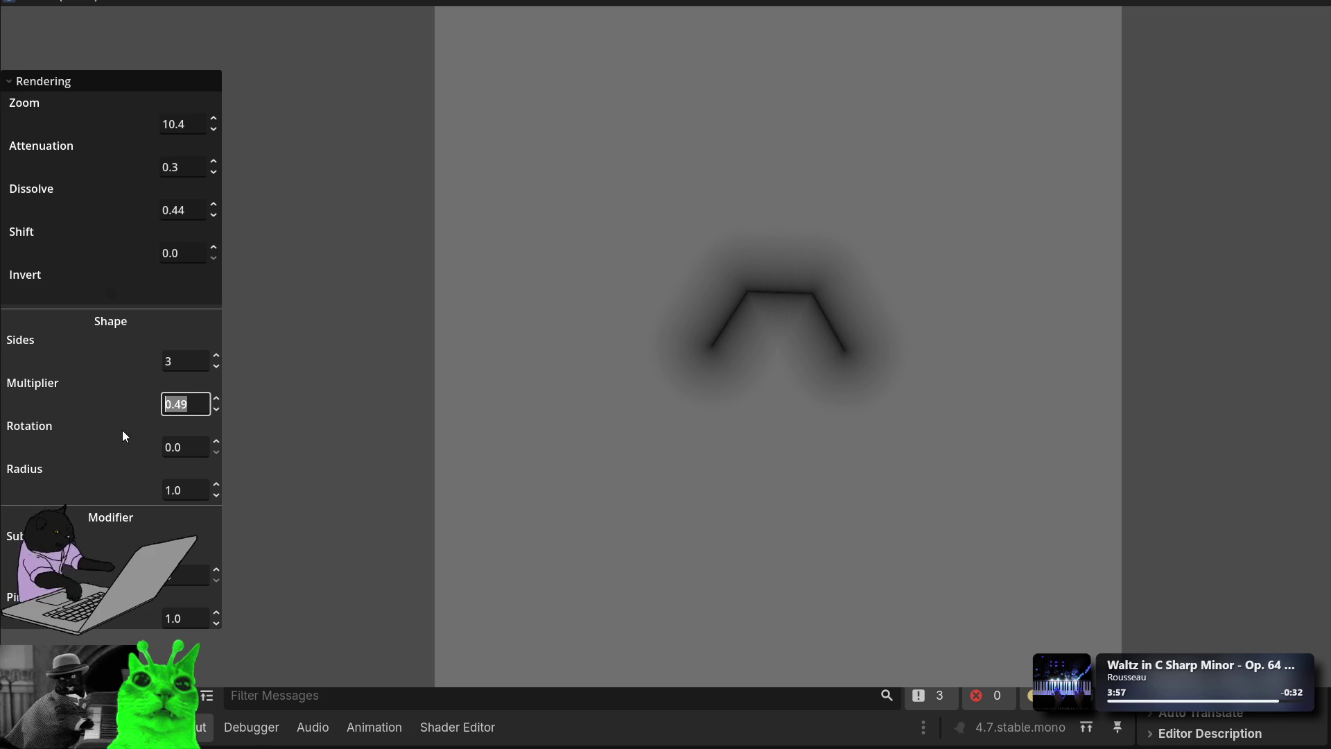
key(BackSpace)
text(0.5)
key(Return)
Step: Enlarge Radius and set the second Modifier value to 0.68, bending the outline
mouse_move(217, 487)
mouse_down()
mouse_move(218, 407)
mouse_move(218, 434)
mouse_up()
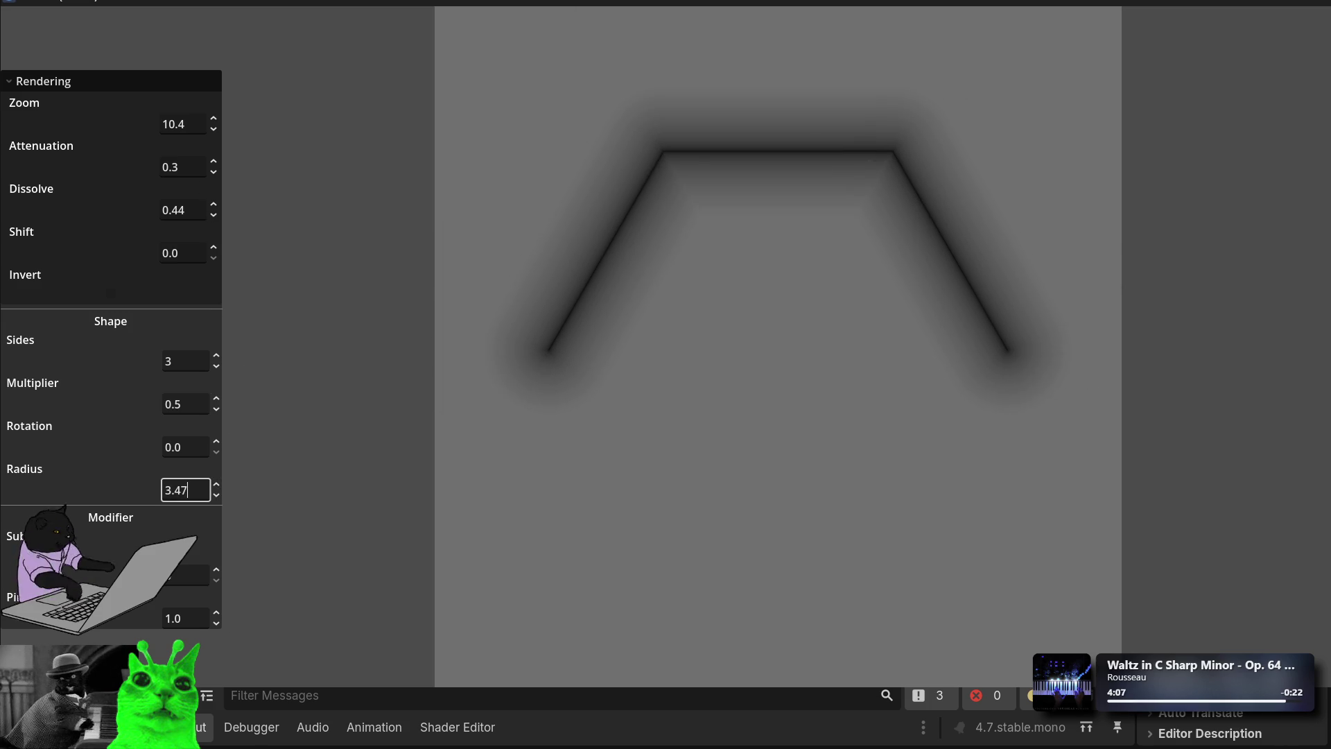
mouse_move(218, 618)
mouse_down()
mouse_move(218, 600)
mouse_move(218, 623)
mouse_up()
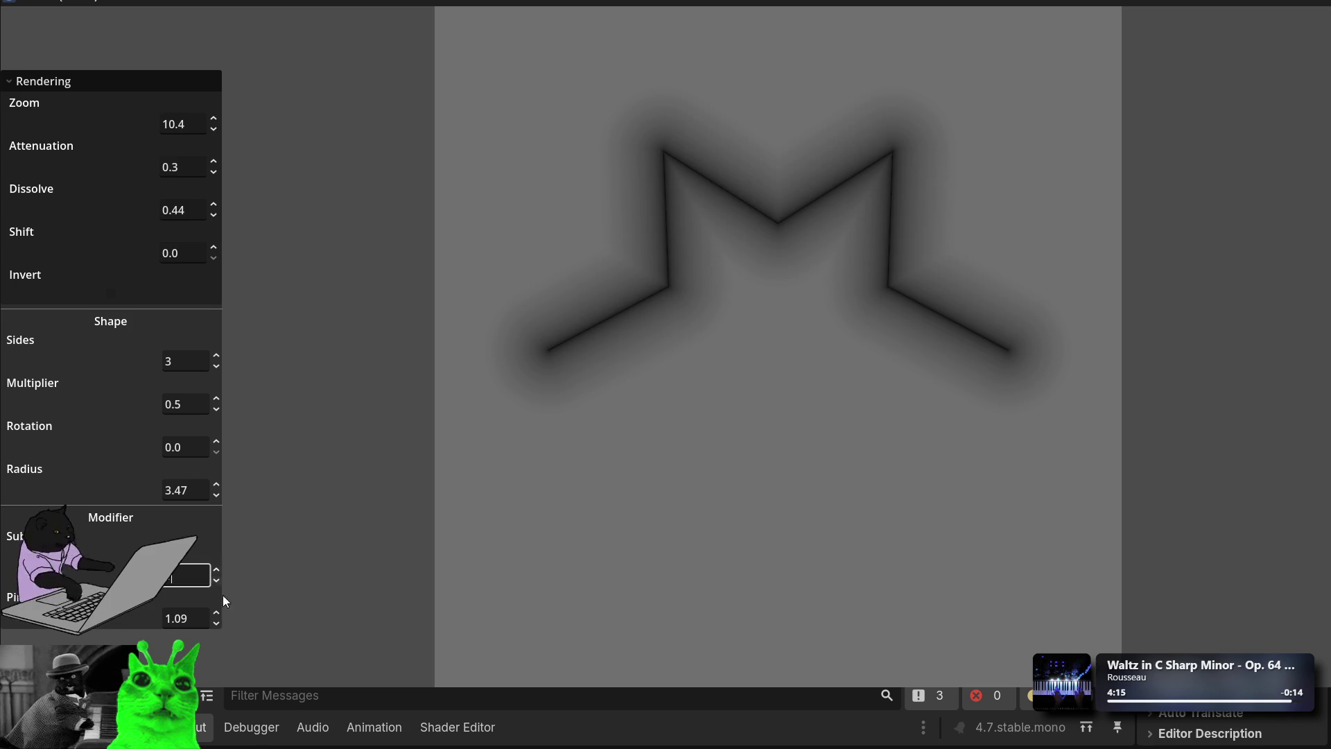
drag(216, 621, 216, 635)
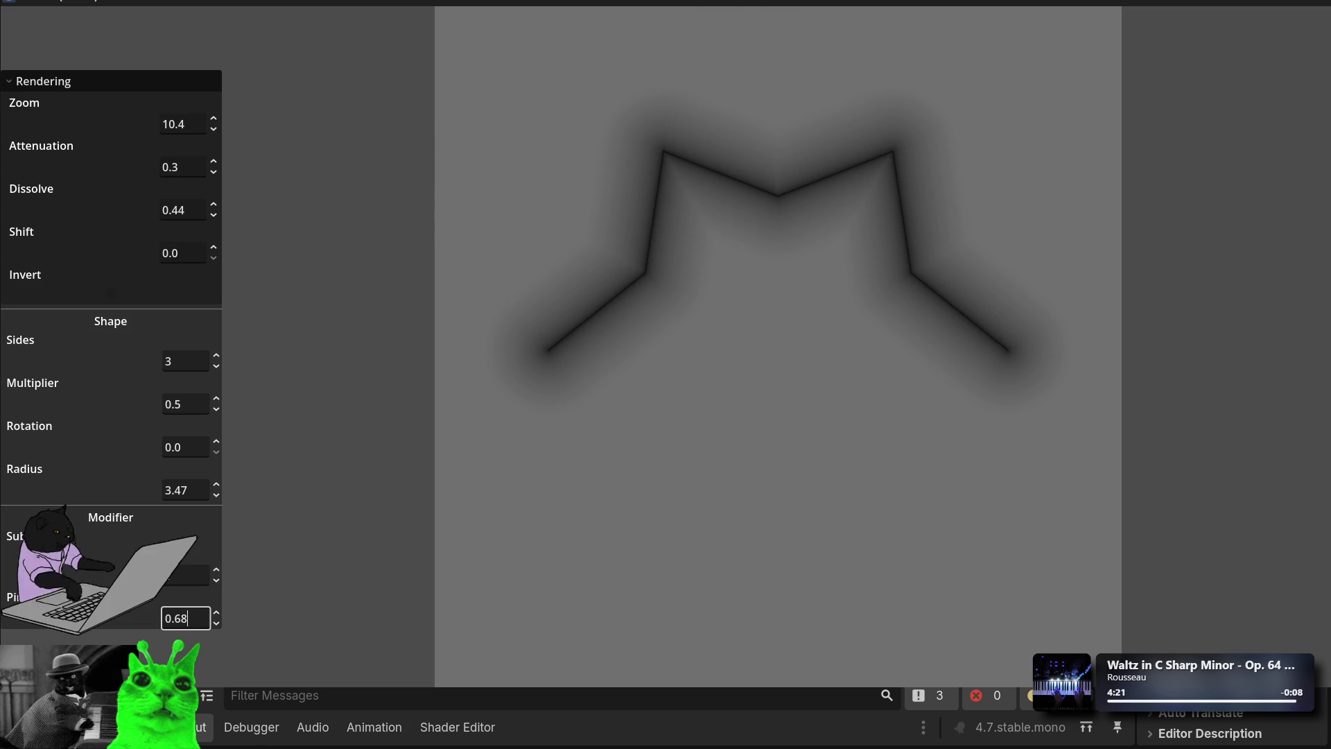
Step: Add four subdivisions, grow Radius to 4.07 and increase Sides, forming a jagged triangular arch
click(216, 569)
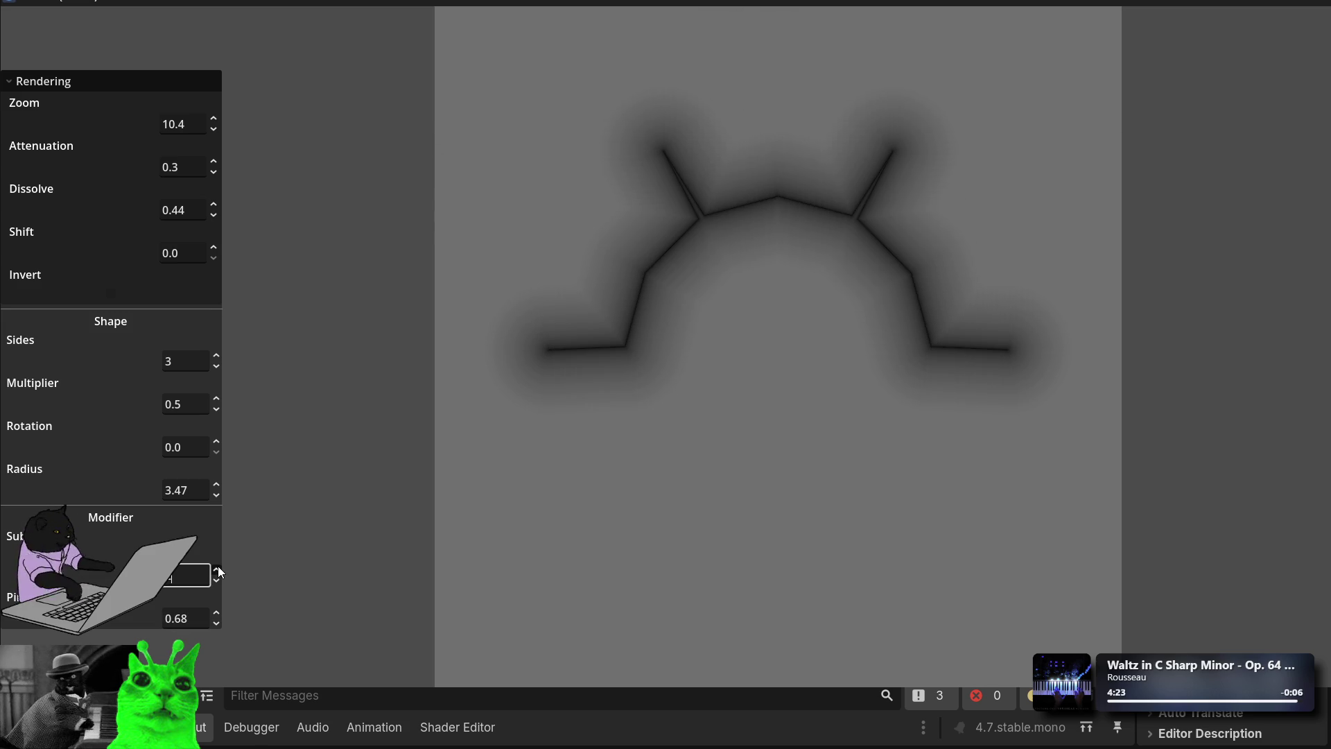
click(217, 567)
click(218, 566)
click(218, 567)
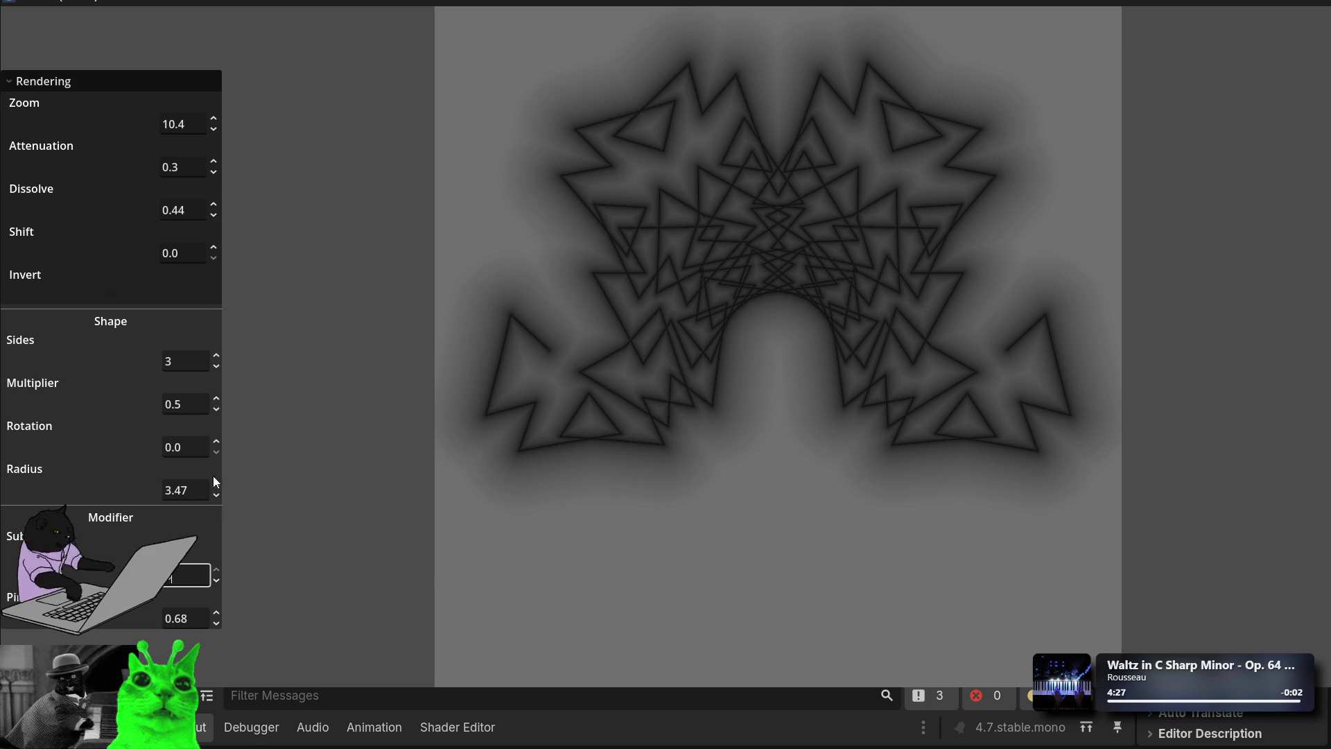
drag(218, 496, 218, 462)
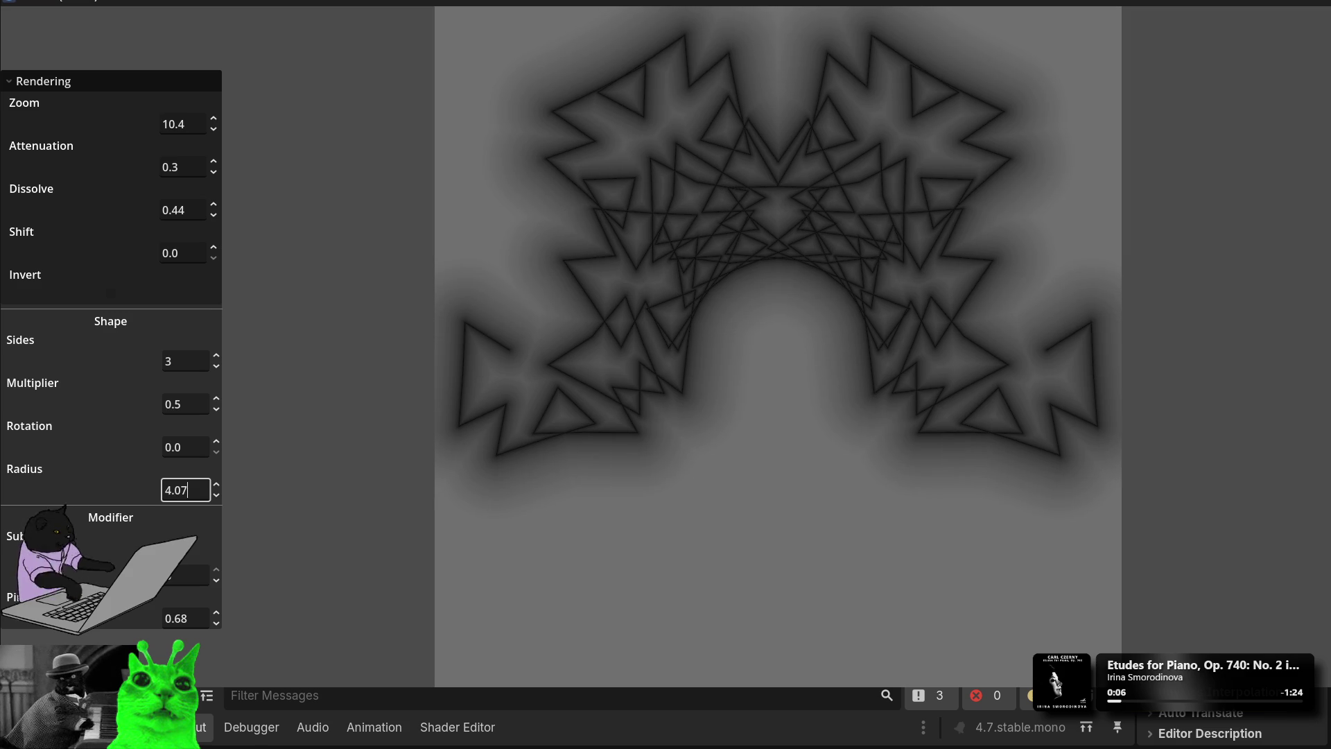
click(220, 356)
Step: Raise Sides to 27
click(219, 355)
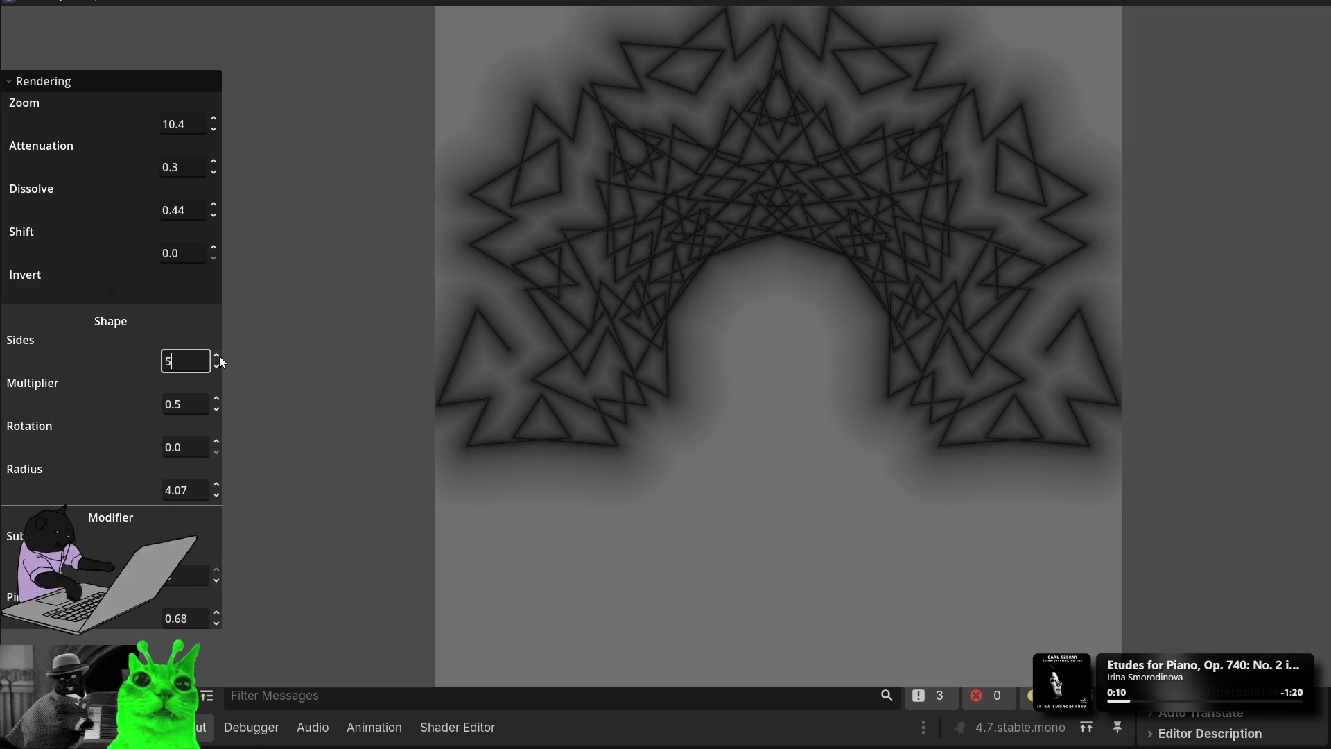
click(219, 356)
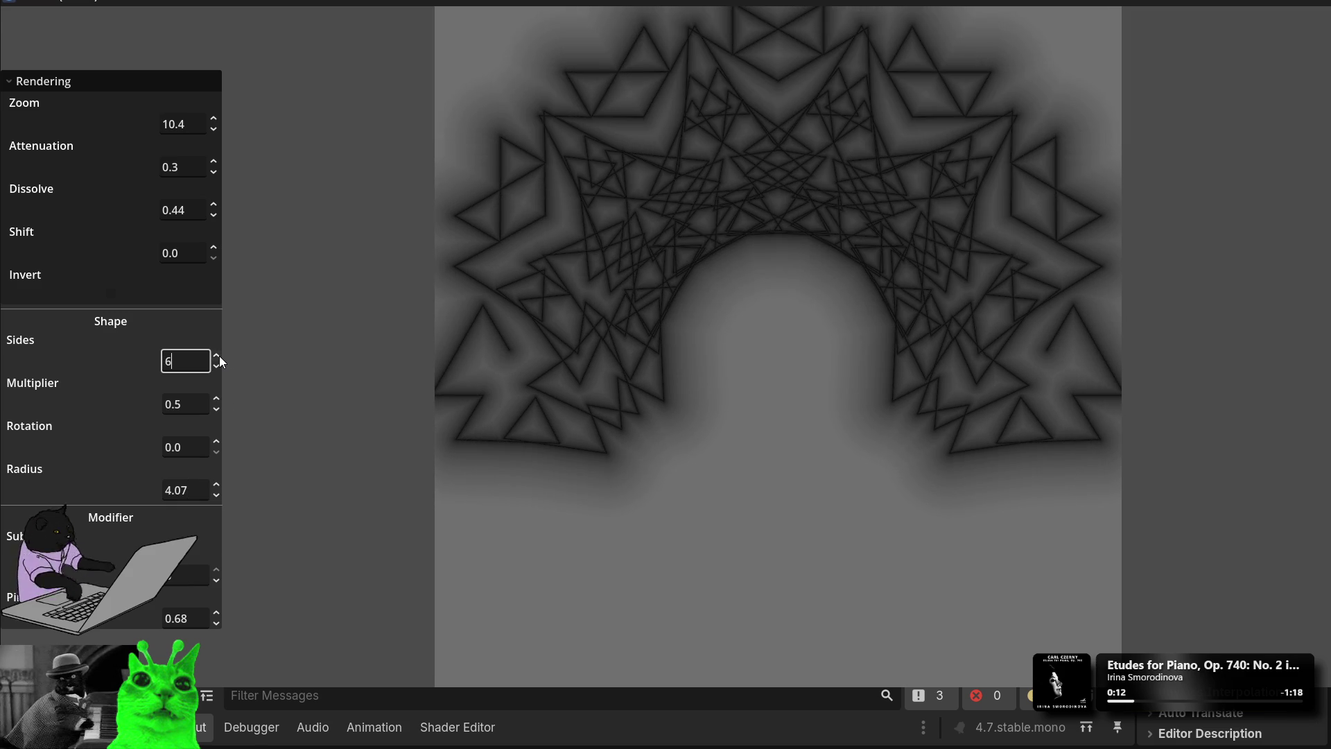
drag(219, 356, 219, 356)
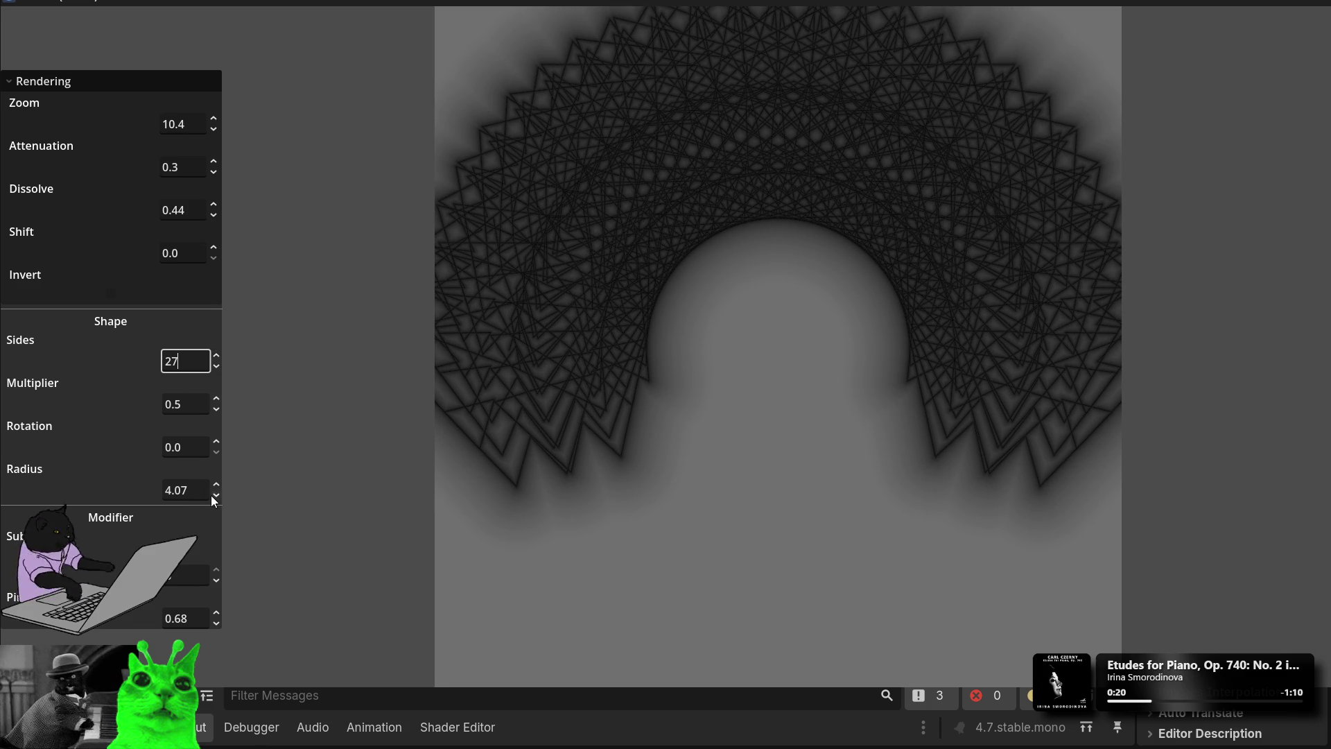
Step: Shrink Radius to 2.24 and lower the second Modifier value to reshape the ring fan
drag(216, 493, 216, 494)
drag(216, 490, 216, 575)
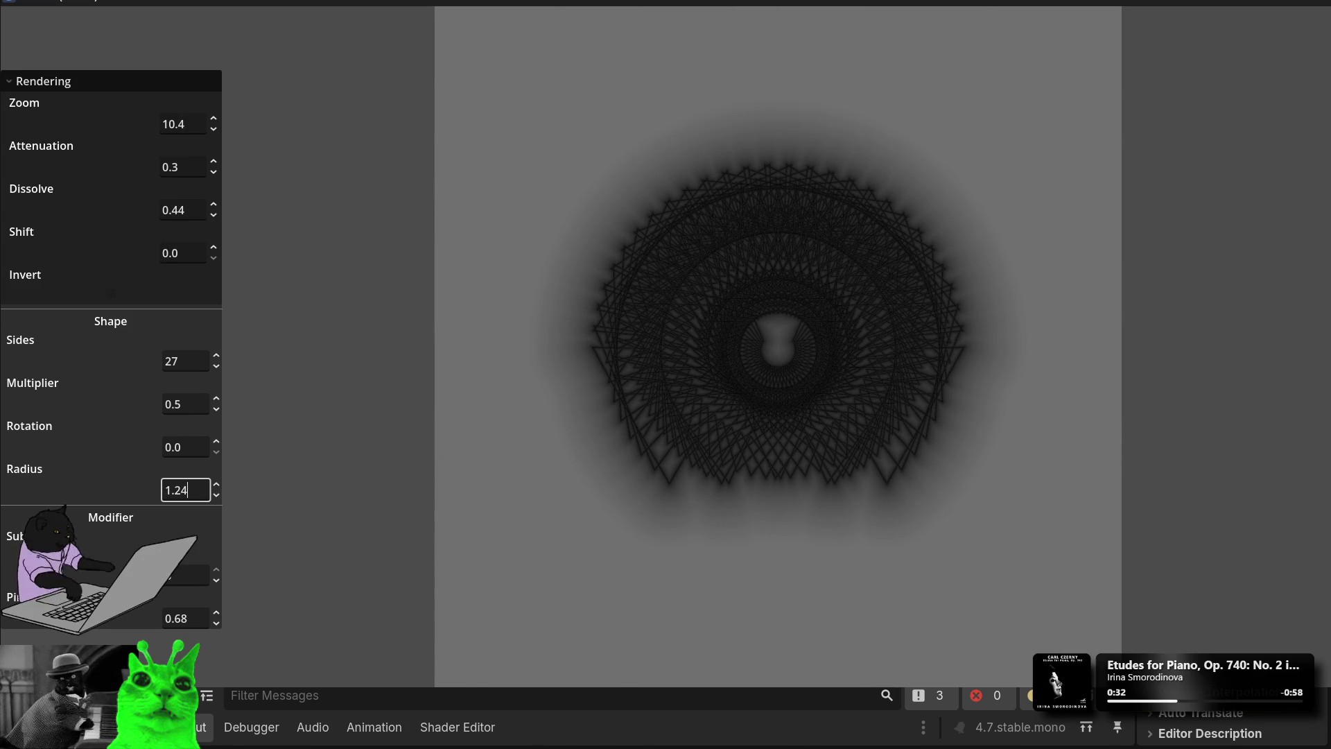
drag(217, 490, 216, 422)
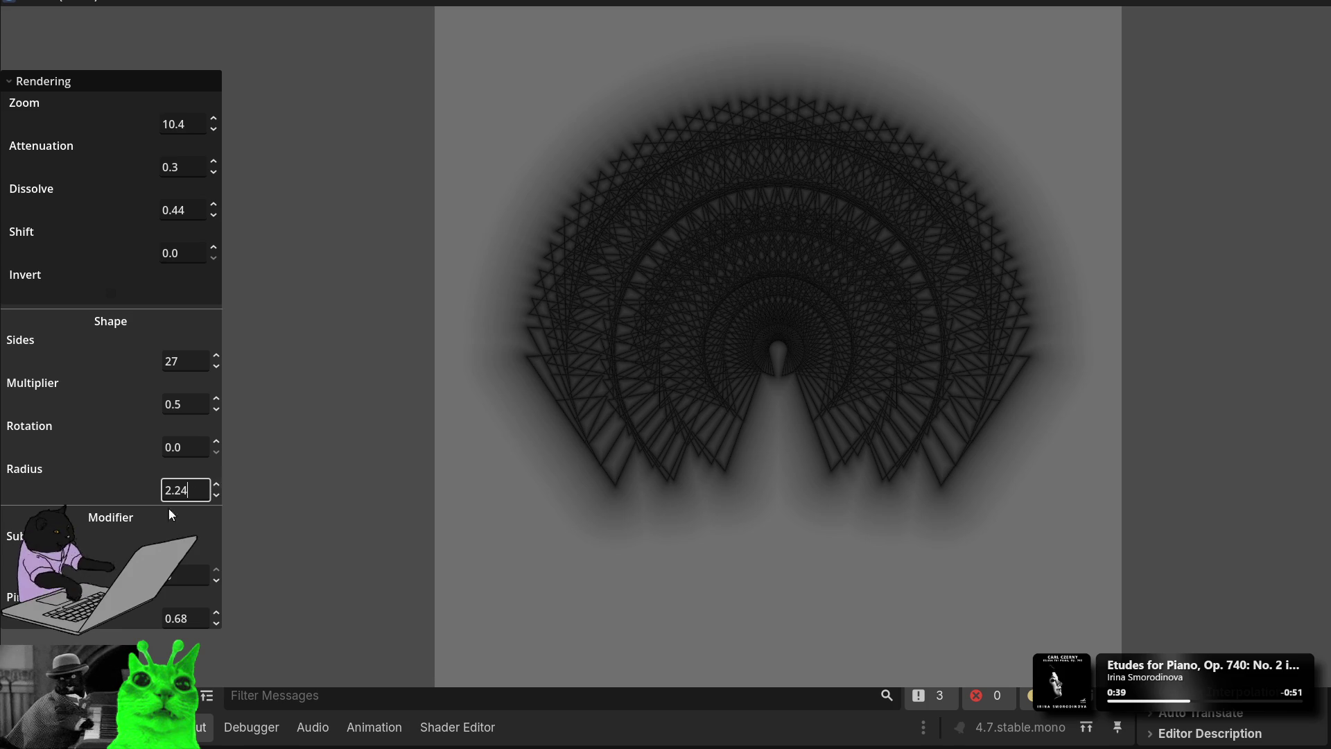
drag(216, 617, 217, 622)
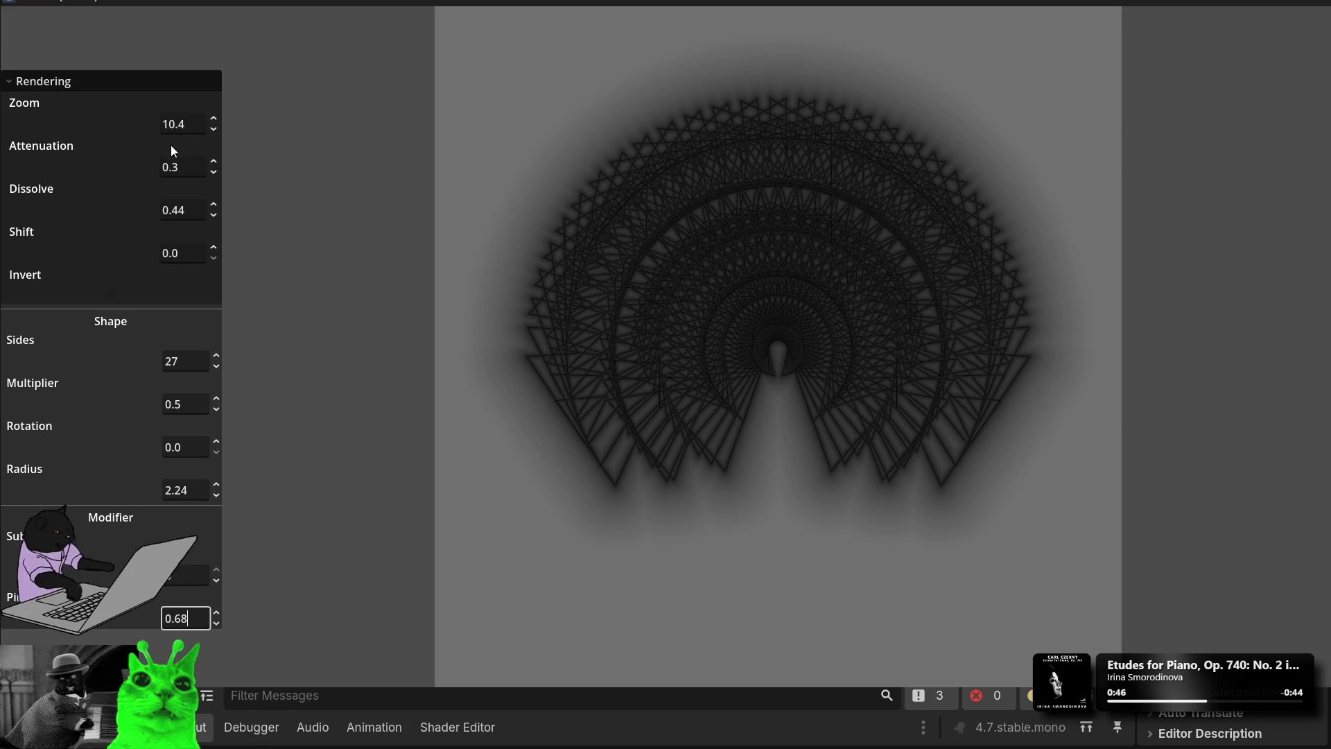
click(219, 119)
Step: Retype the Zoom value several times until it reads 11.02, restoring the dark ring fan
click(201, 124)
text(5.82)
key(BackSpace)
key(BackSpace)
key(BackSpace)
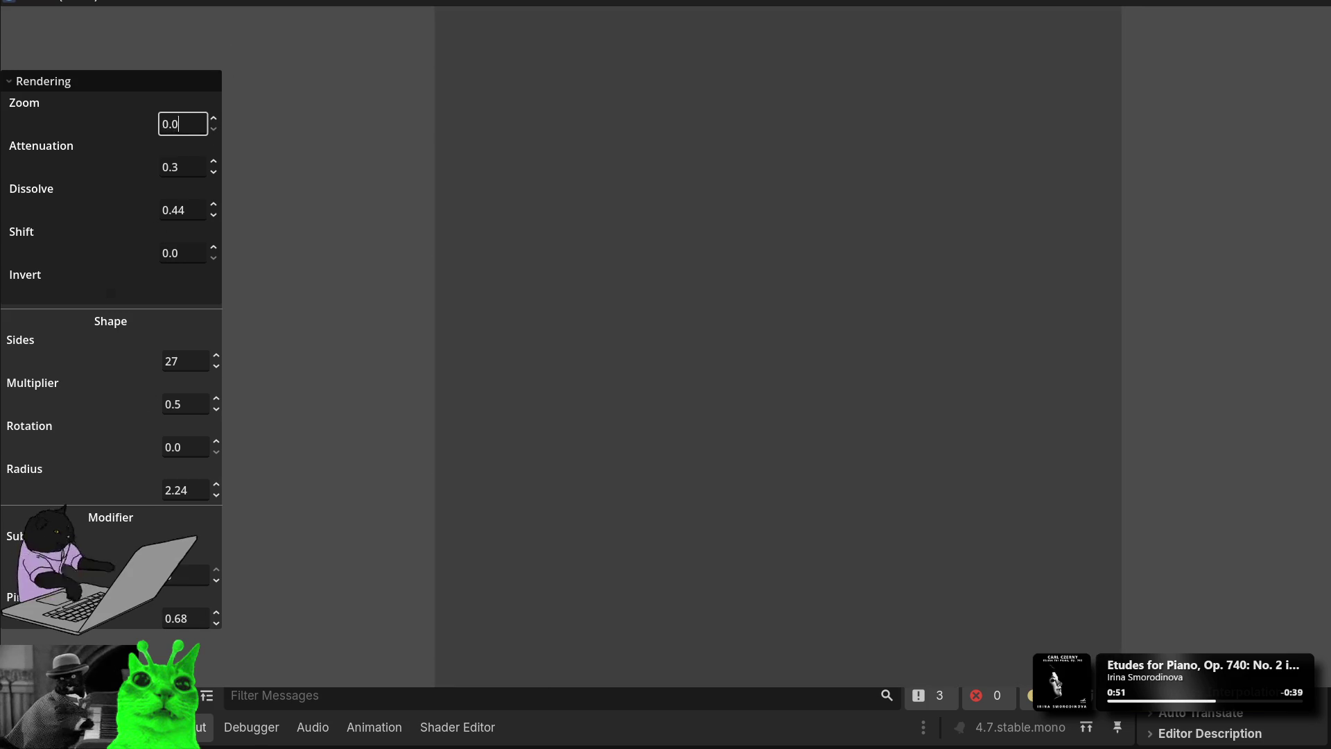
text(0.07)
key(BackSpace)
key(BackSpace)
text(94)
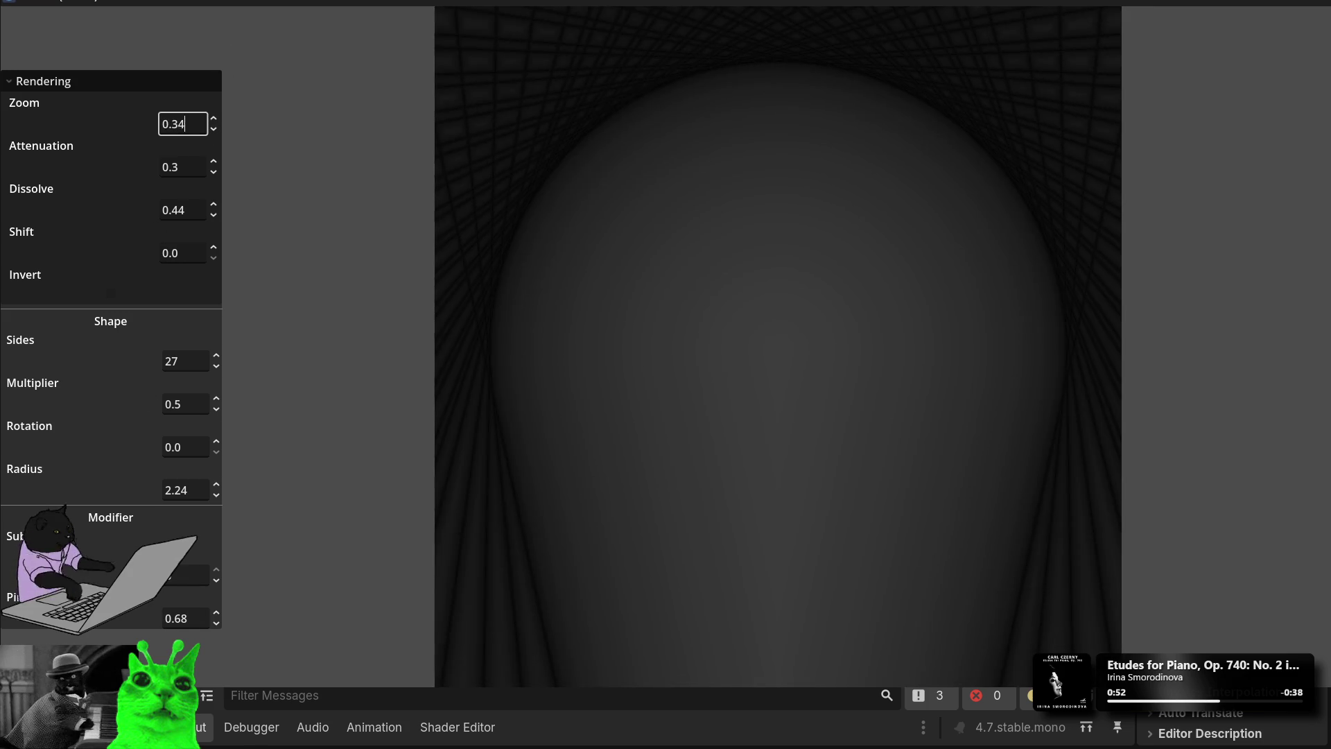
key(BackSpace)
key(BackSpace)
key(BackSpace)
text(7.77)
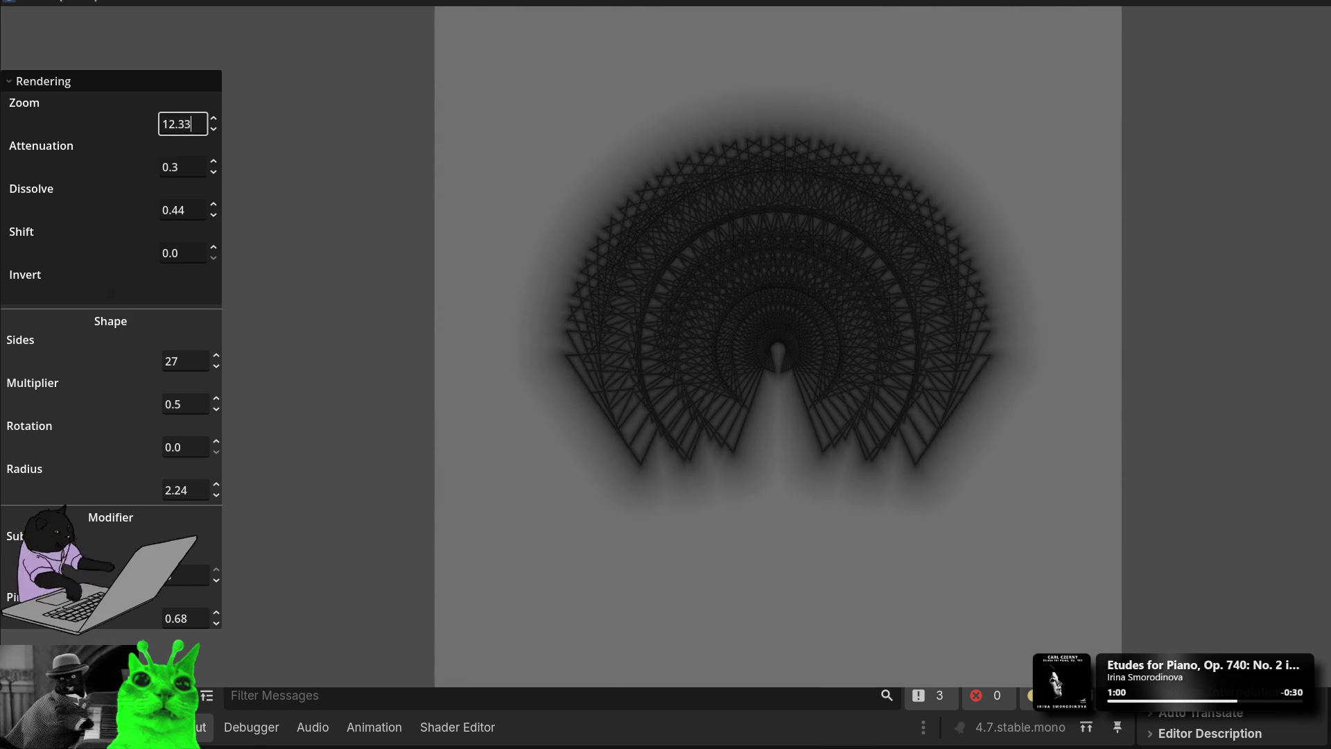
text(11.02)
click(205, 169)
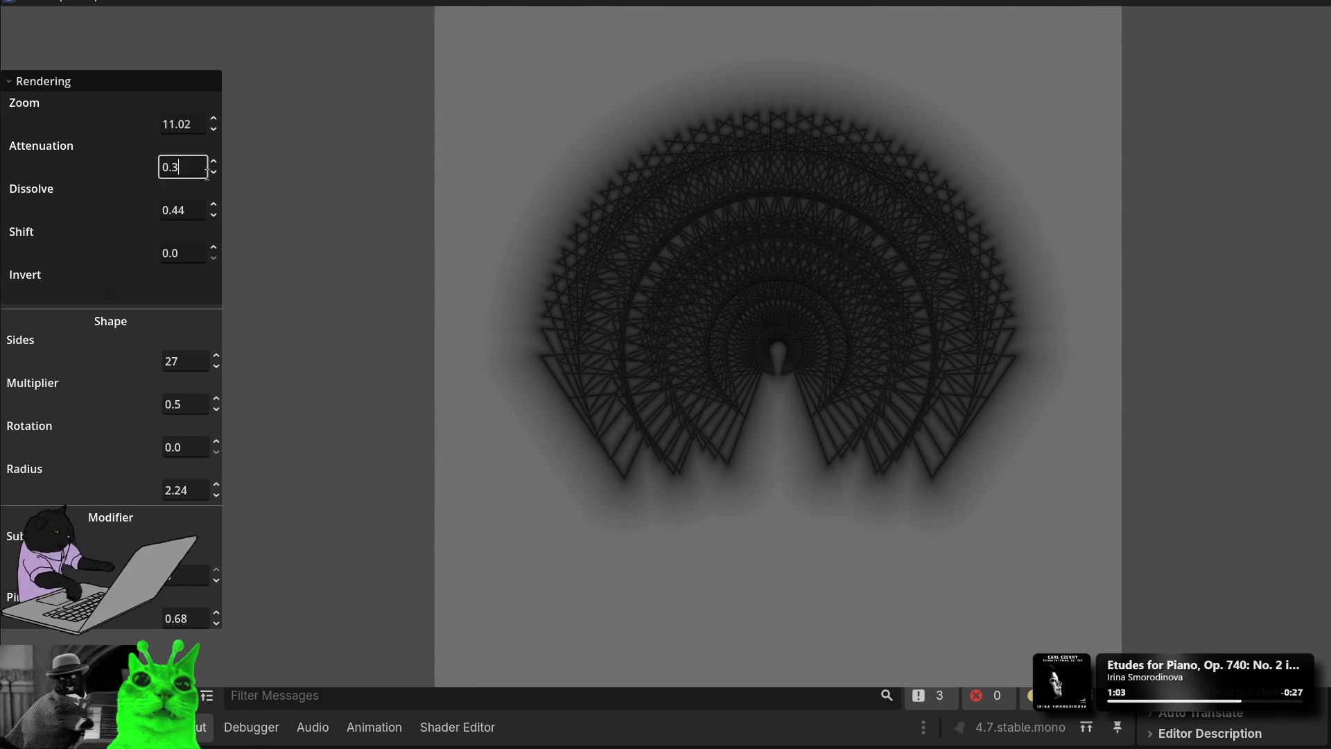
Step: Try Attenuation at 0.9, then lower it to 0.2
text(0.9)
key(BackSpace)
text(2)
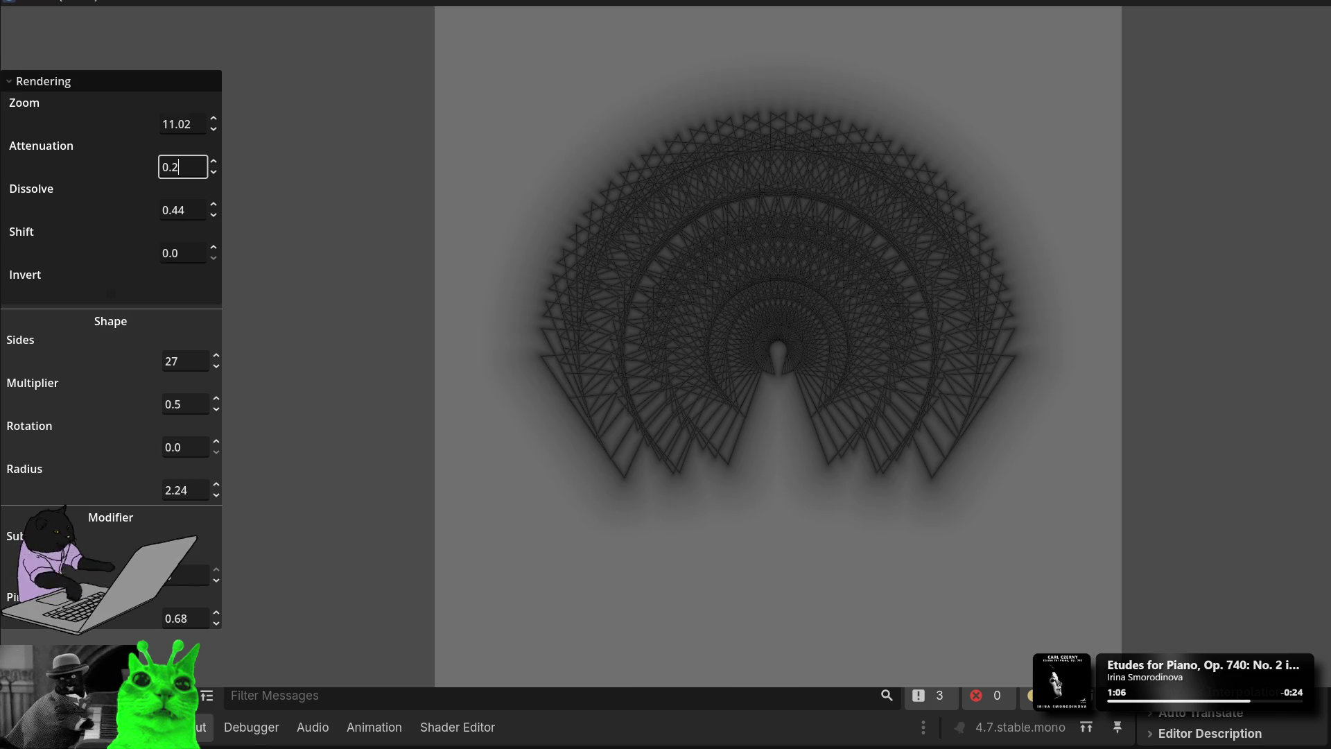
Step: Set Dissolve to 0.79 after trying 1.25, 0.65 and other values
click(201, 212)
text(1.25)
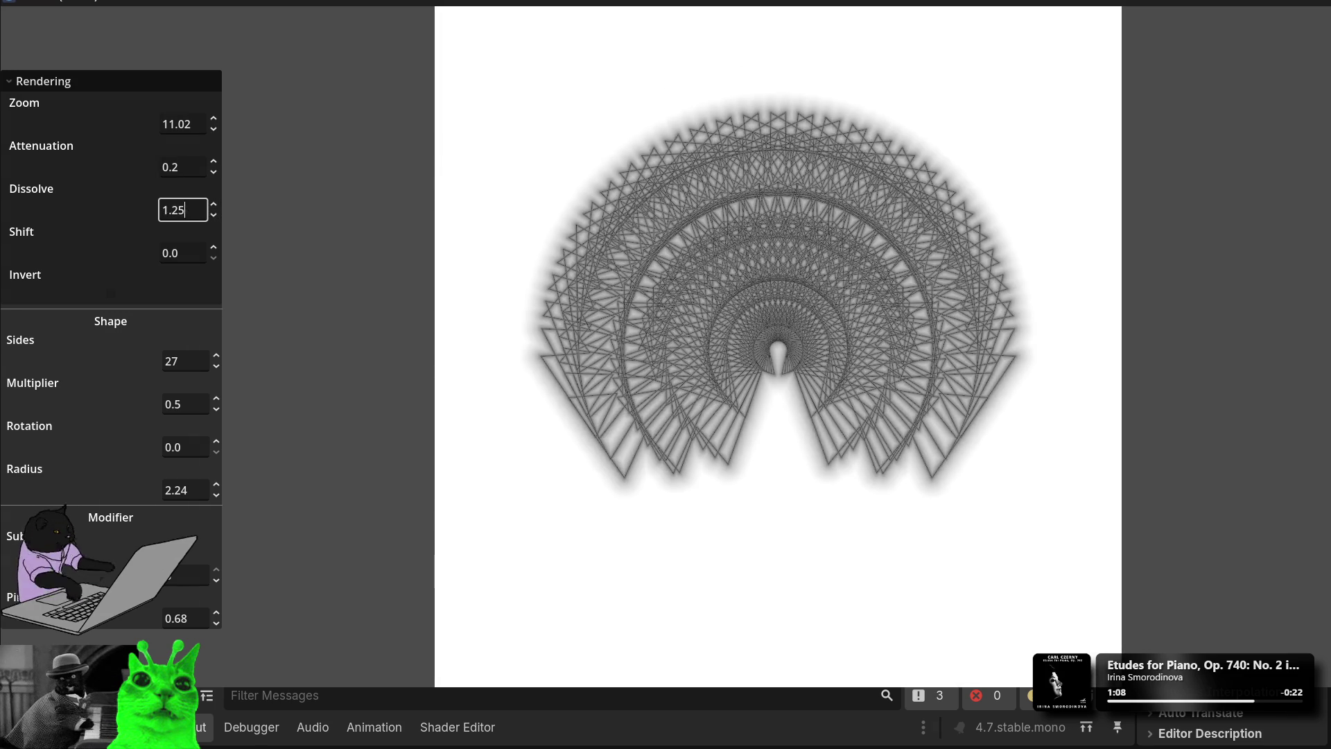
key(BackSpace)
key(BackSpace)
key(BackSpace)
text(0.65)
key(BackSpace)
text(2)
key(BackSpace)
text(3)
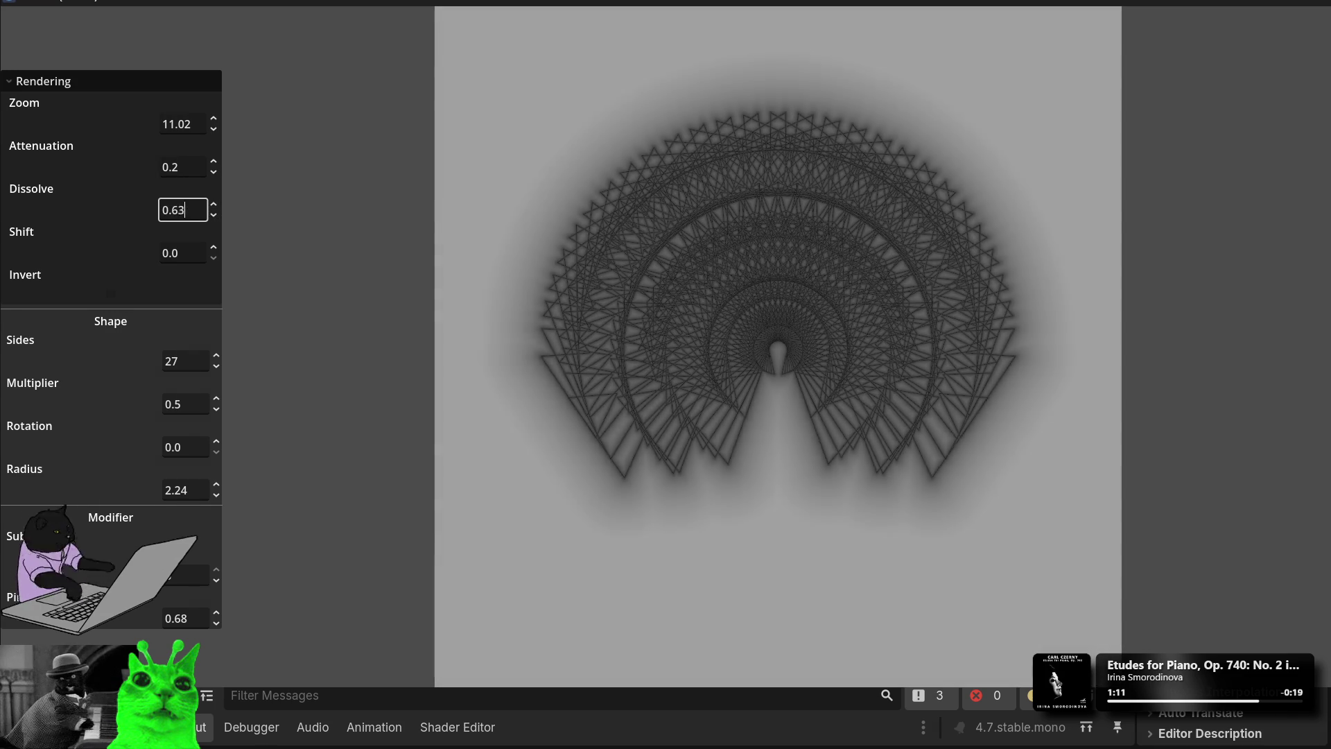
key(BackSpace)
key(BackSpace)
text(79)
Step: Test Attenuation at 0.1, 0.2 and 0.5, settling on 0.4
click(213, 161)
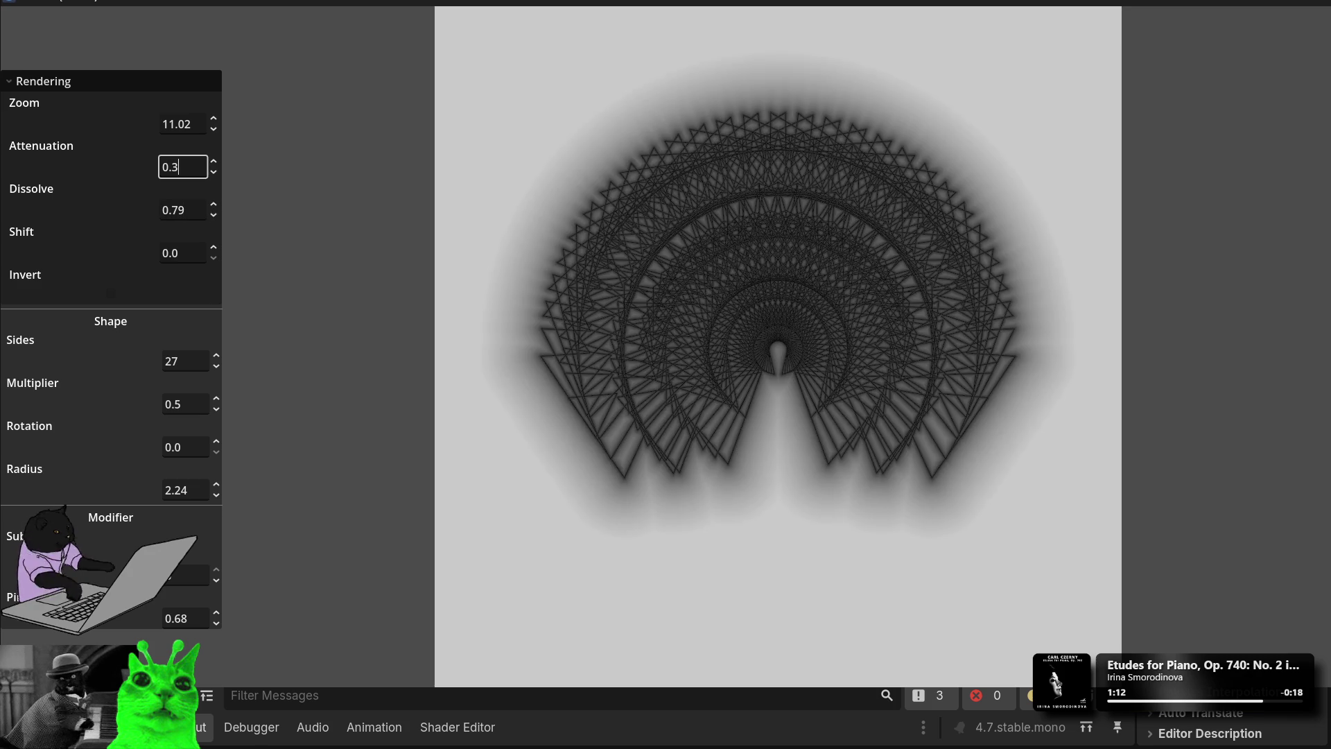
key(BackSpace)
text(1)
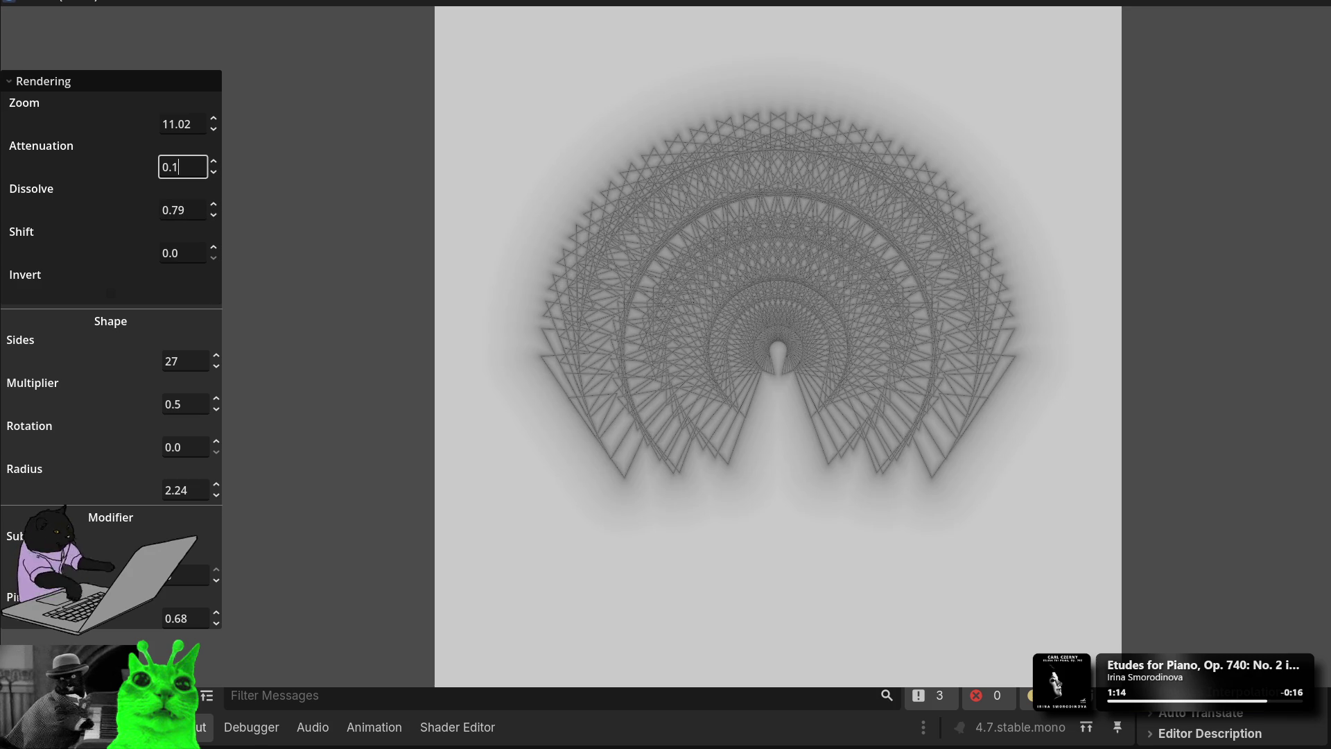
key(BackSpace)
text(2)
key(BackSpace)
text(5)
key(BackSpace)
text(2)
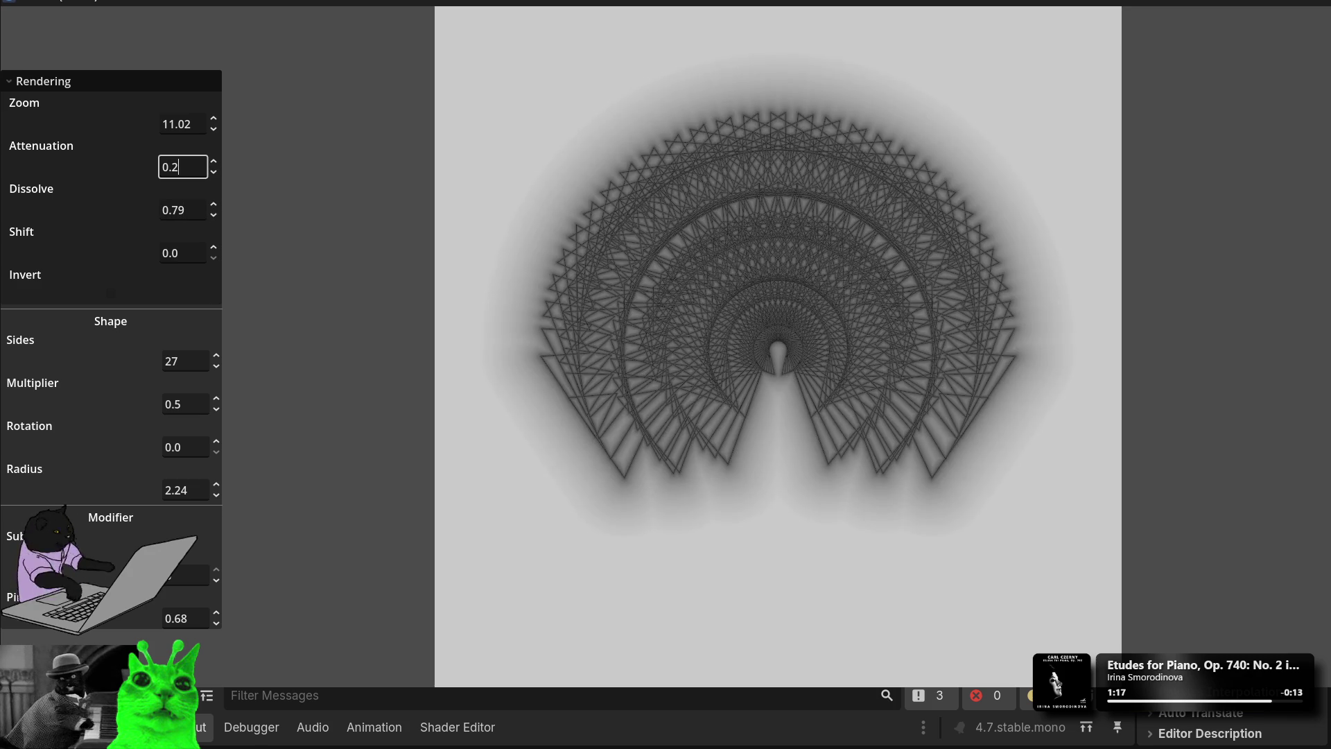
key(BackSpace)
text(5)
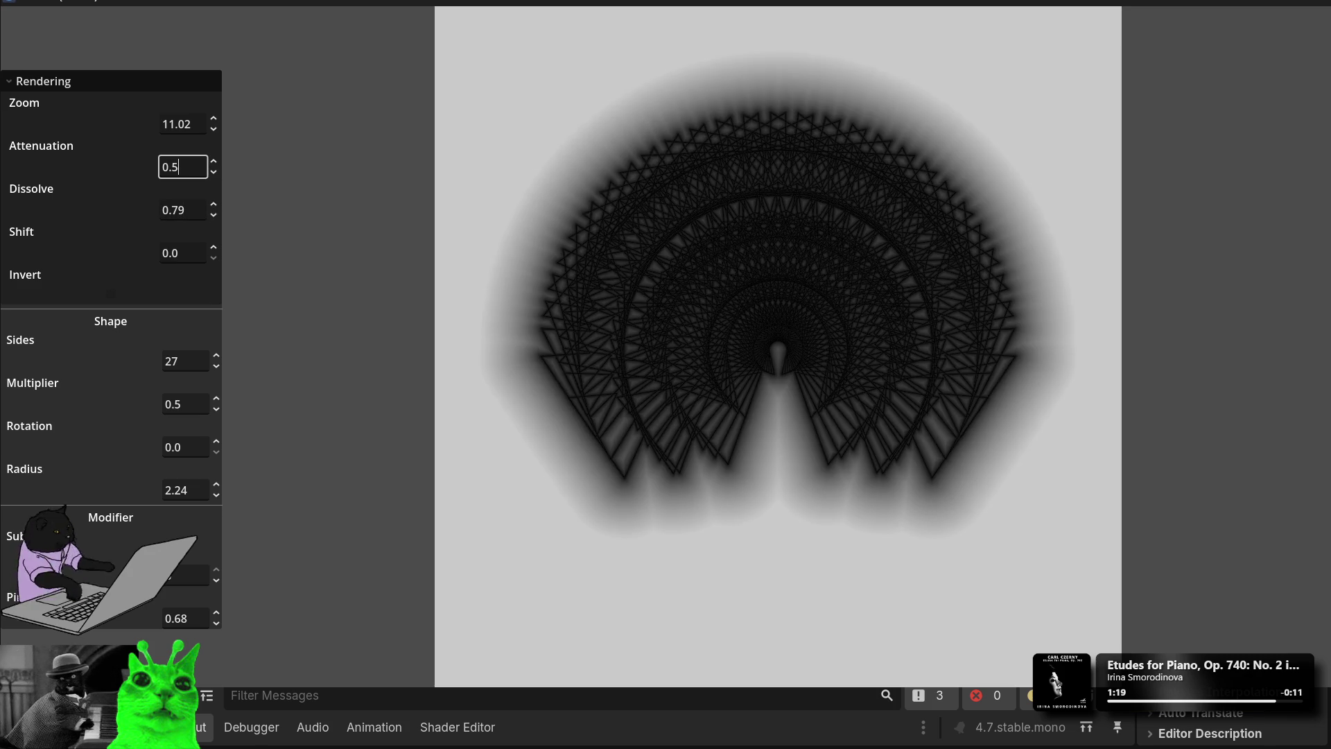
key(BackSpace)
text(2)
key(BackSpace)
text(4)
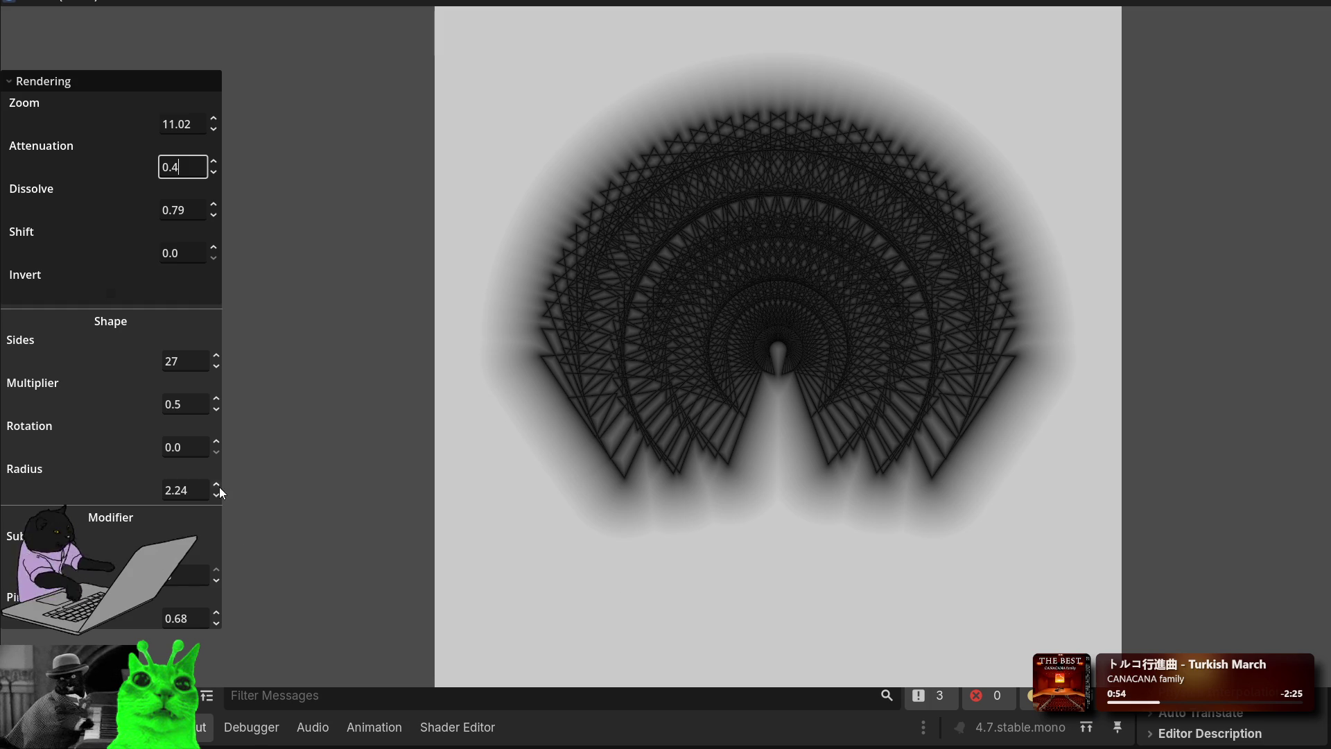
Step: Drop Sides through 11 and 2 to 3, then sweep Attenuation up and down
click(216, 355)
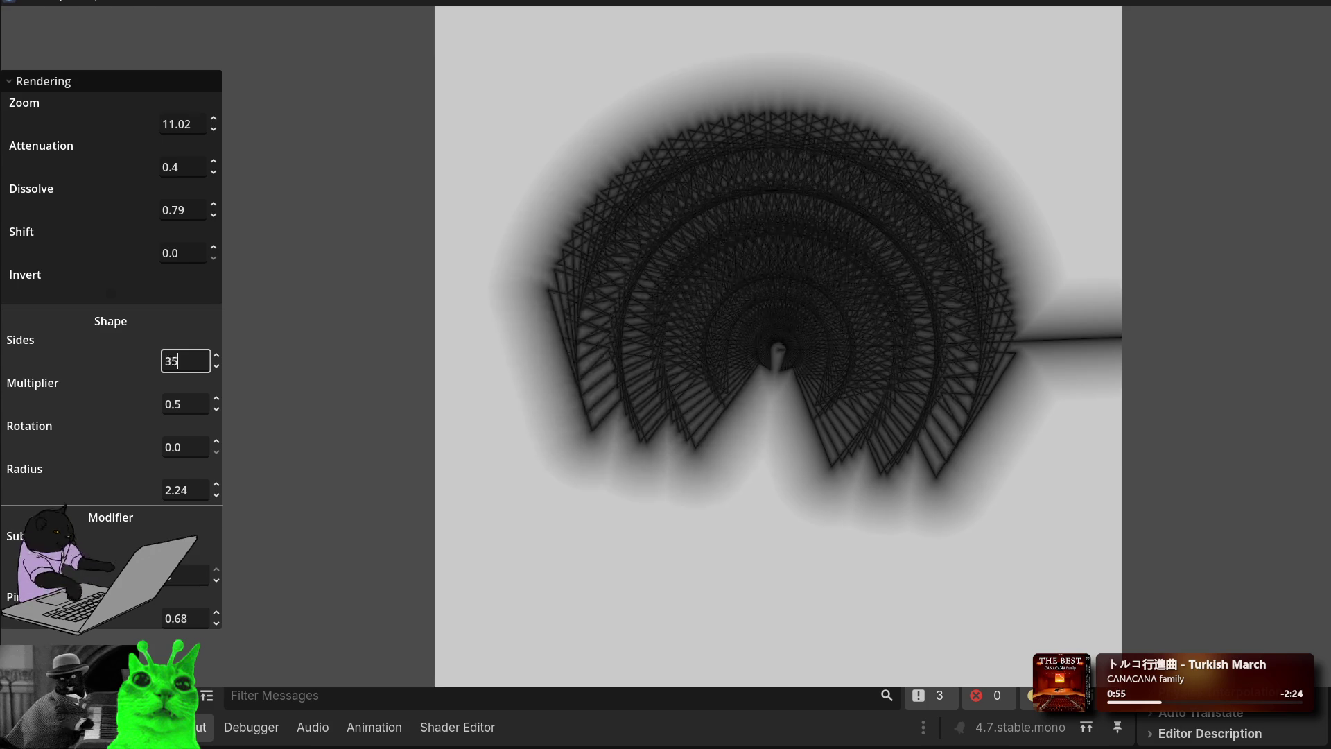
key(BackSpace)
key(BackSpace)
text(11)
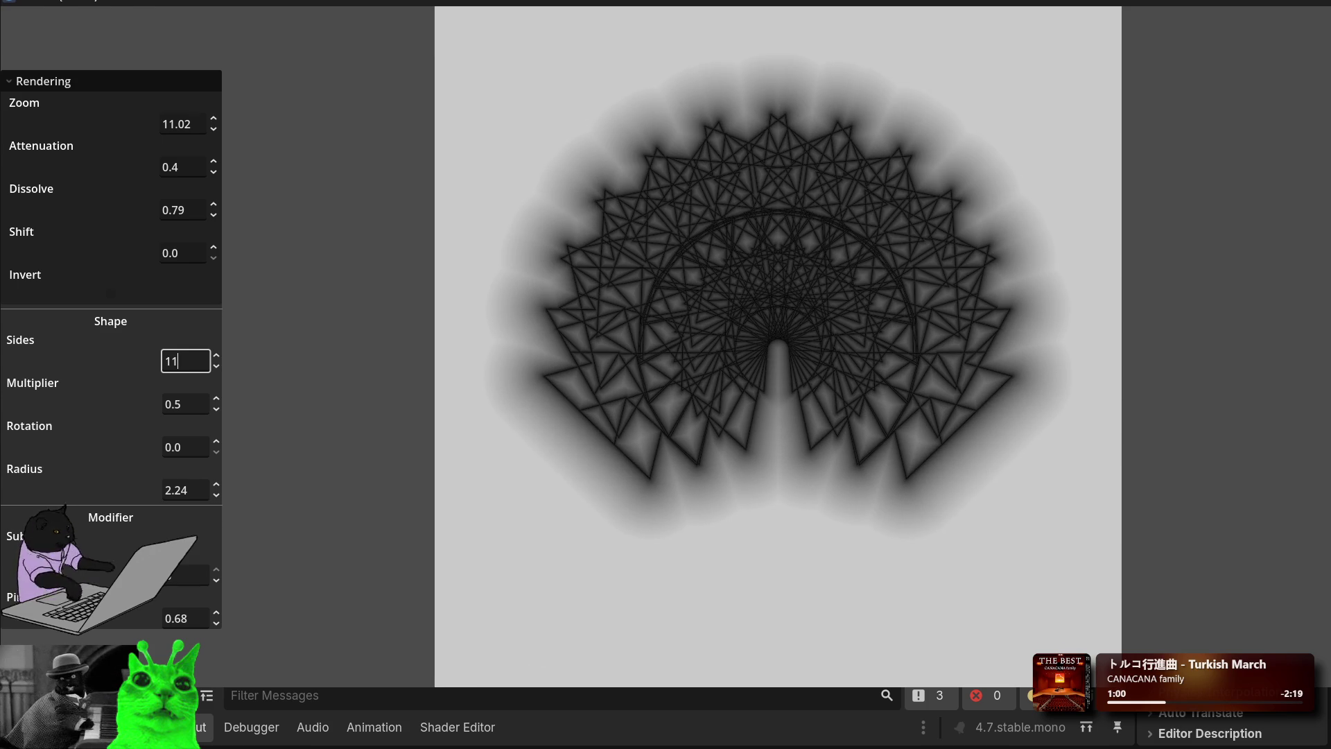
key(BackSpace)
key(BackSpace)
text(2)
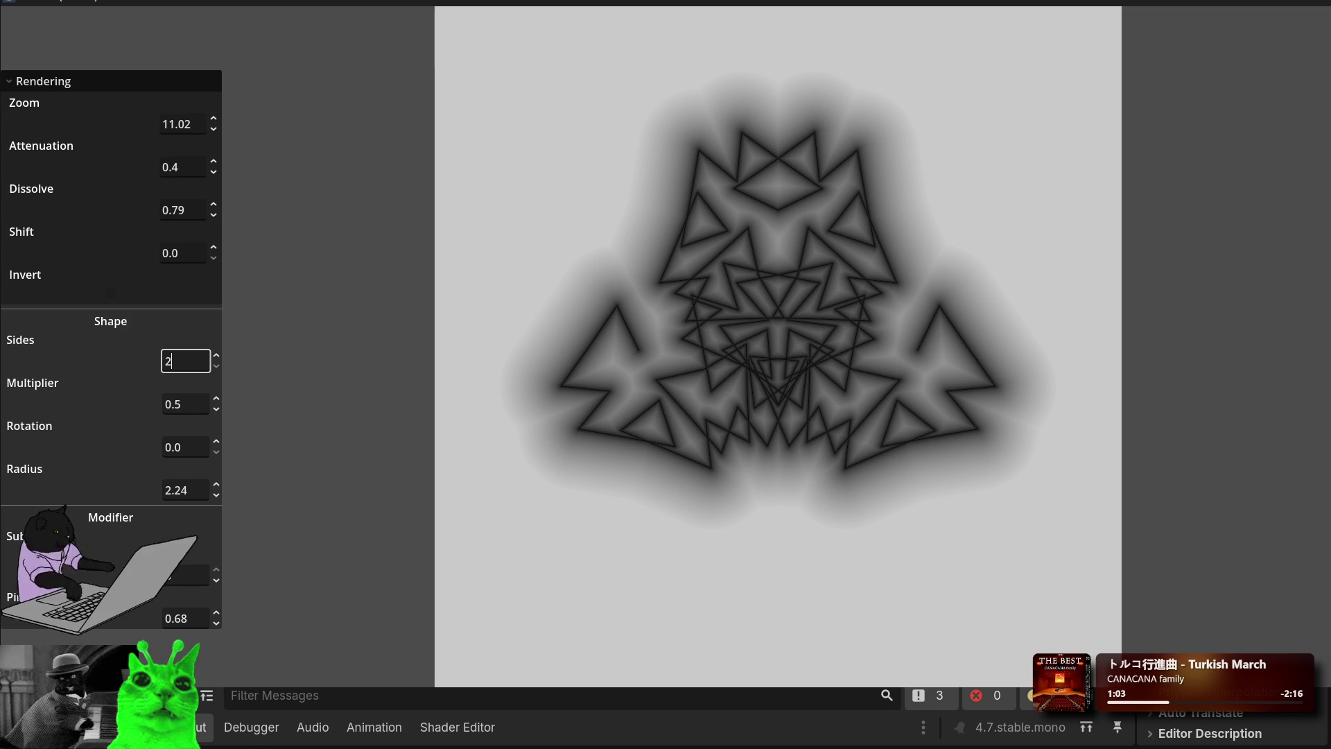
click(217, 355)
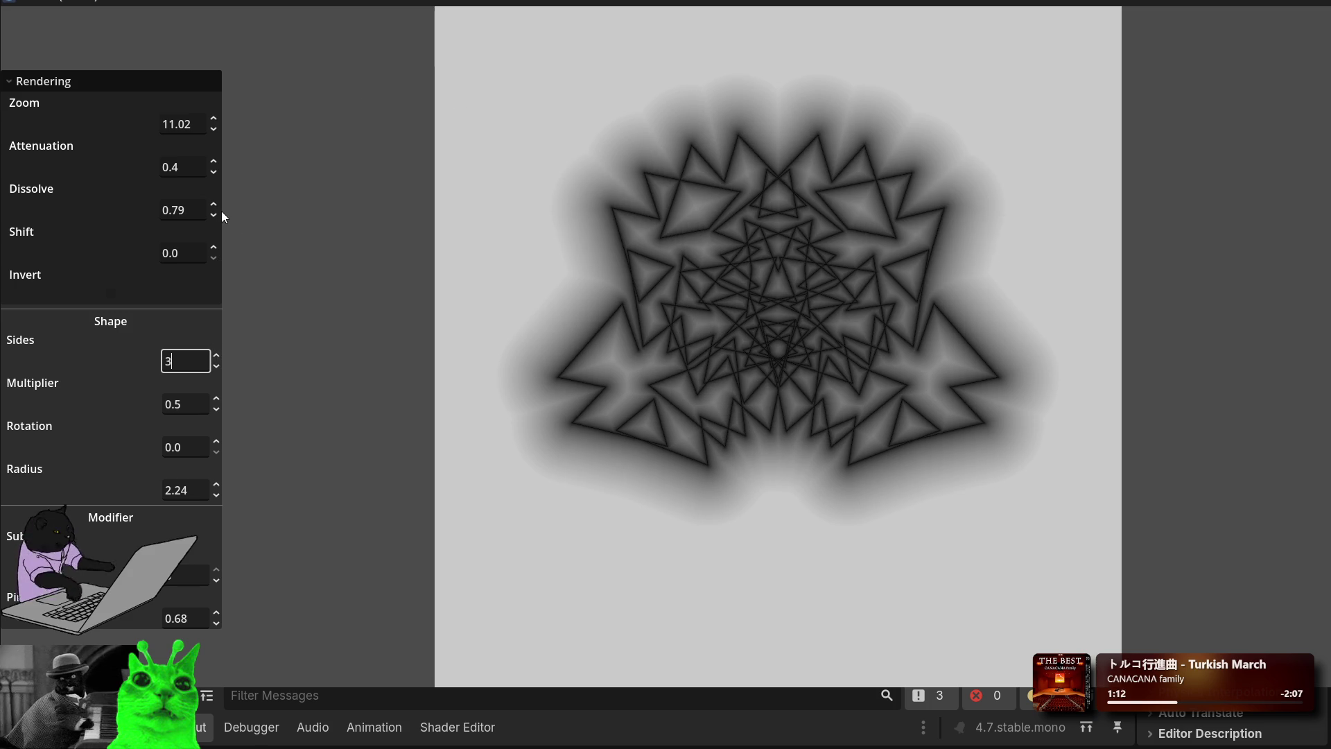
mouse_move(218, 167)
mouse_down()
mouse_move(219, 142)
mouse_move(211, 239)
mouse_up()
Step: Set the bottom modifier (Pinch) to 0.04 and lower Sides from 3 to 2
click(213, 626)
mouse_move(212, 627)
mouse_down()
mouse_move(212, 582)
mouse_move(212, 686)
mouse_move(212, 648)
mouse_up()
text(4)
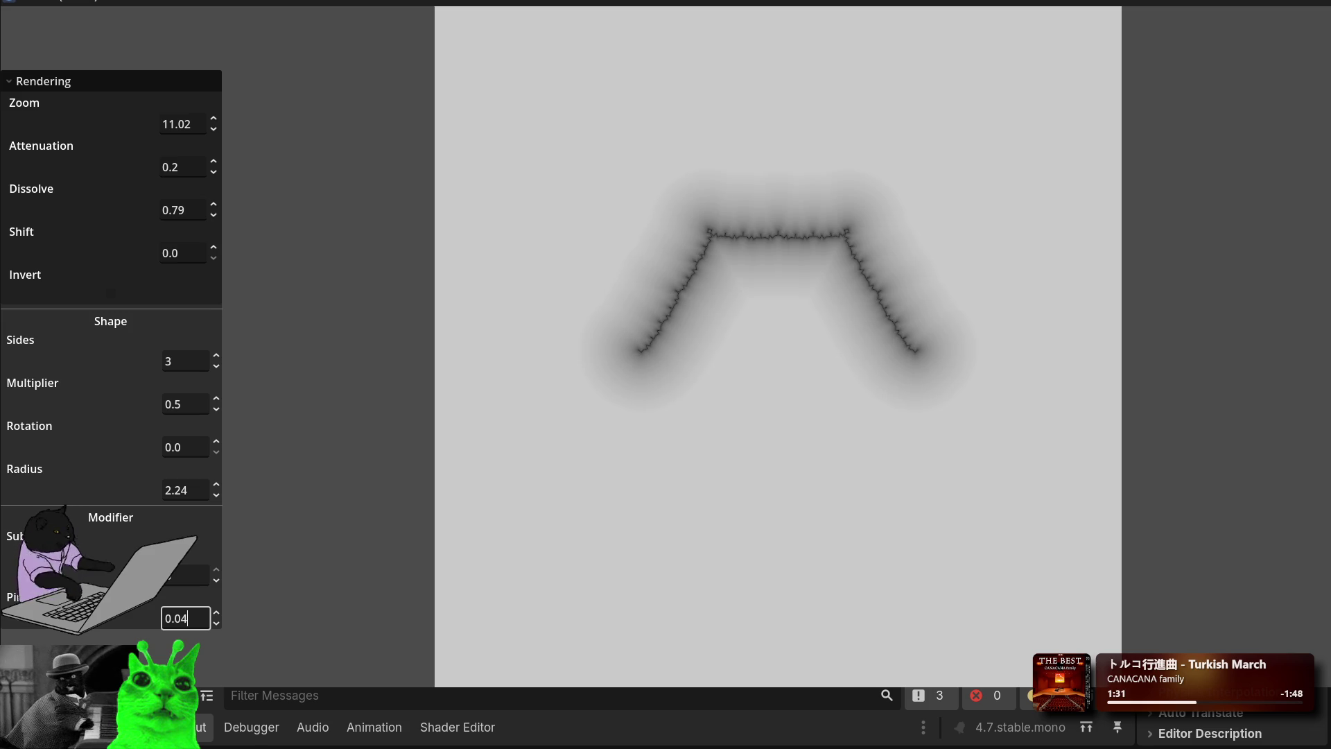
click(215, 367)
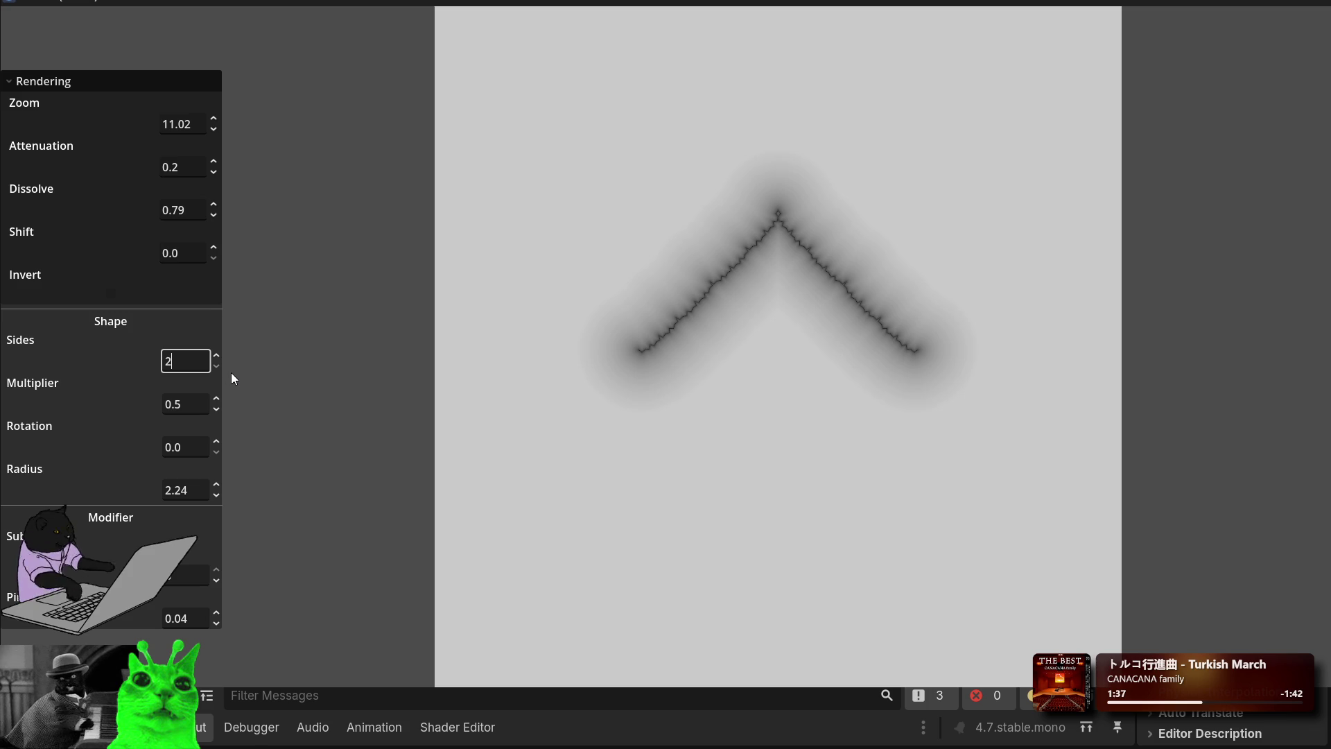
Step: Turn on Invert, toggling it off and back on to compare
click(111, 294)
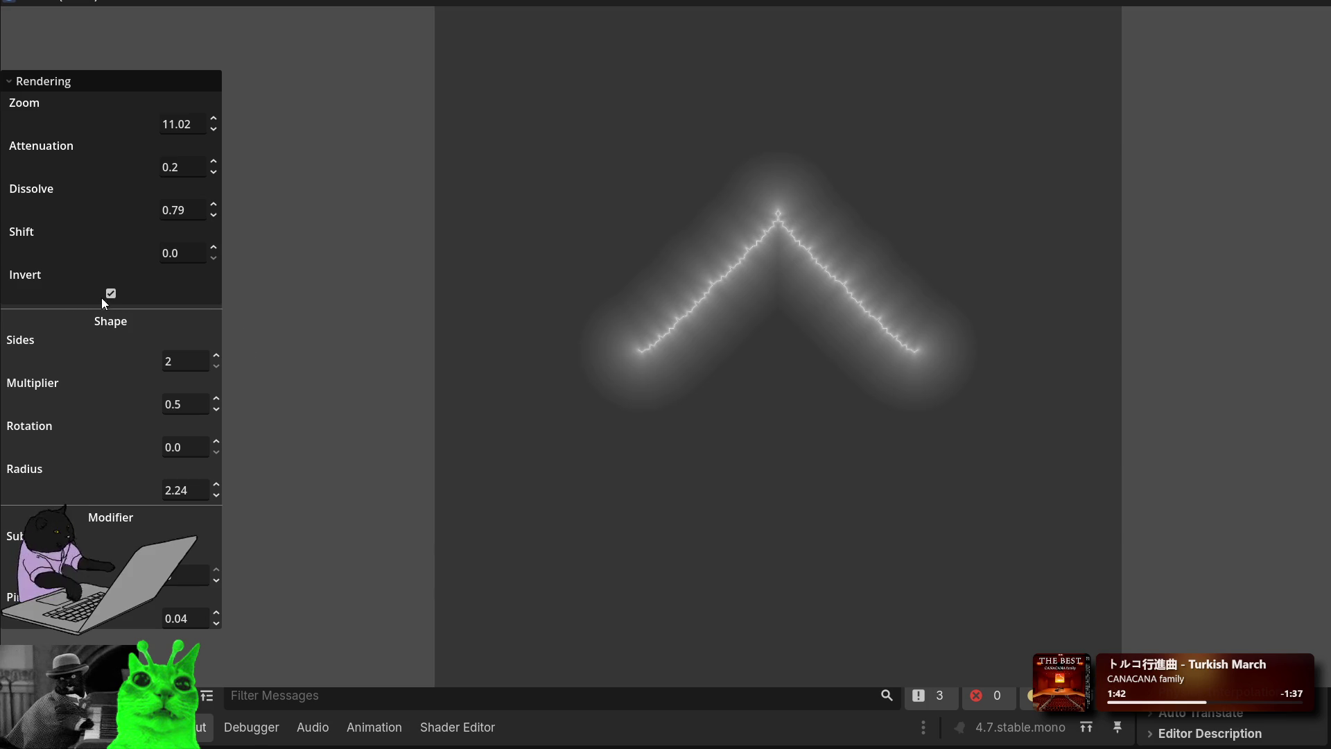
click(115, 300)
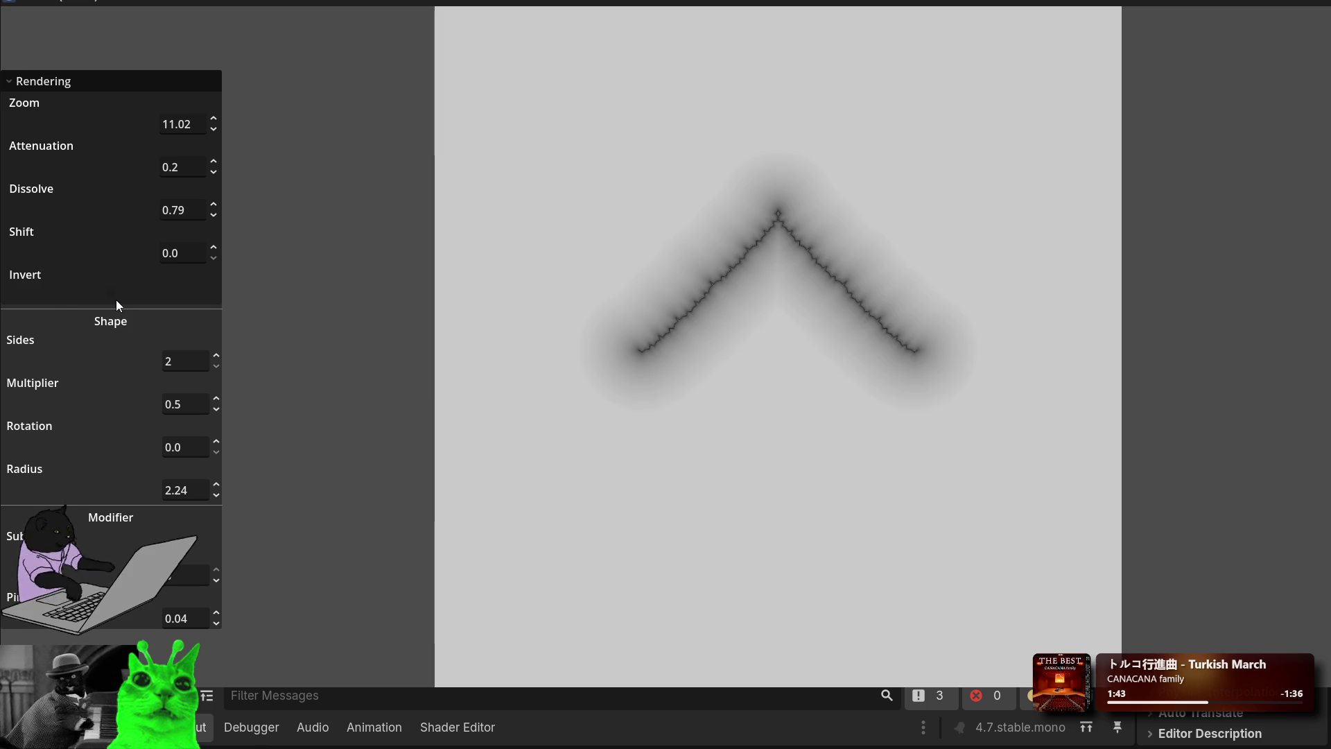
click(115, 299)
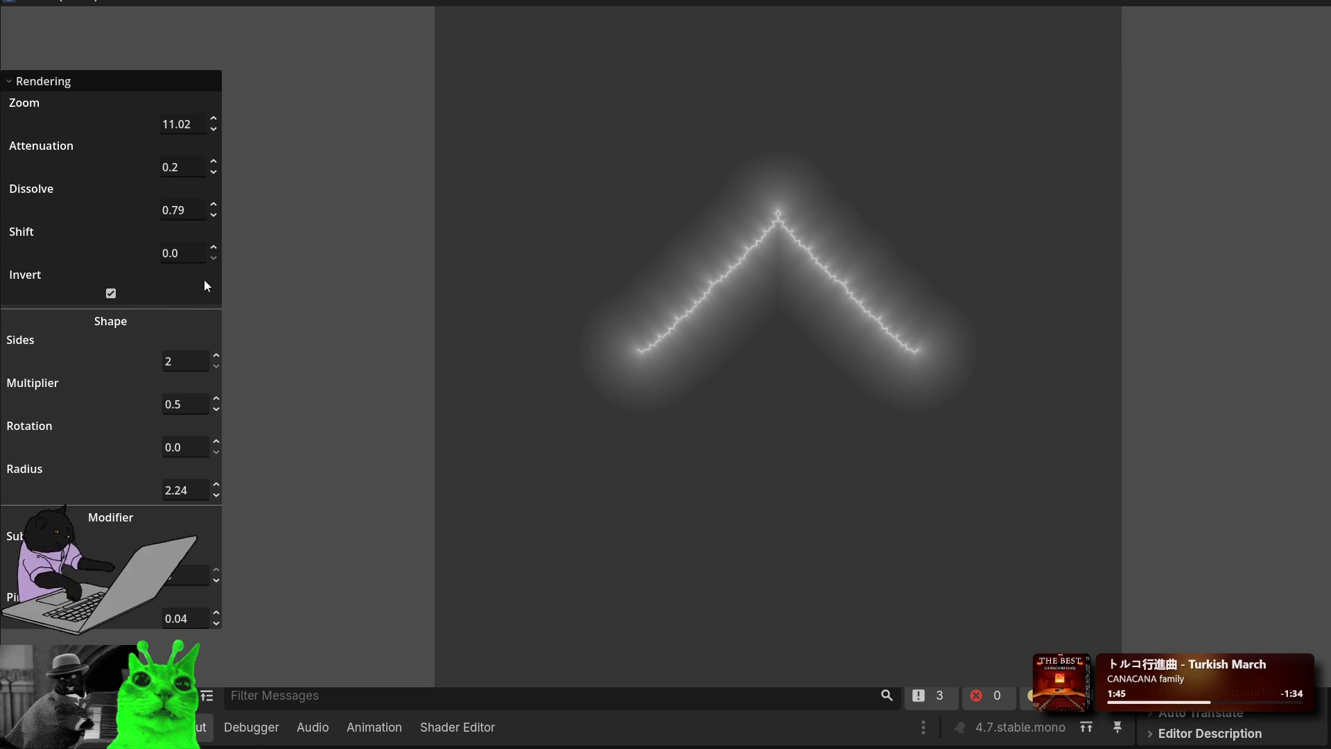
Step: Nudge the Shift value up a few increments to thicken the chevron
click(215, 248)
click(215, 248)
click(215, 249)
drag(215, 248, 215, 248)
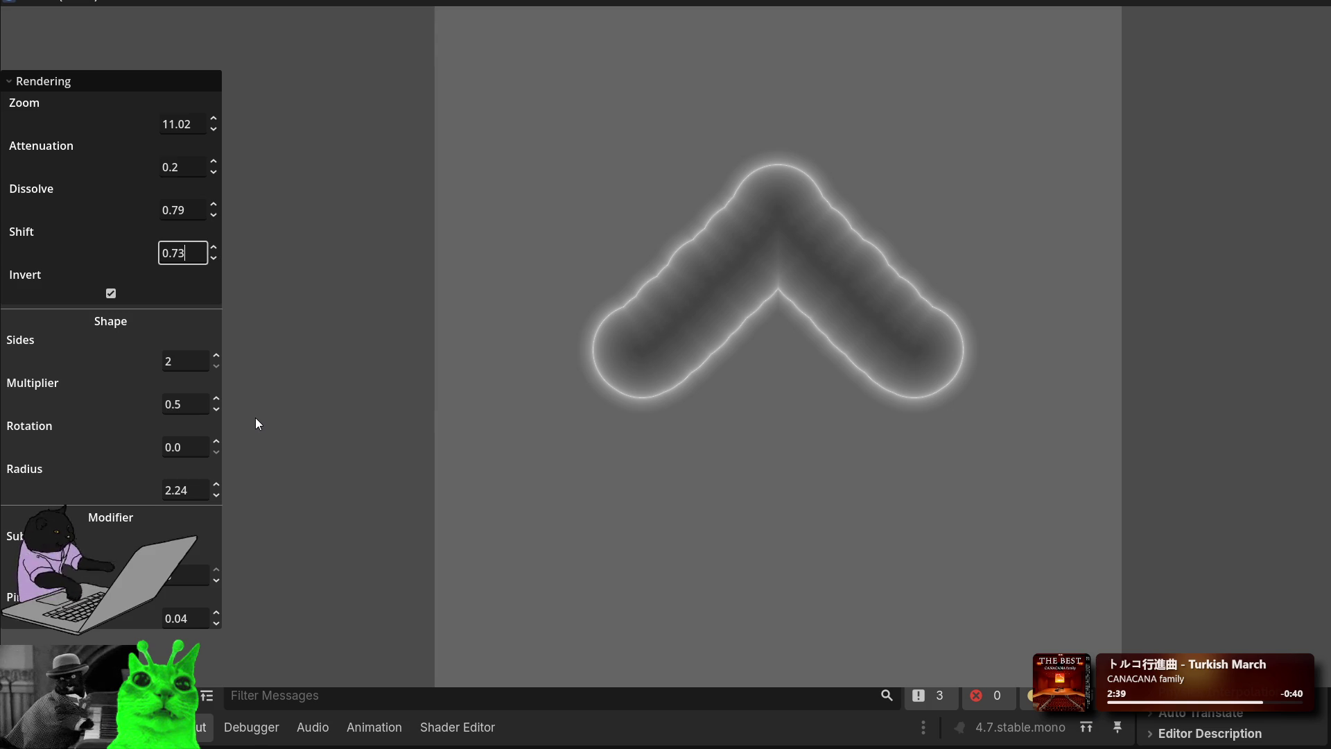
Step: Collapse and re-expand the Rendering settings group
click(21, 78)
click(32, 180)
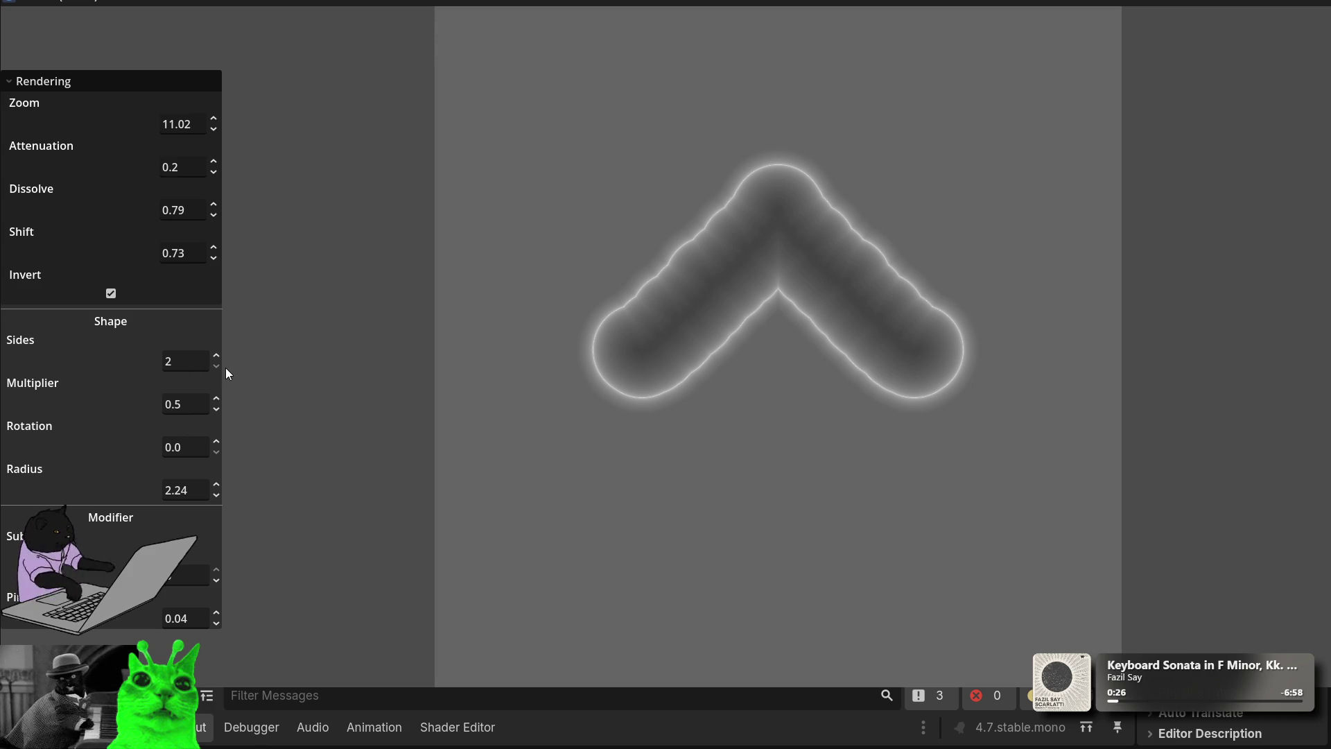
Step: Raise Sides to 8 to bend the band into an arch, then close the running demo
mouse_move(213, 365)
mouse_down()
mouse_move(213, 309)
mouse_move(217, 447)
mouse_move(217, 329)
mouse_move(218, 429)
mouse_up()
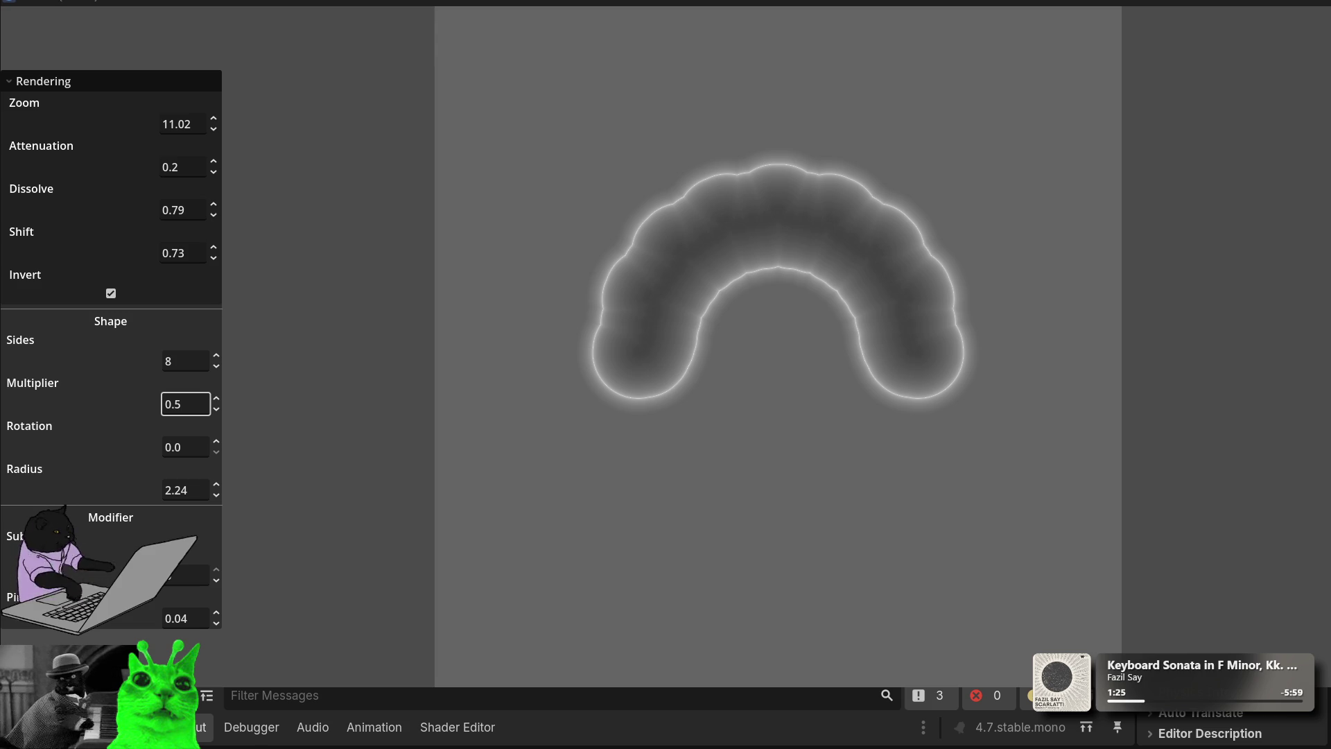
key(alt+F4)
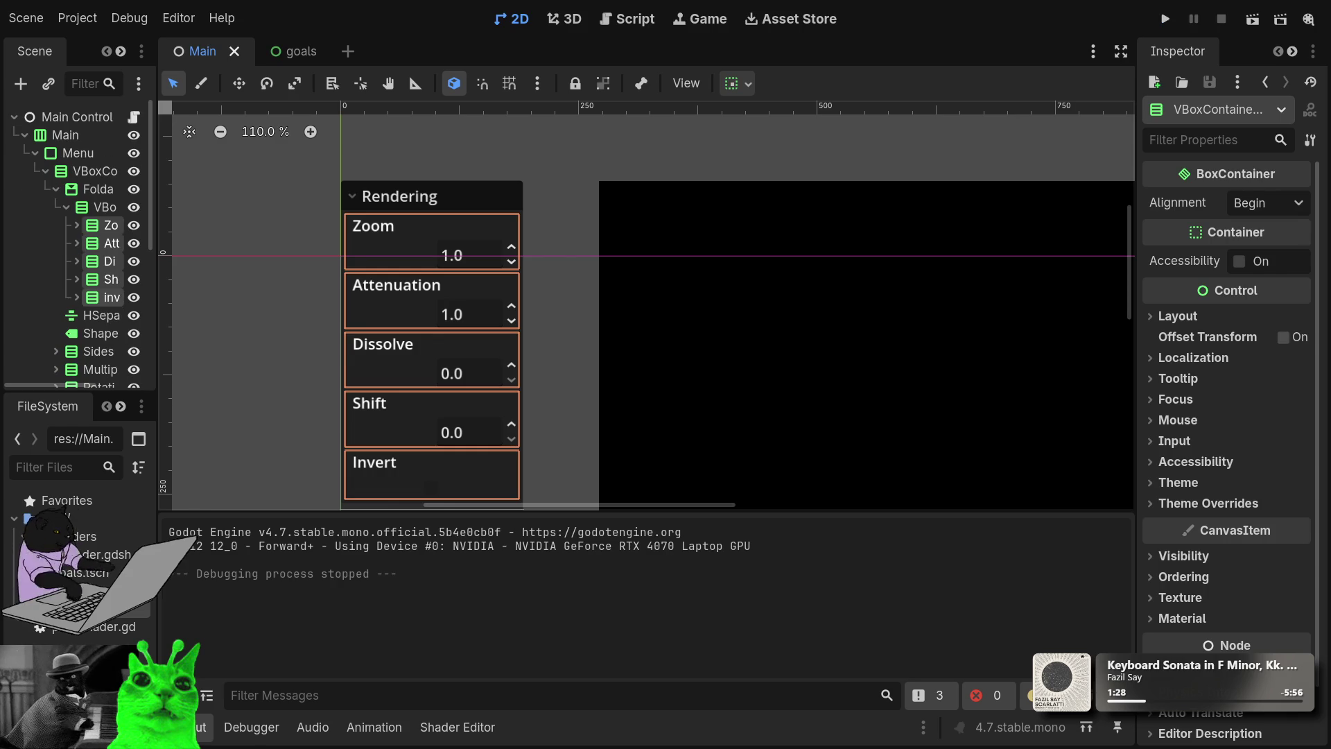
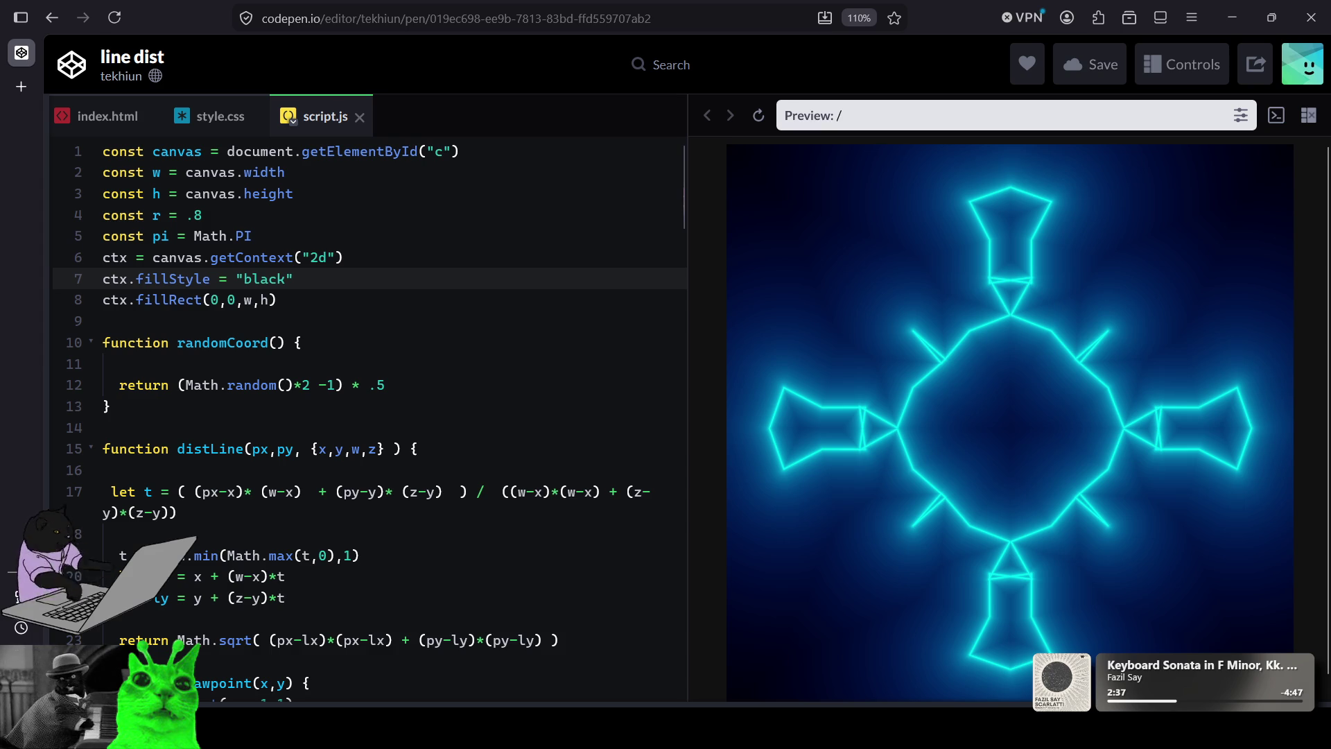
Step: In script.js, change line 34 from let sides = 4 to let sides = 6
scroll(367, 416, down, 10)
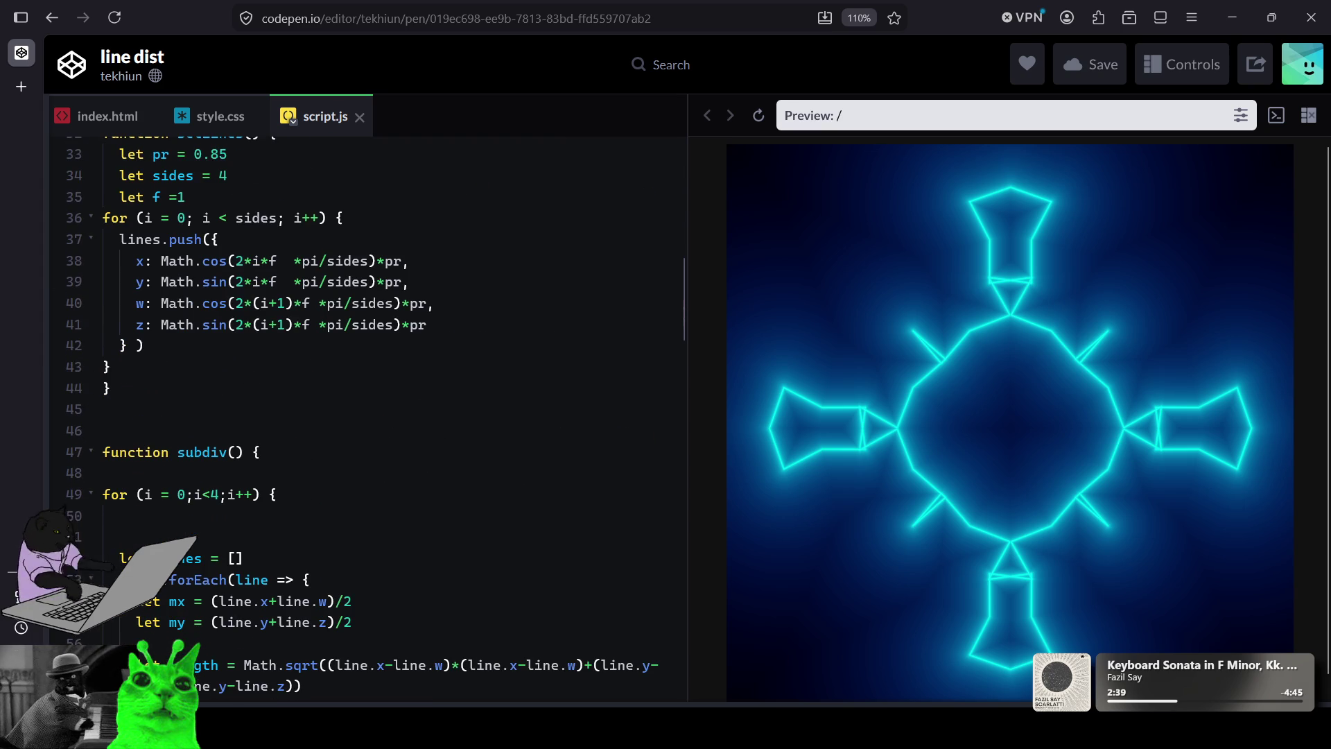
scroll(368, 416, down, 5)
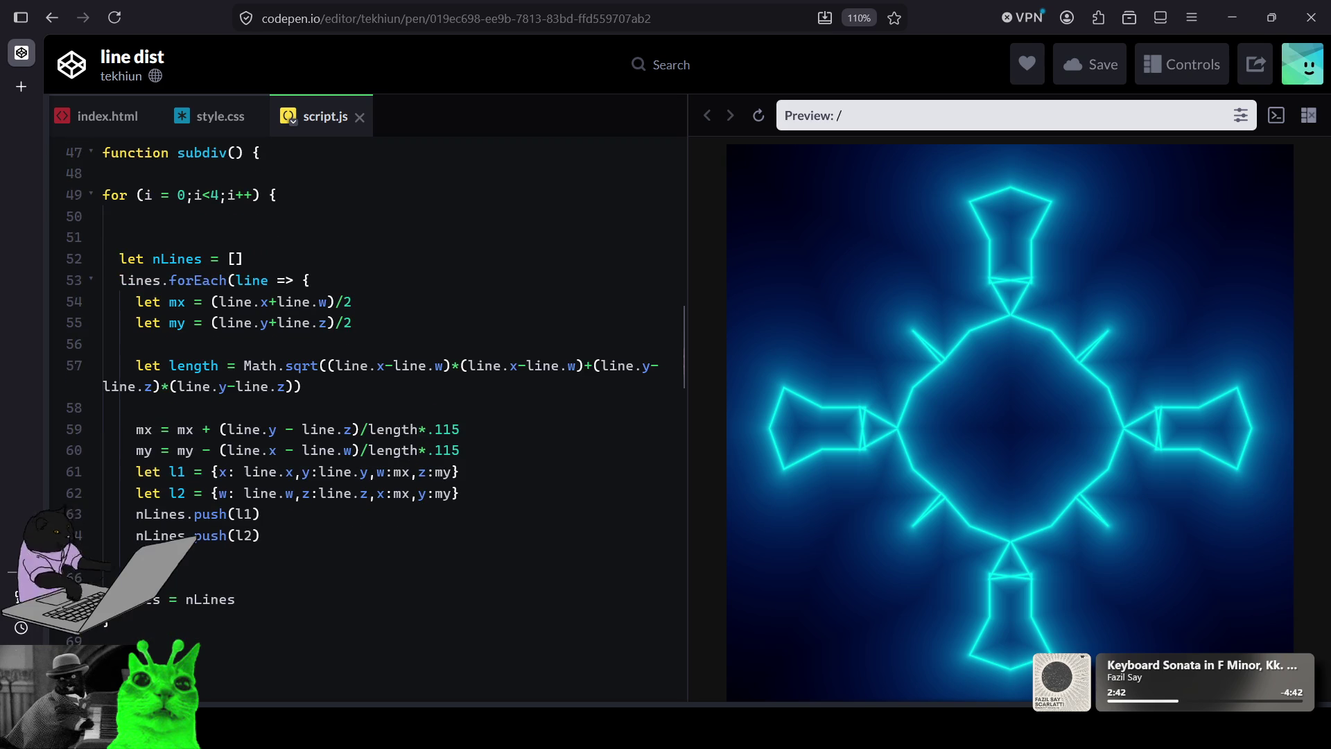
scroll(368, 416, down, 2)
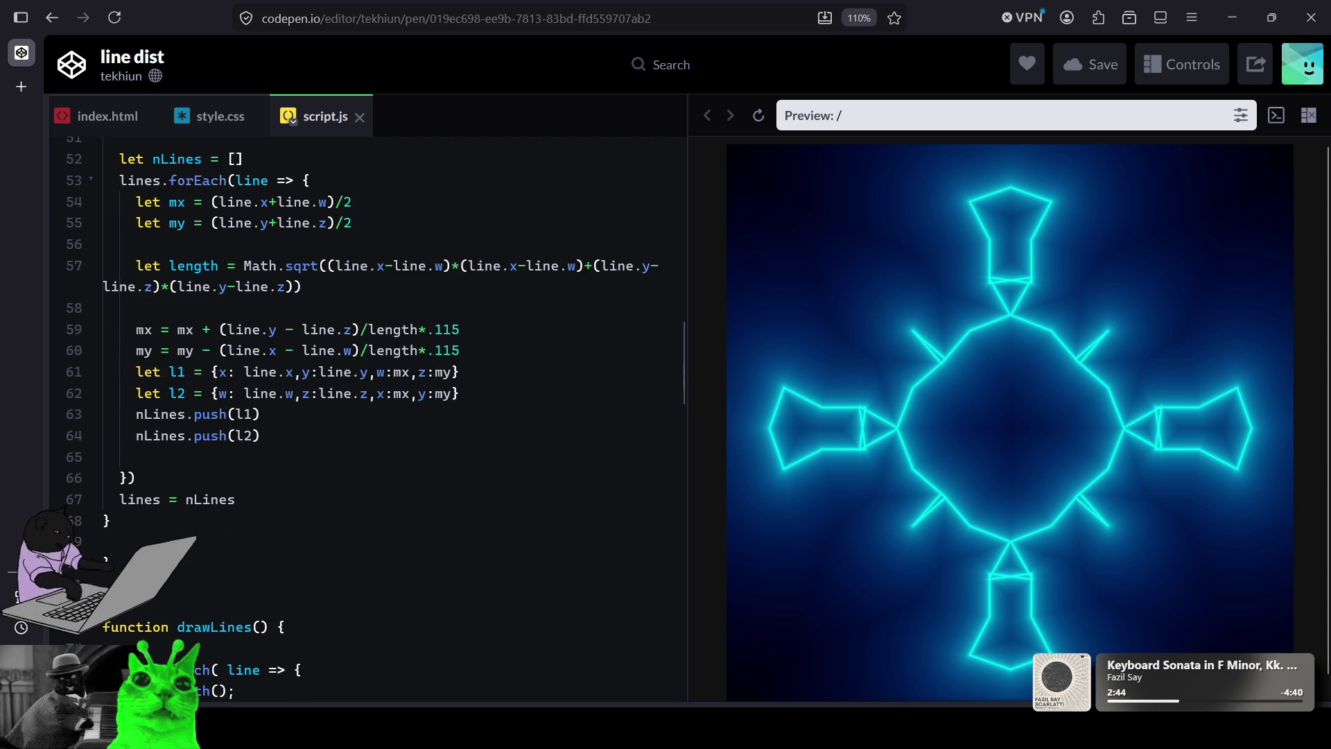
scroll(368, 416, down, 4)
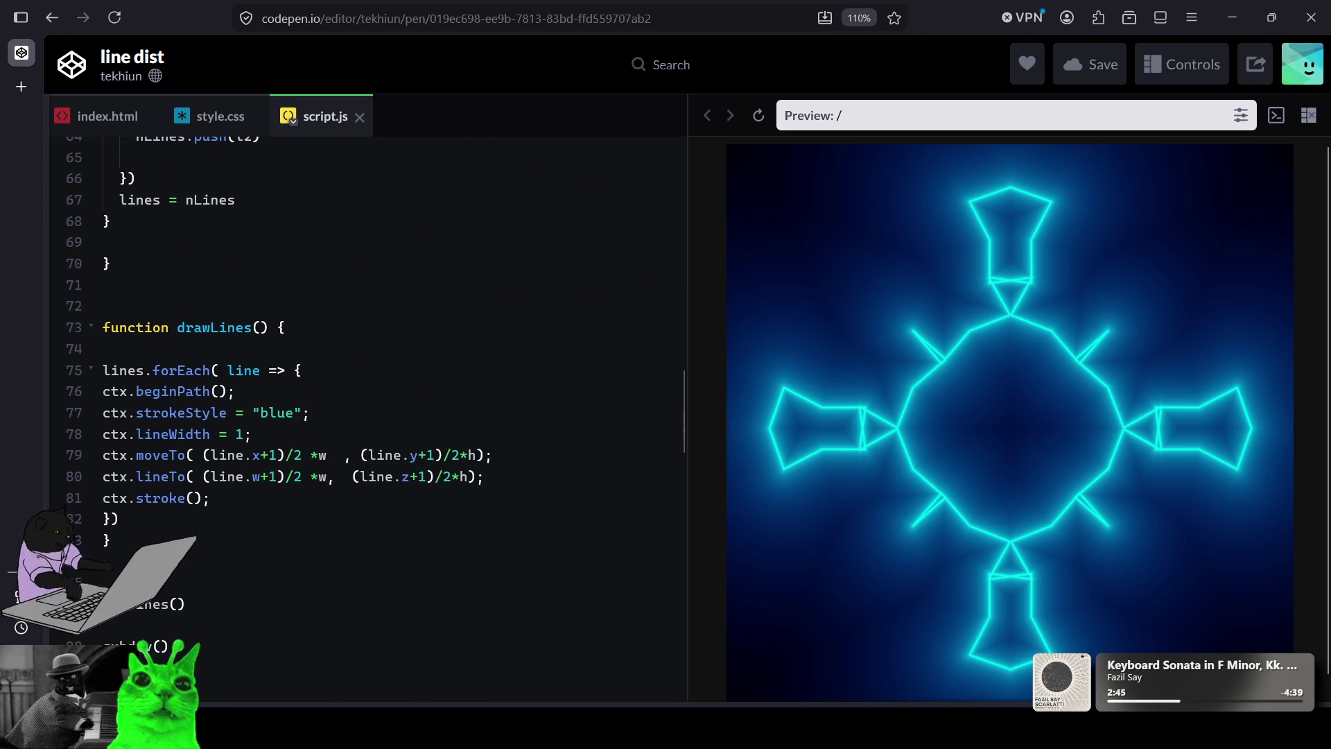
scroll(367, 415, up, 4)
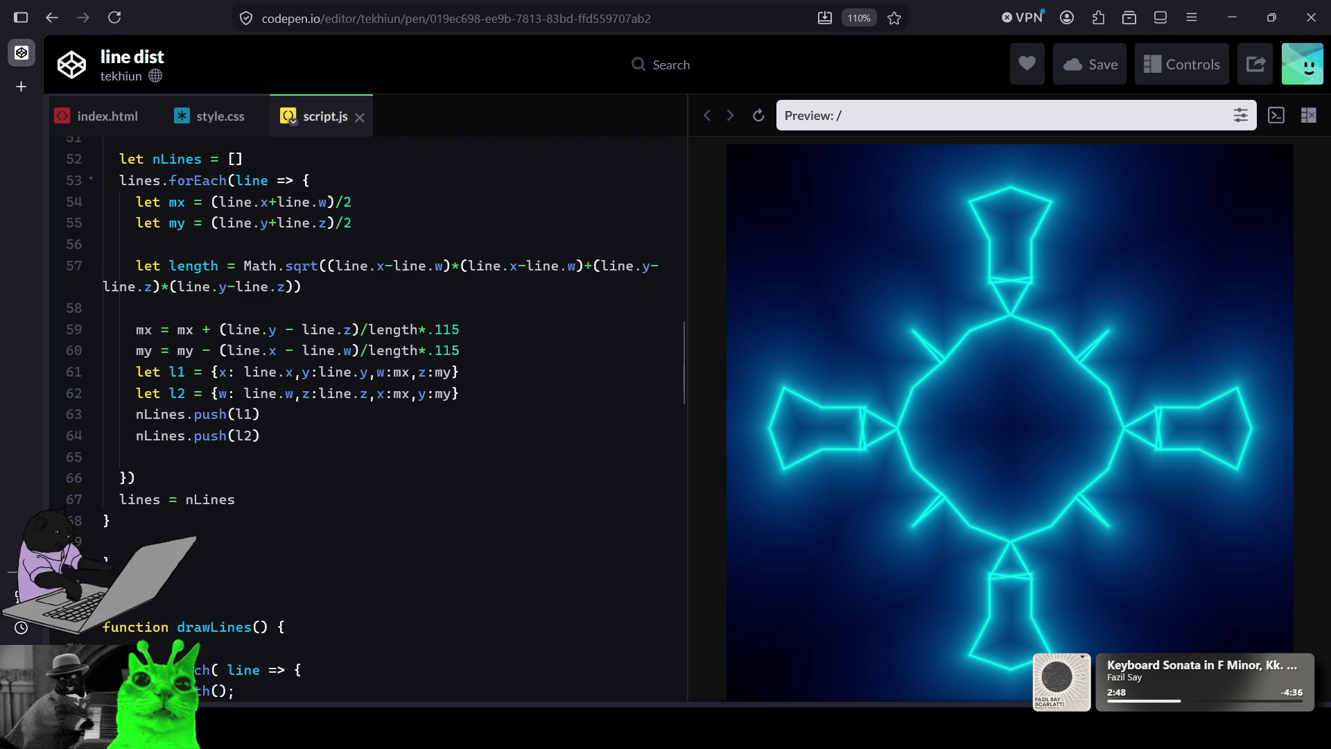
scroll(367, 416, up, 3)
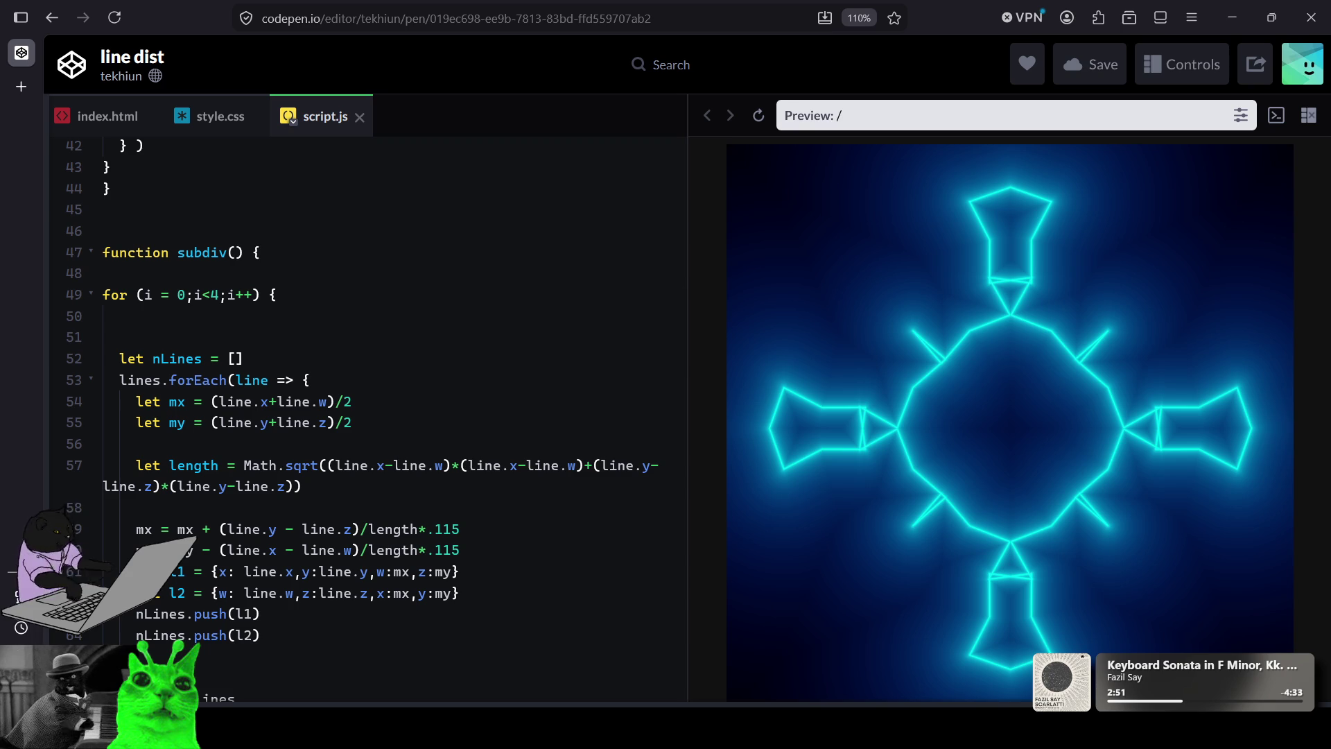
scroll(367, 416, down, 20)
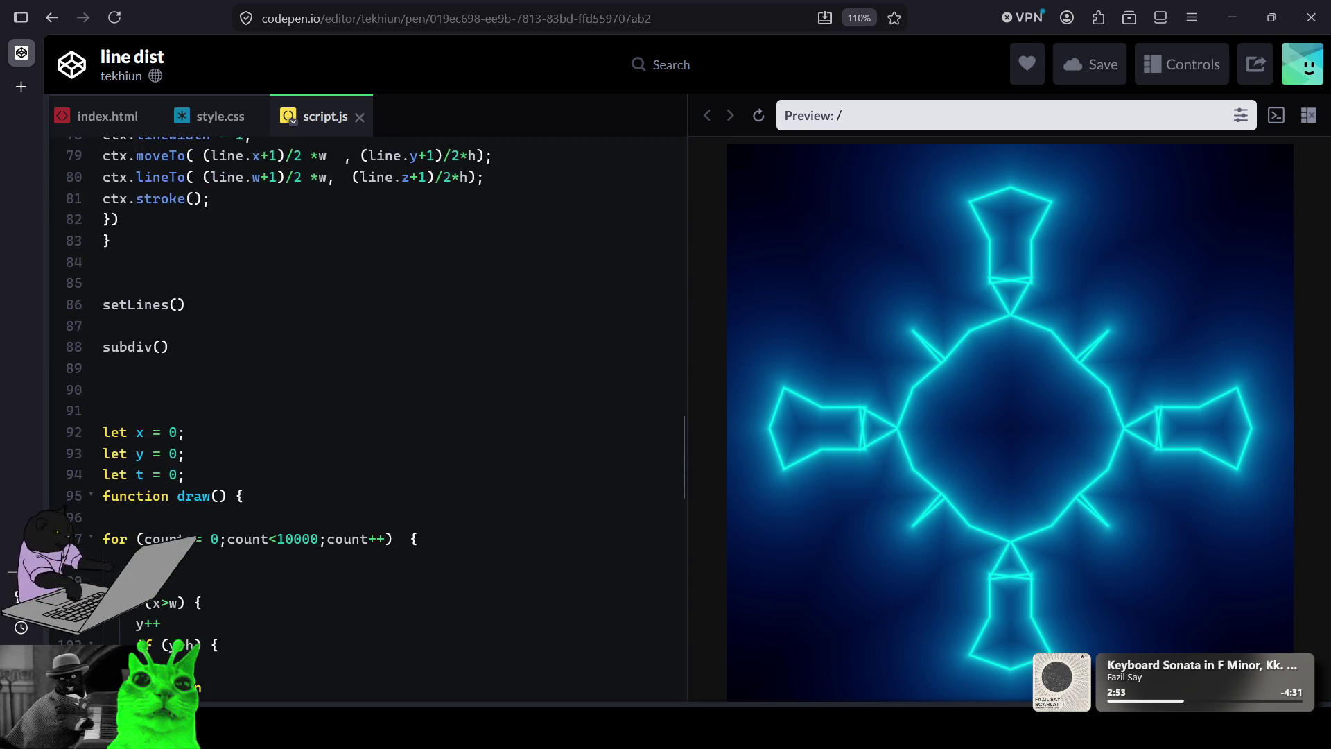
scroll(367, 416, down, 3)
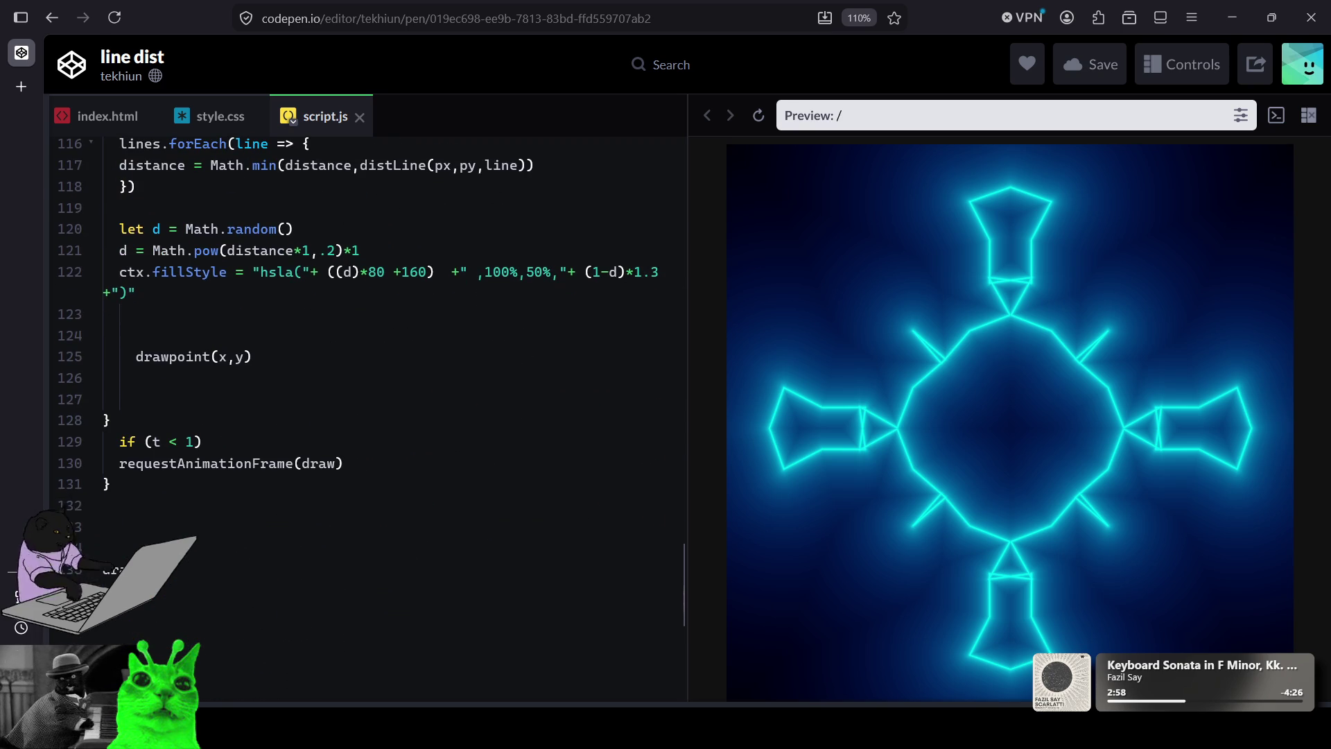
scroll(368, 416, up, 6)
scroll(367, 416, up, 5)
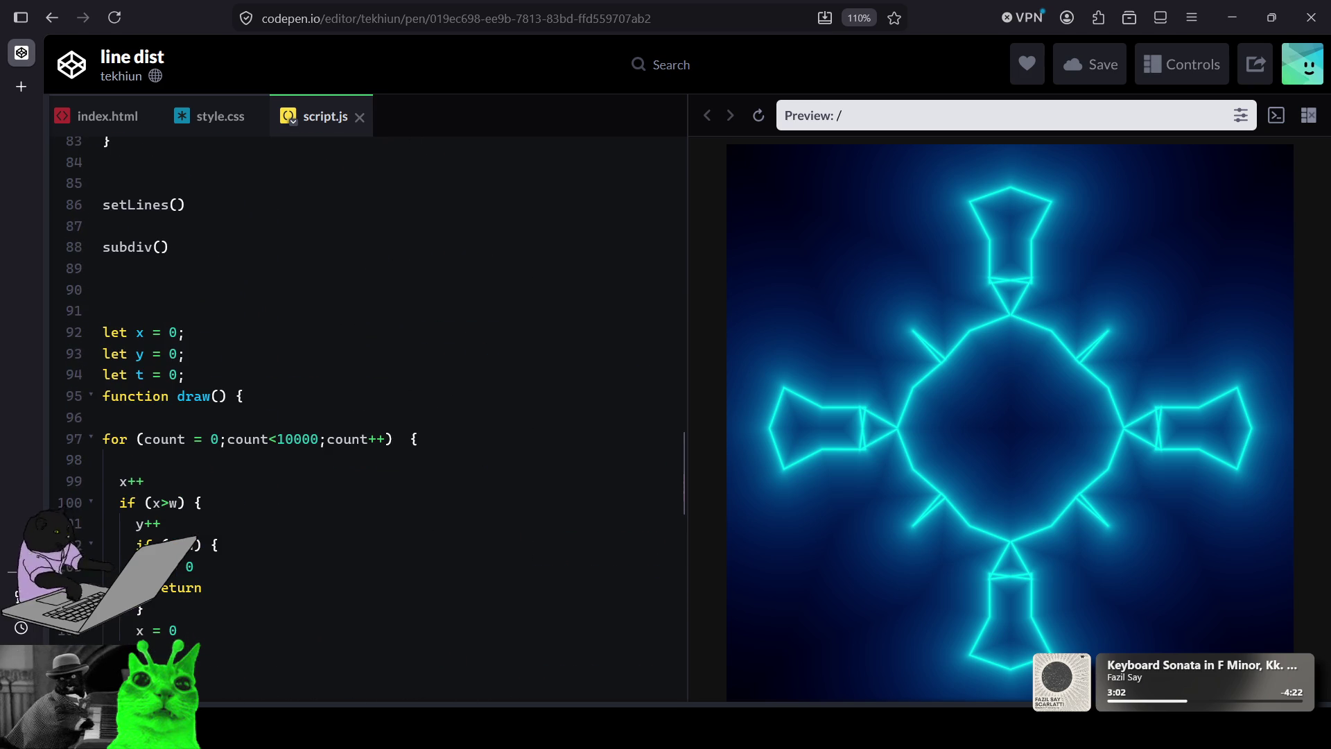
scroll(368, 416, up, 10)
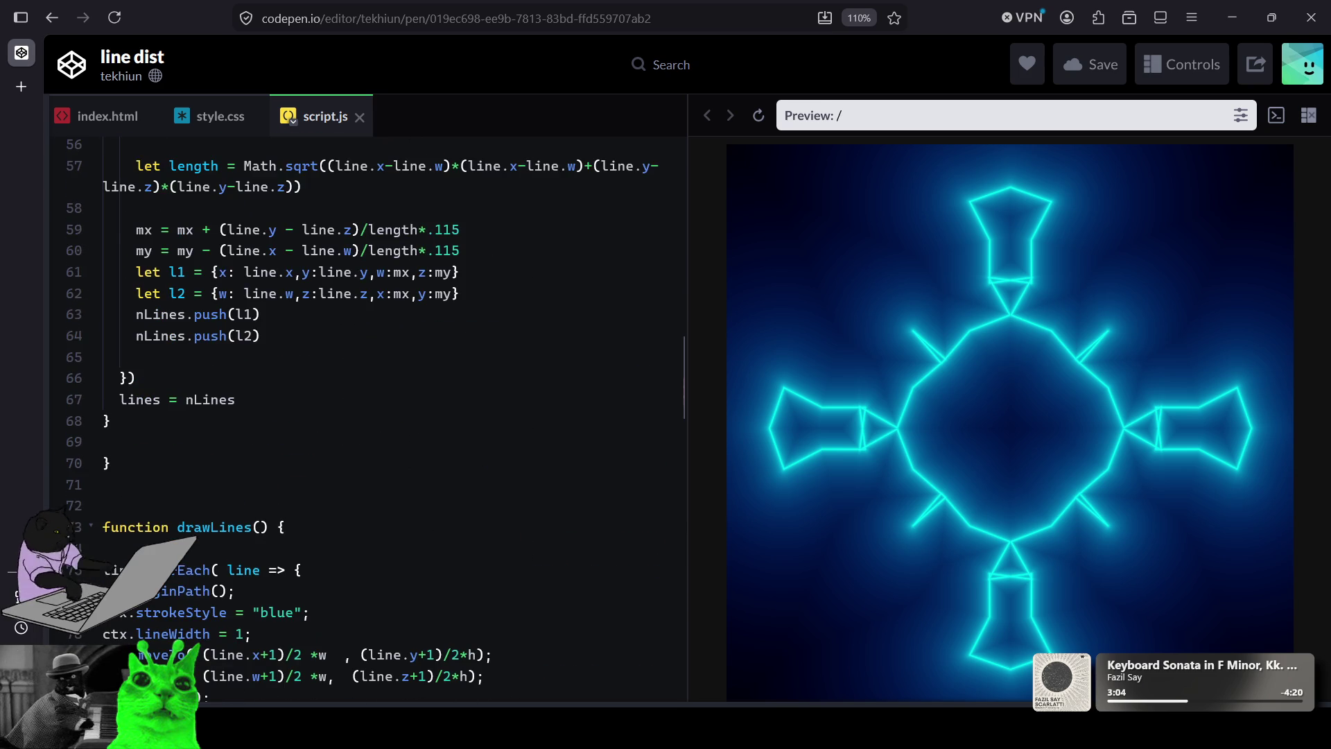
scroll(367, 415, up, 6)
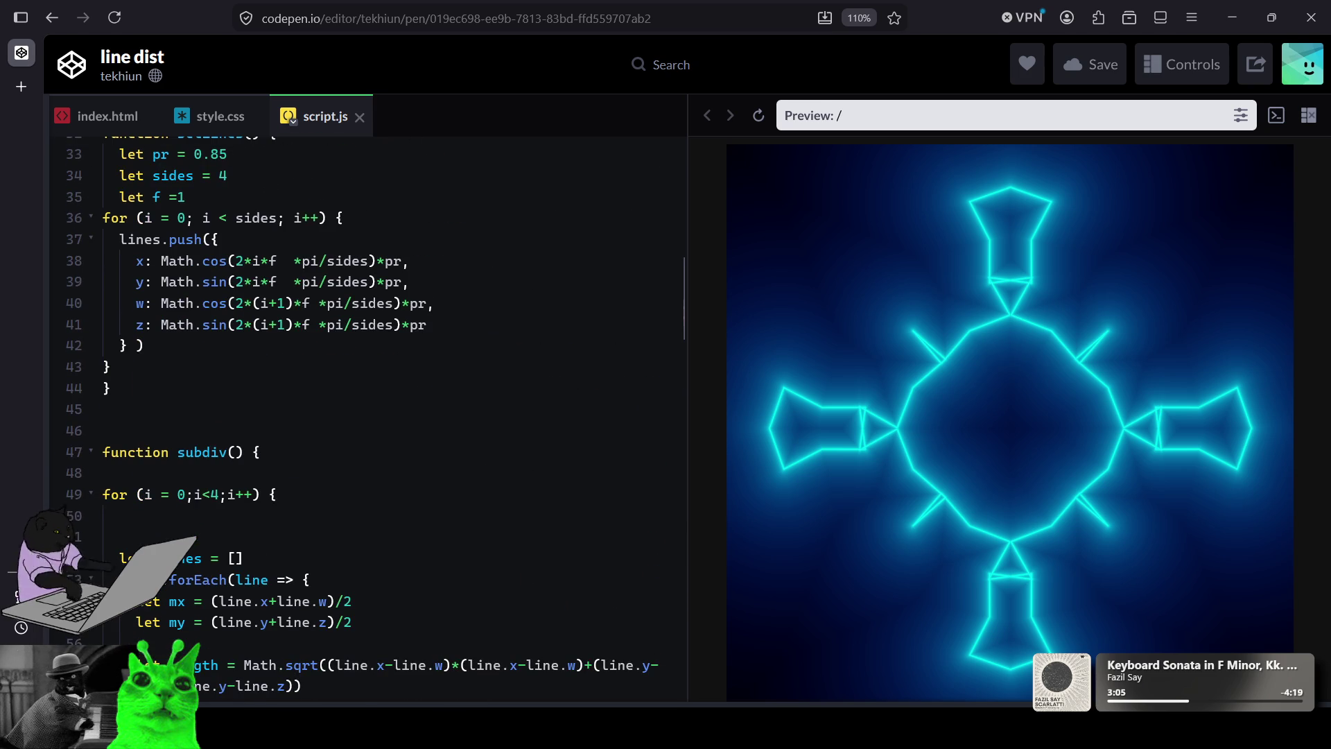
scroll(367, 416, up, 5)
scroll(367, 416, up, 6)
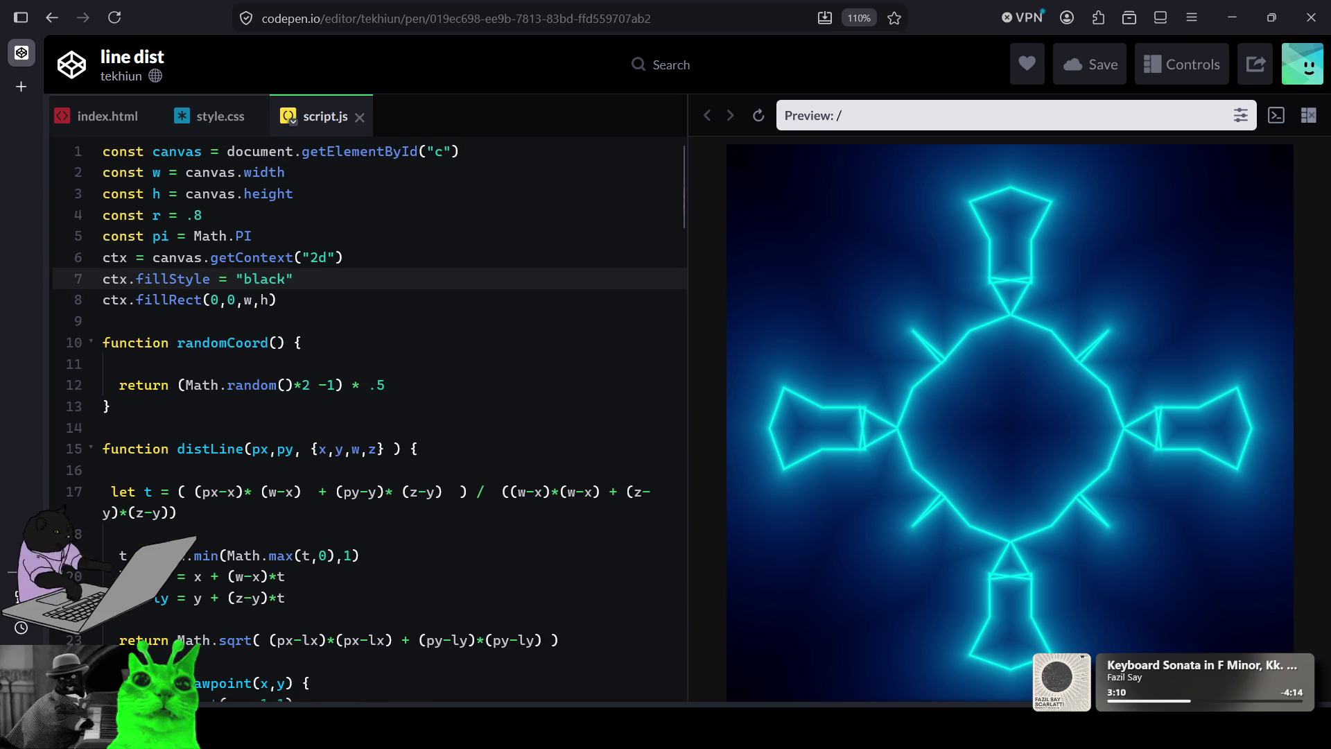
scroll(367, 416, down, 20)
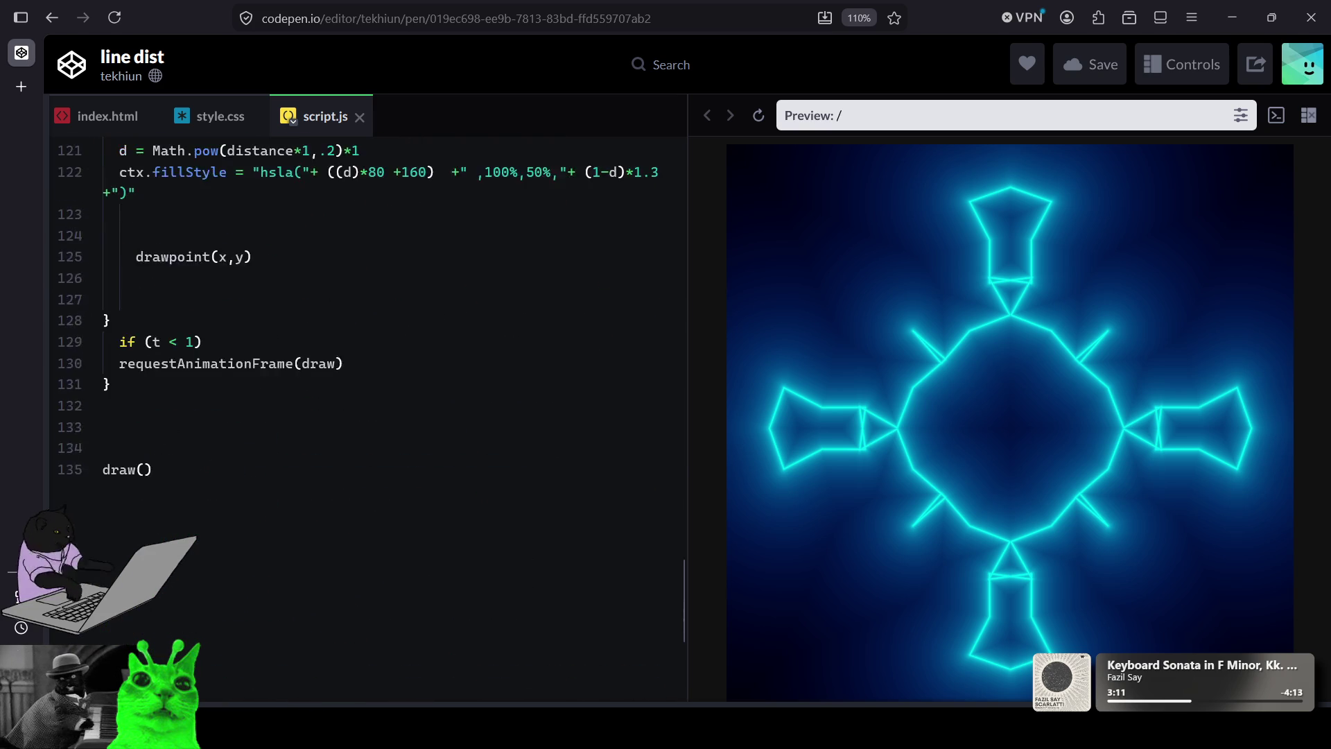
scroll(367, 416, up, 3)
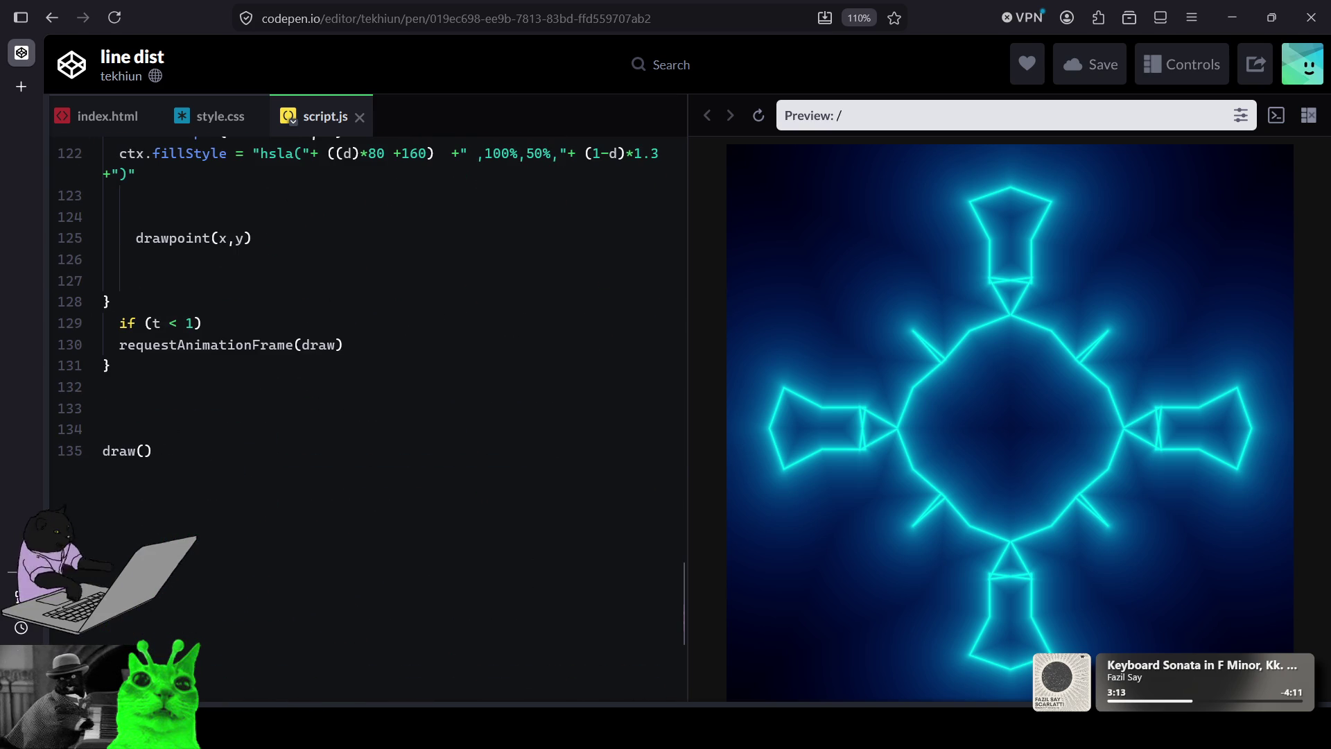
scroll(368, 416, up, 5)
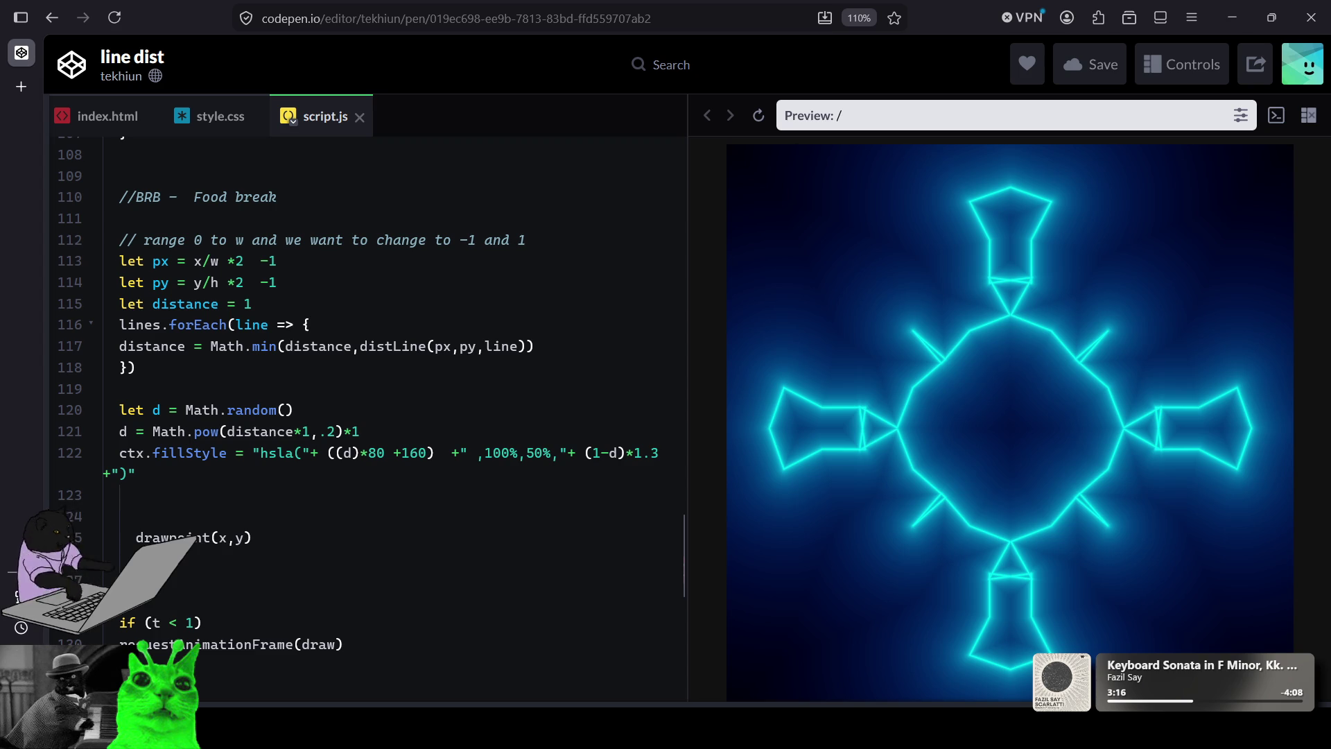
scroll(367, 416, up, 2)
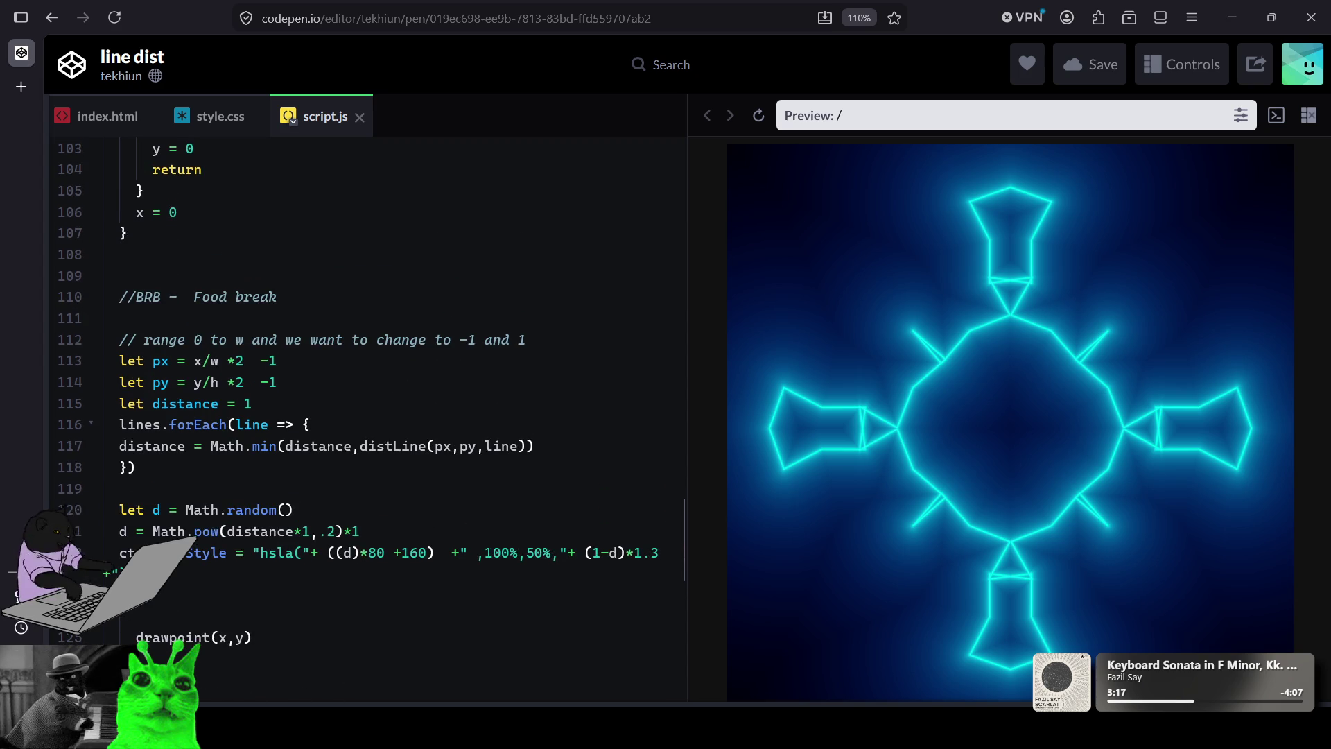
scroll(368, 416, up, 8)
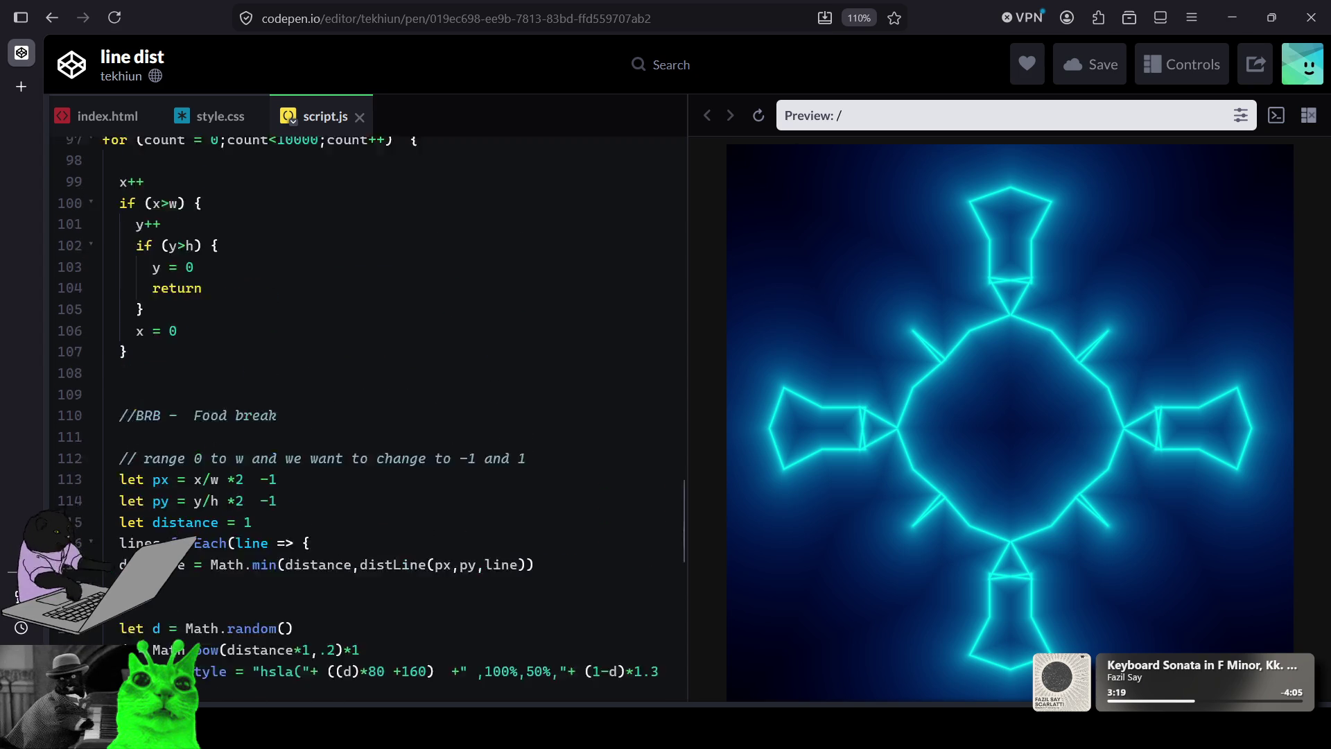
scroll(367, 416, up, 3)
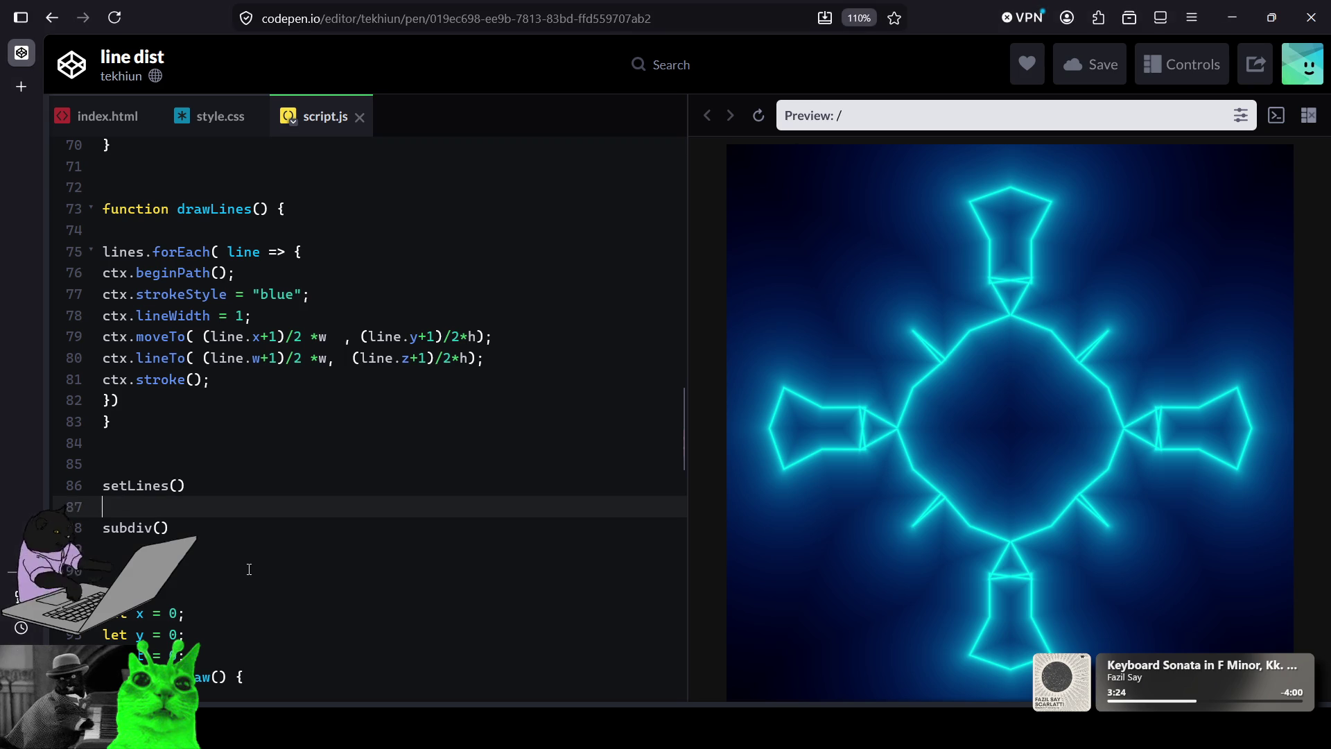
scroll(255, 571, up, 4)
scroll(254, 570, up, 5)
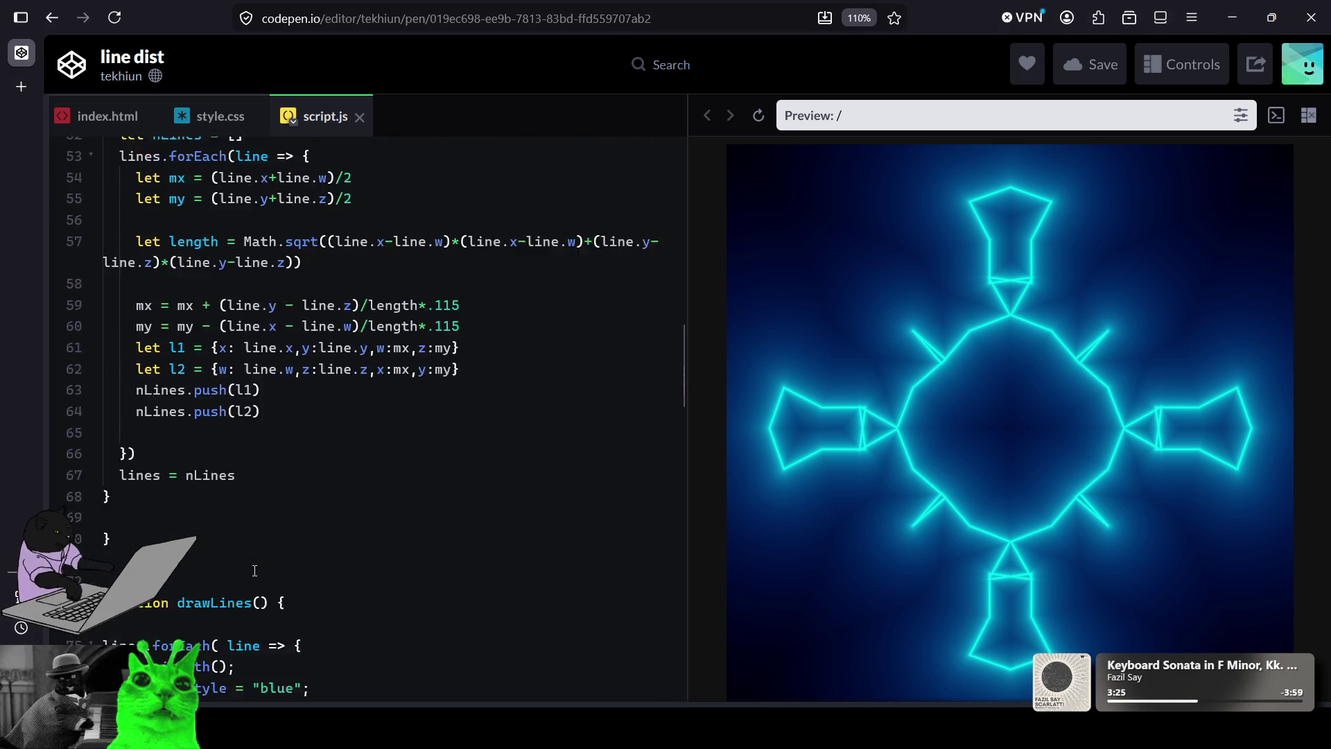
scroll(254, 570, up, 5)
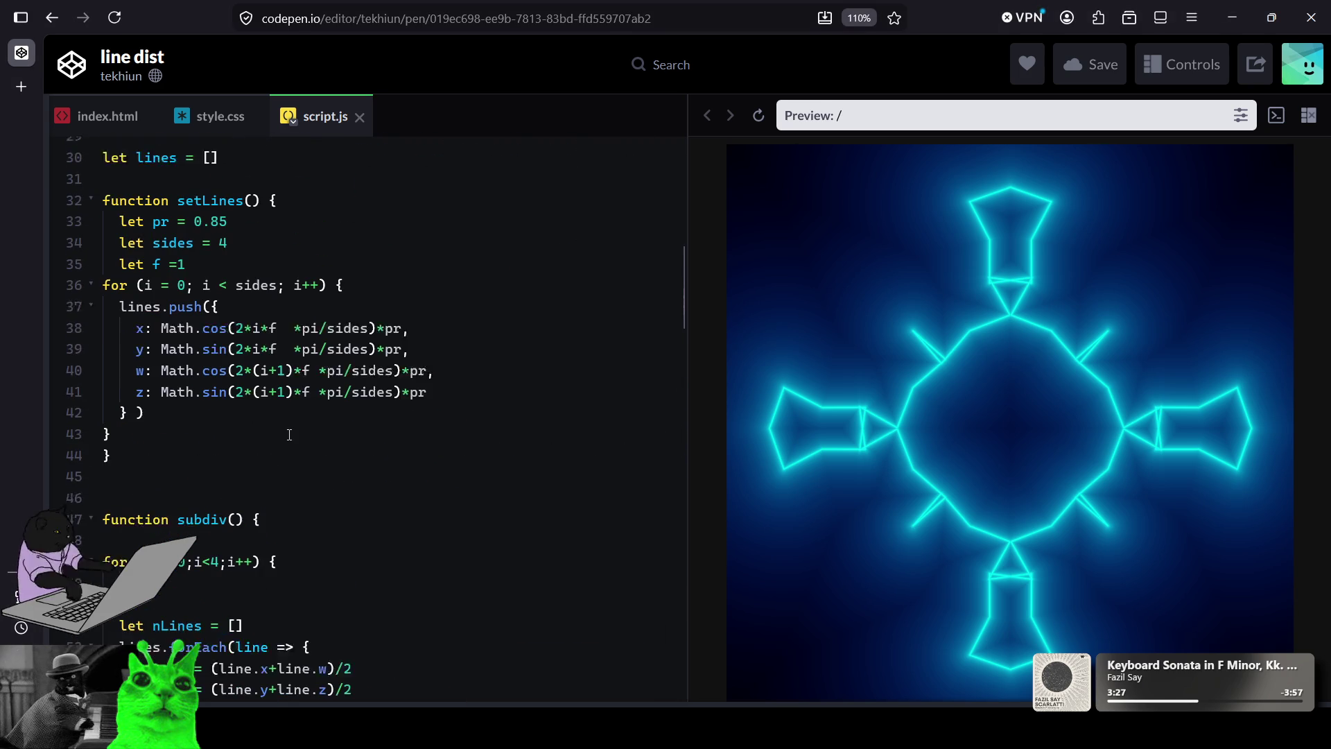
click(222, 257)
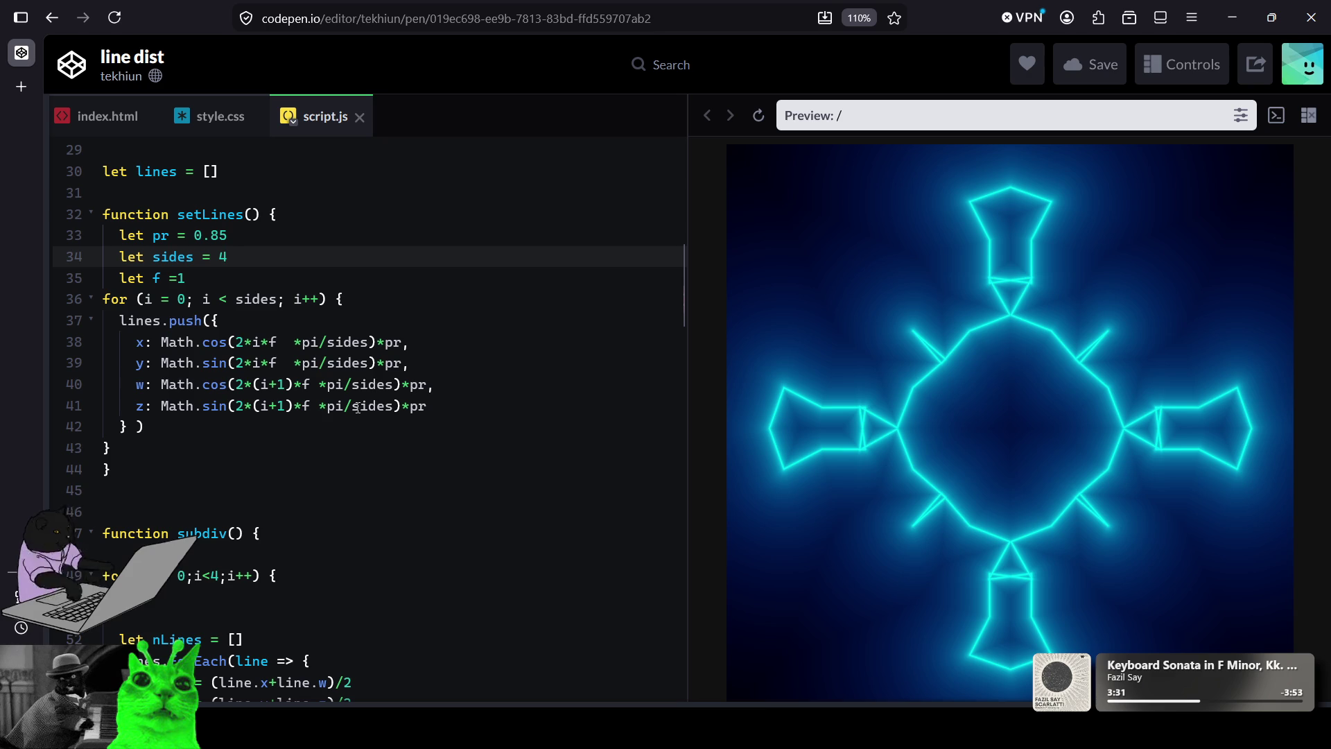
key(BackSpace)
text(6)
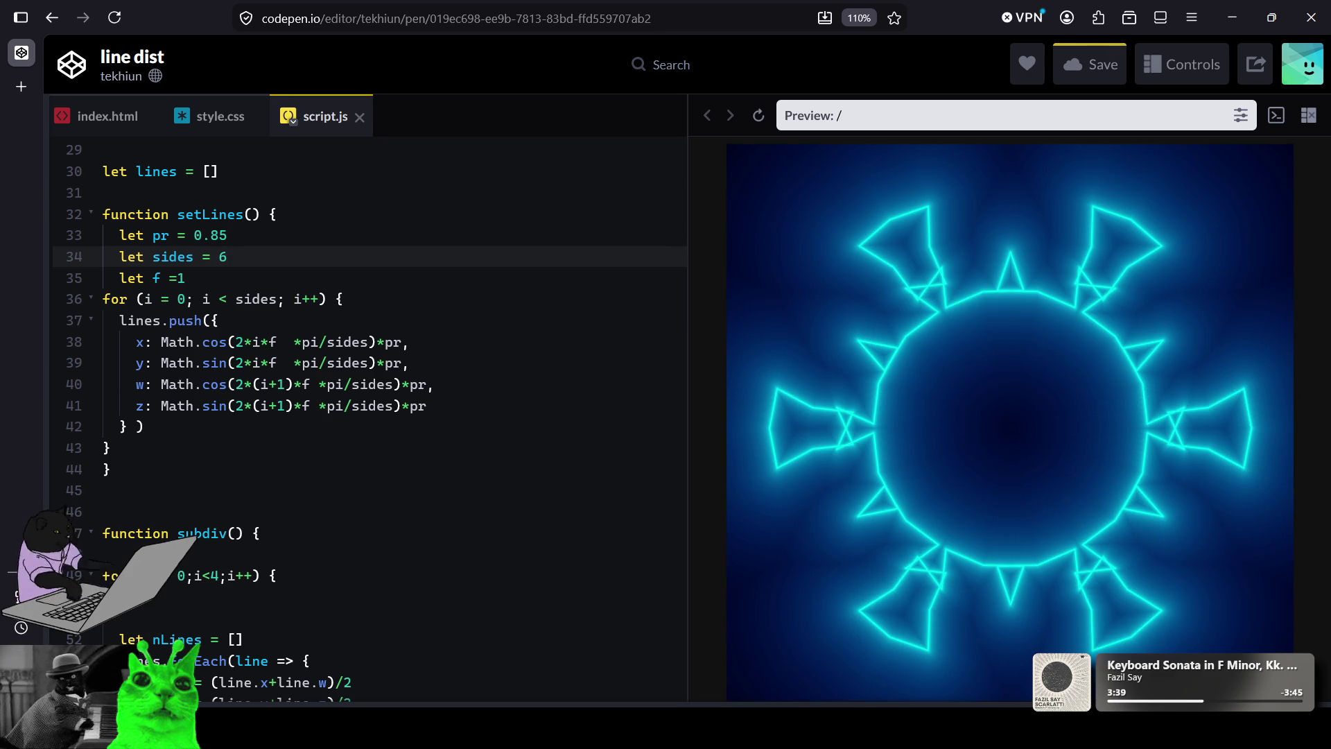
Step: Try let f = 2, then revert the f multiplier to 1
click(275, 277)
key(BackSpace)
text(2)
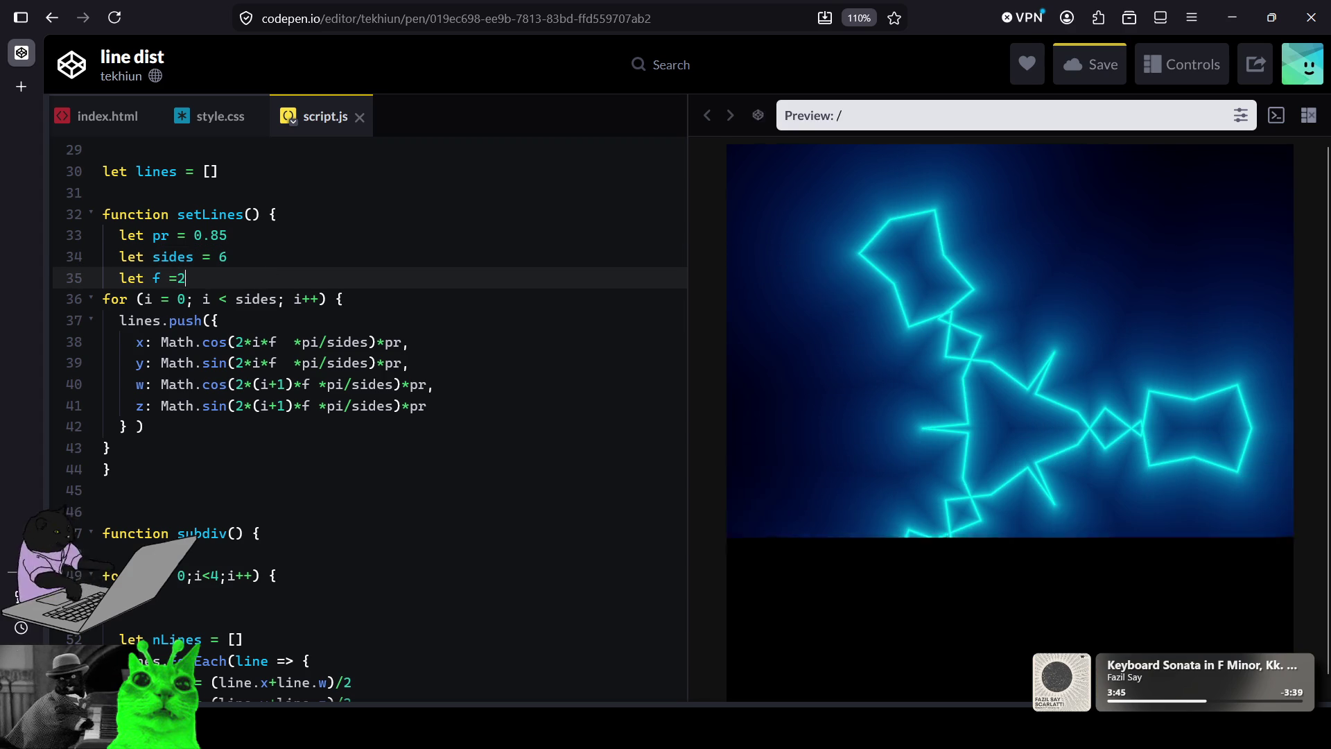
key(BackSpace)
text(1)
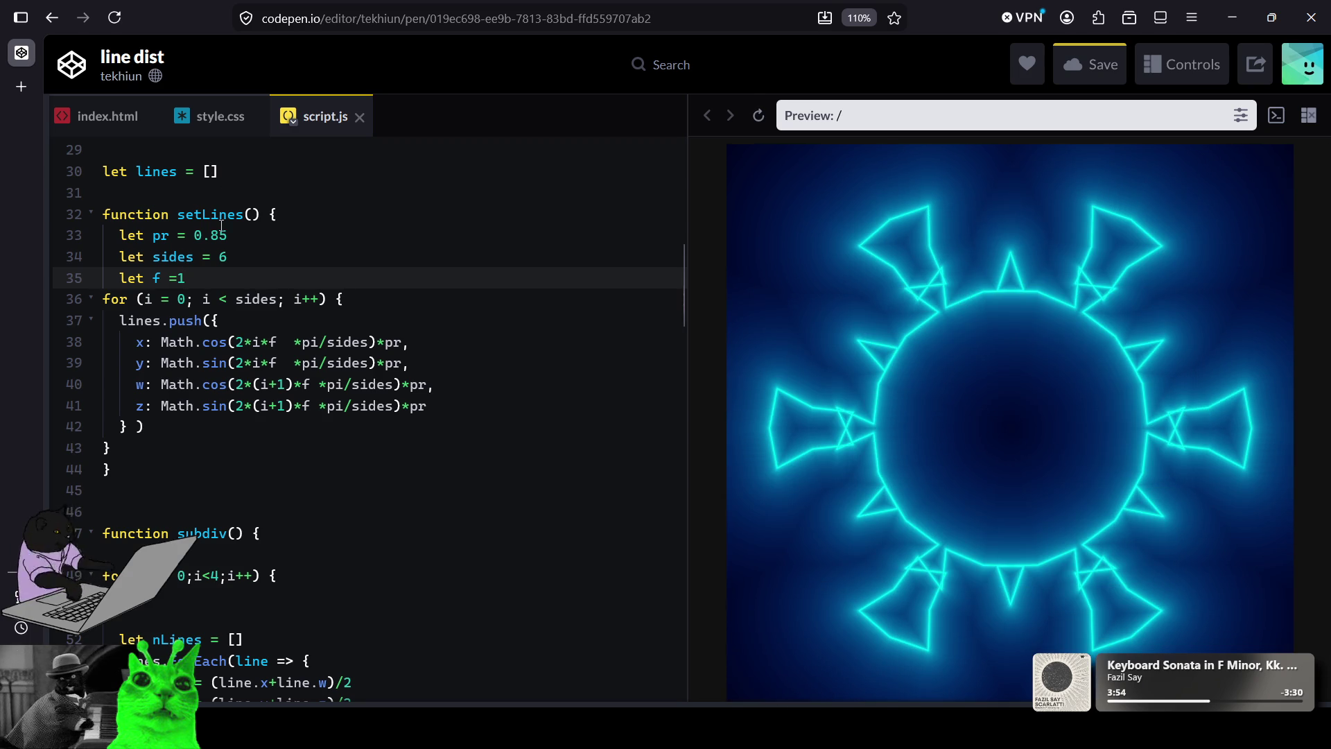
scroll(210, 395, down, 3)
scroll(210, 395, down, 2)
scroll(206, 416, up, 7)
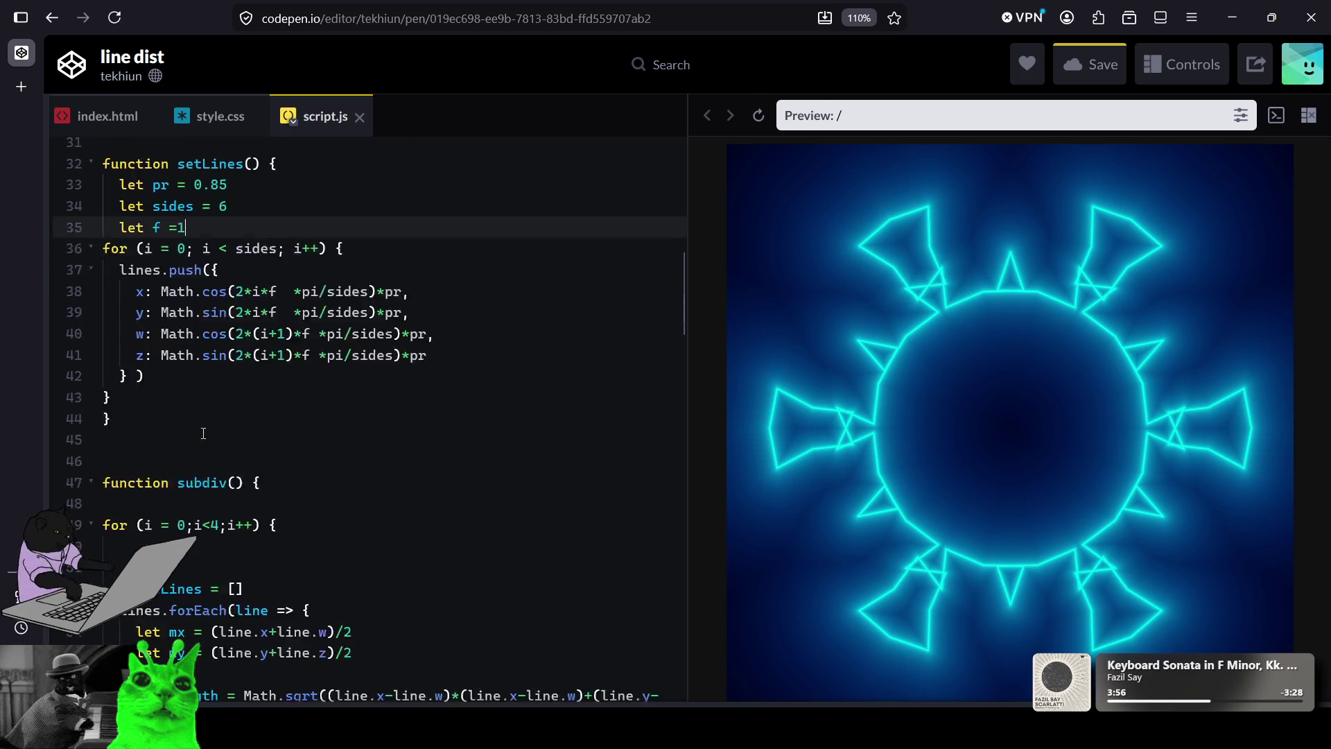
scroll(227, 411, down, 10)
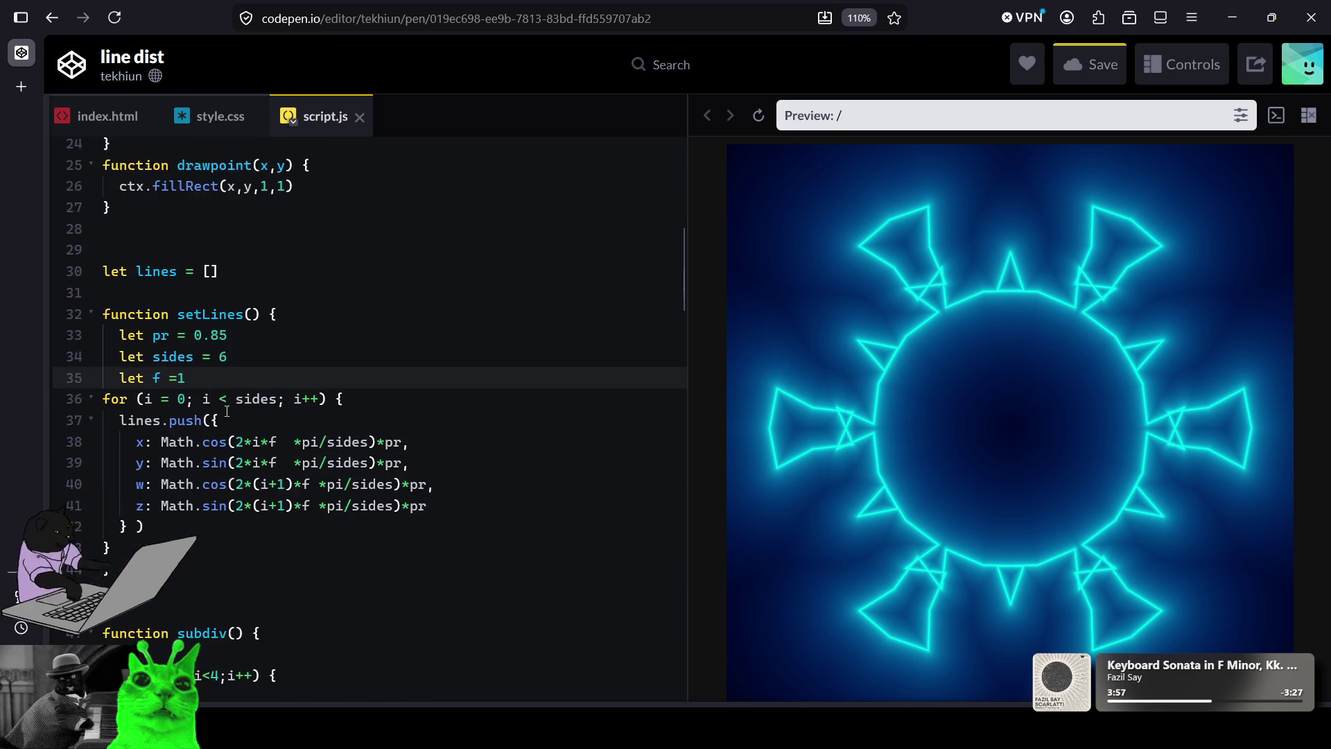
scroll(227, 411, down, 2)
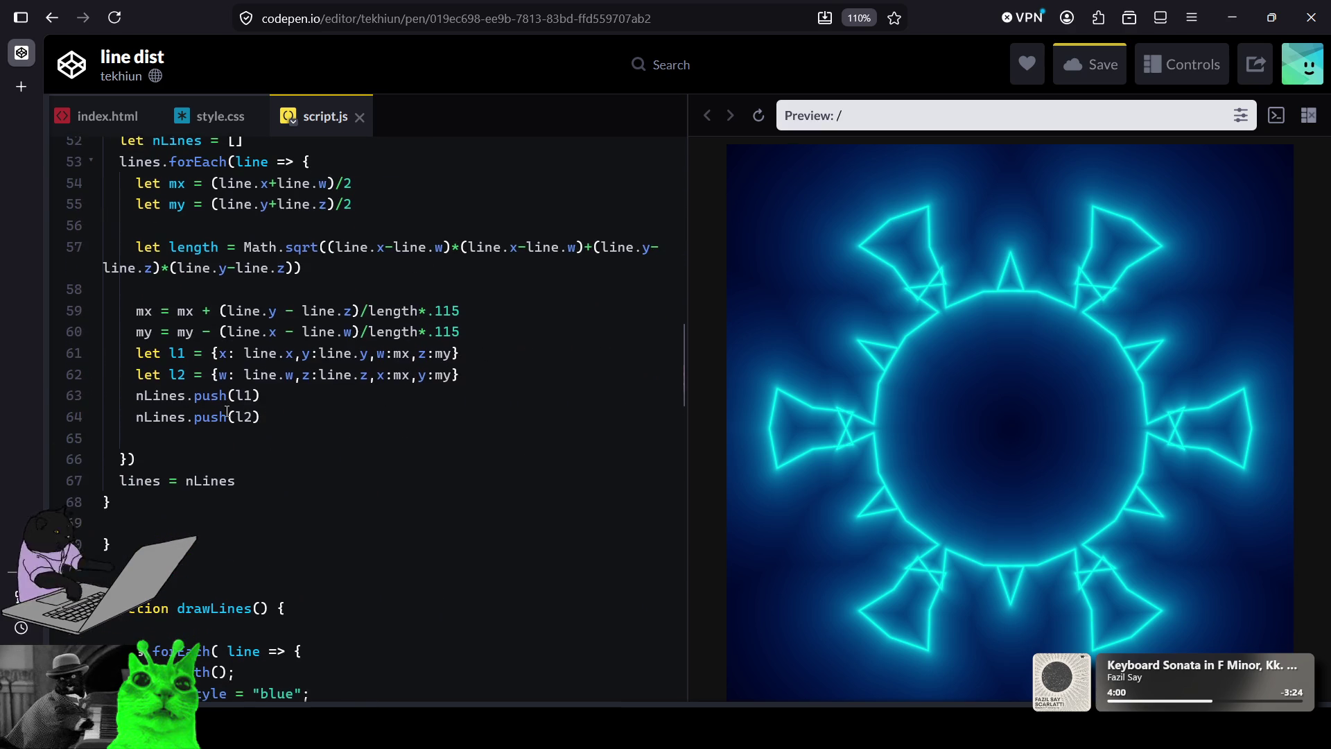
scroll(365, 273, down, 15)
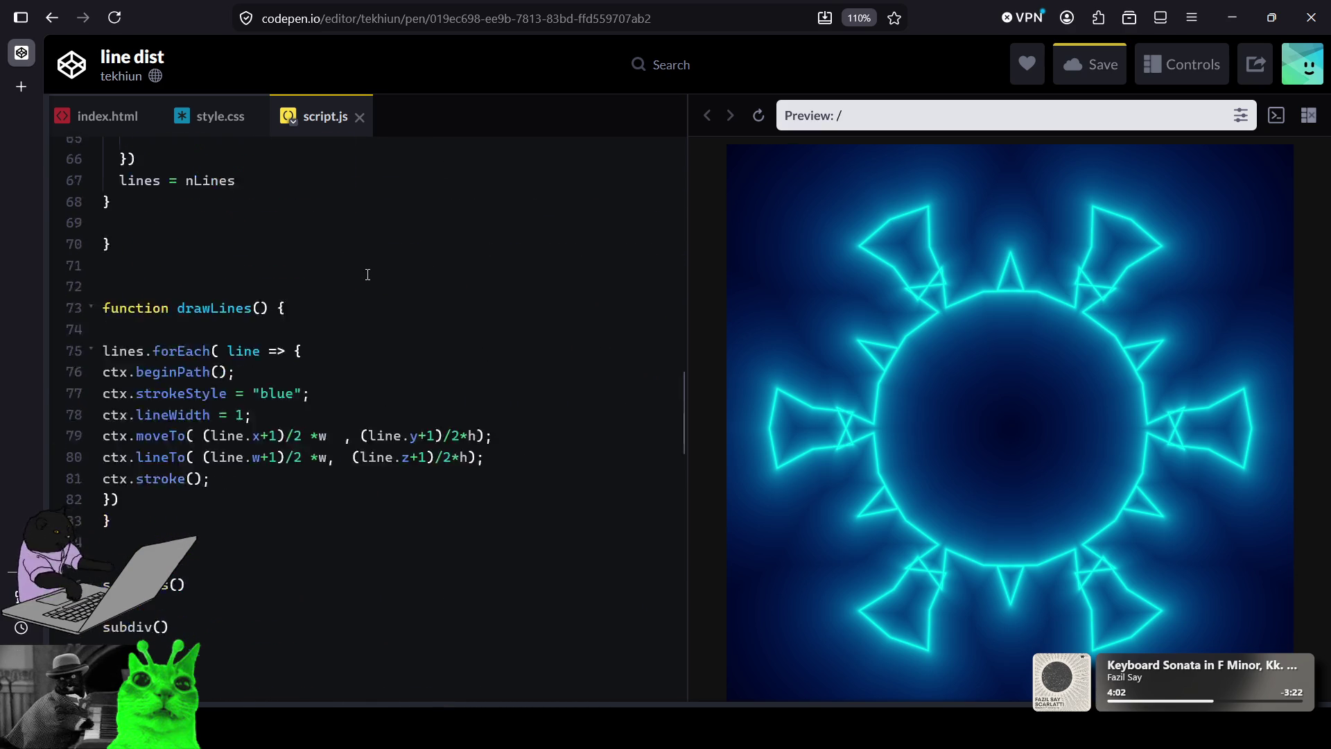
scroll(350, 437, down, 5)
scroll(359, 506, down, 4)
scroll(350, 529, up, 20)
scroll(533, 307, up, 5)
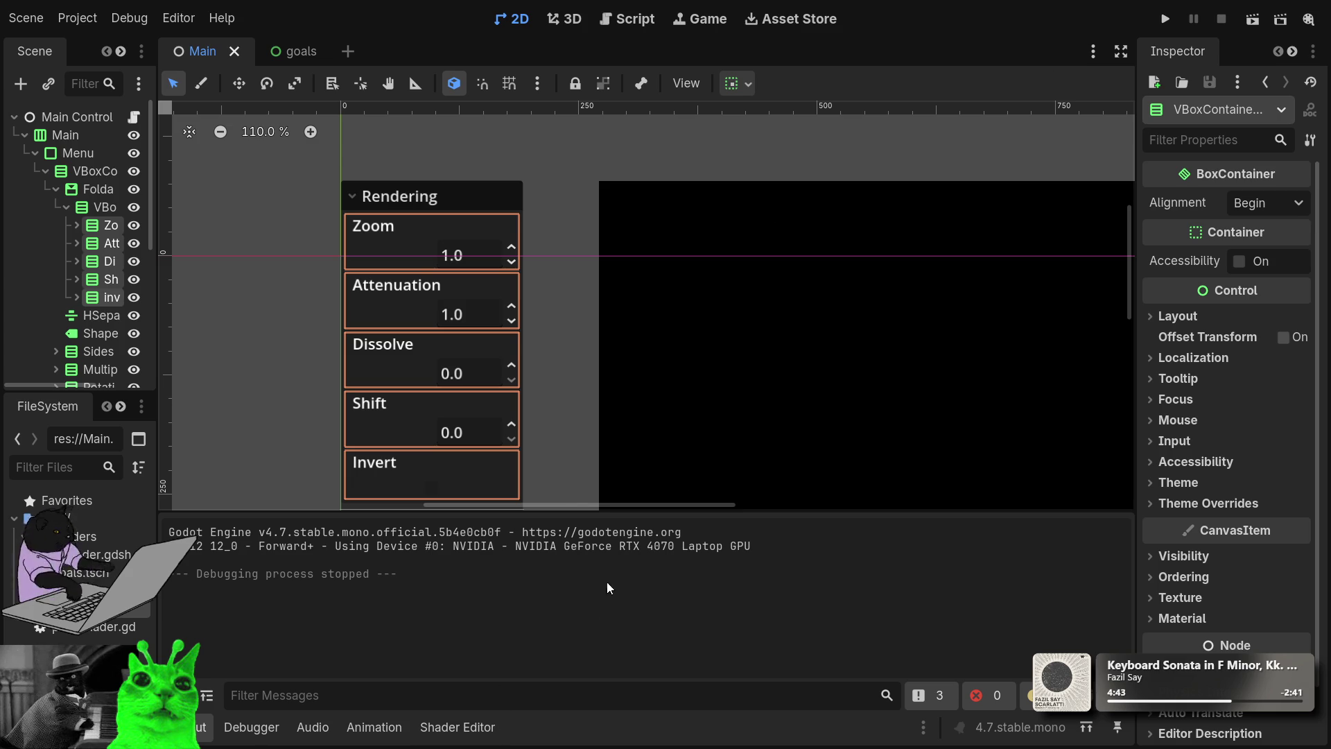
scroll(916, 345, down, 6)
mouse_move(916, 345)
mouse_down()
mouse_move(859, 316)
mouse_move(785, 237)
mouse_up()
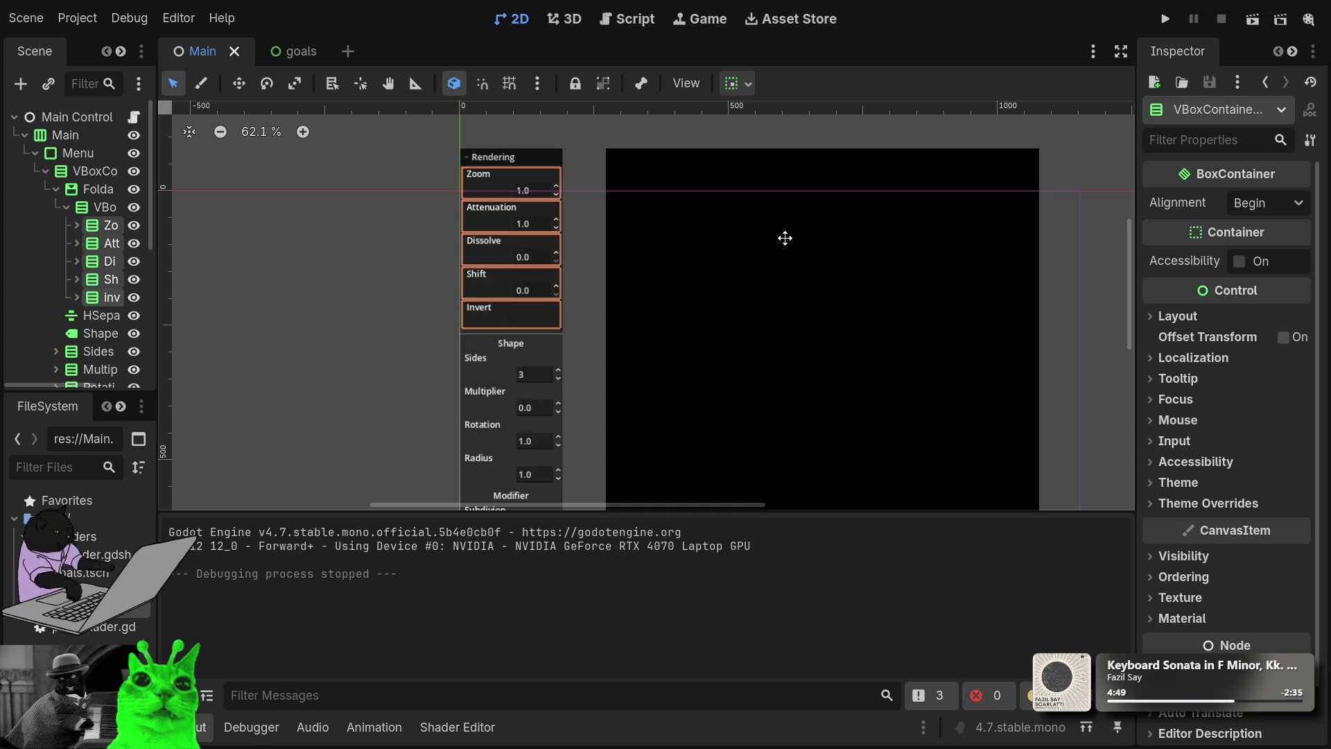
mouse_move(785, 237)
mouse_down()
mouse_move(755, 231)
mouse_move(727, 173)
mouse_move(717, 222)
mouse_move(704, 223)
mouse_move(719, 229)
mouse_up()
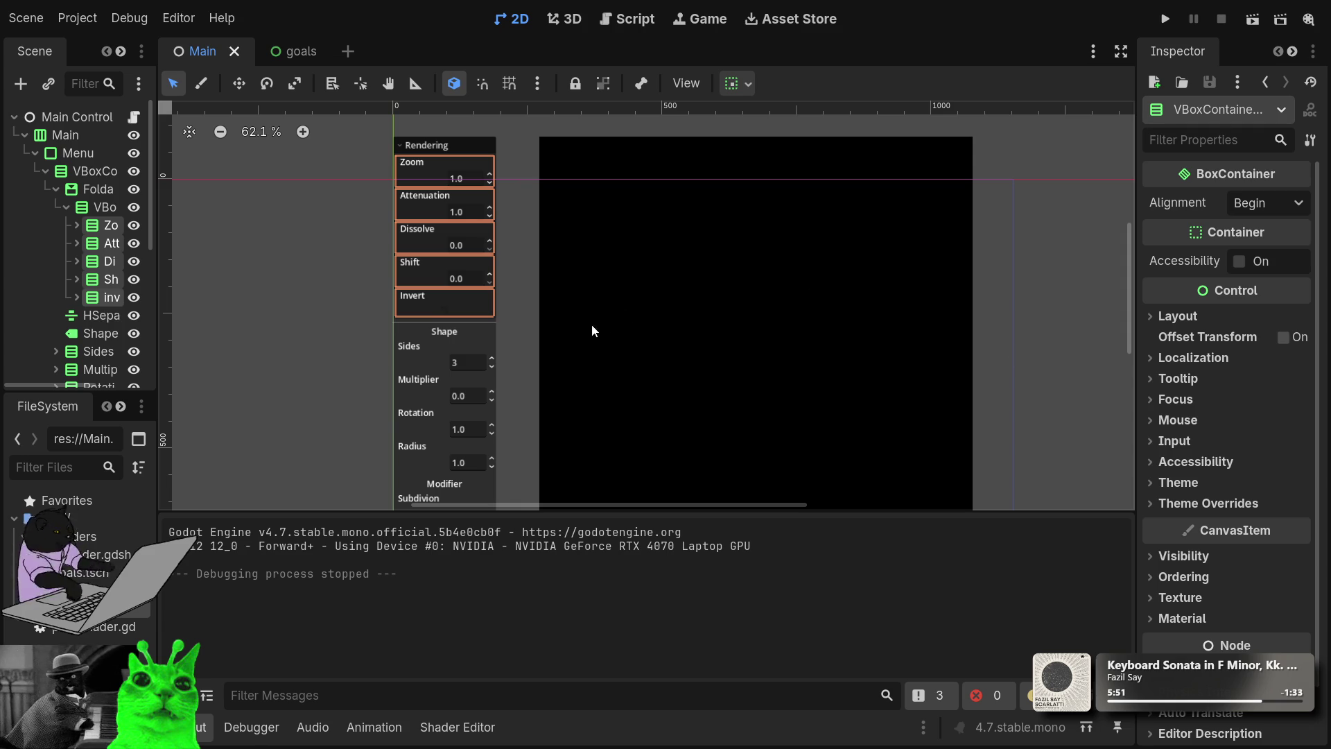
scroll(456, 223, up, 4)
scroll(456, 222, up, 3)
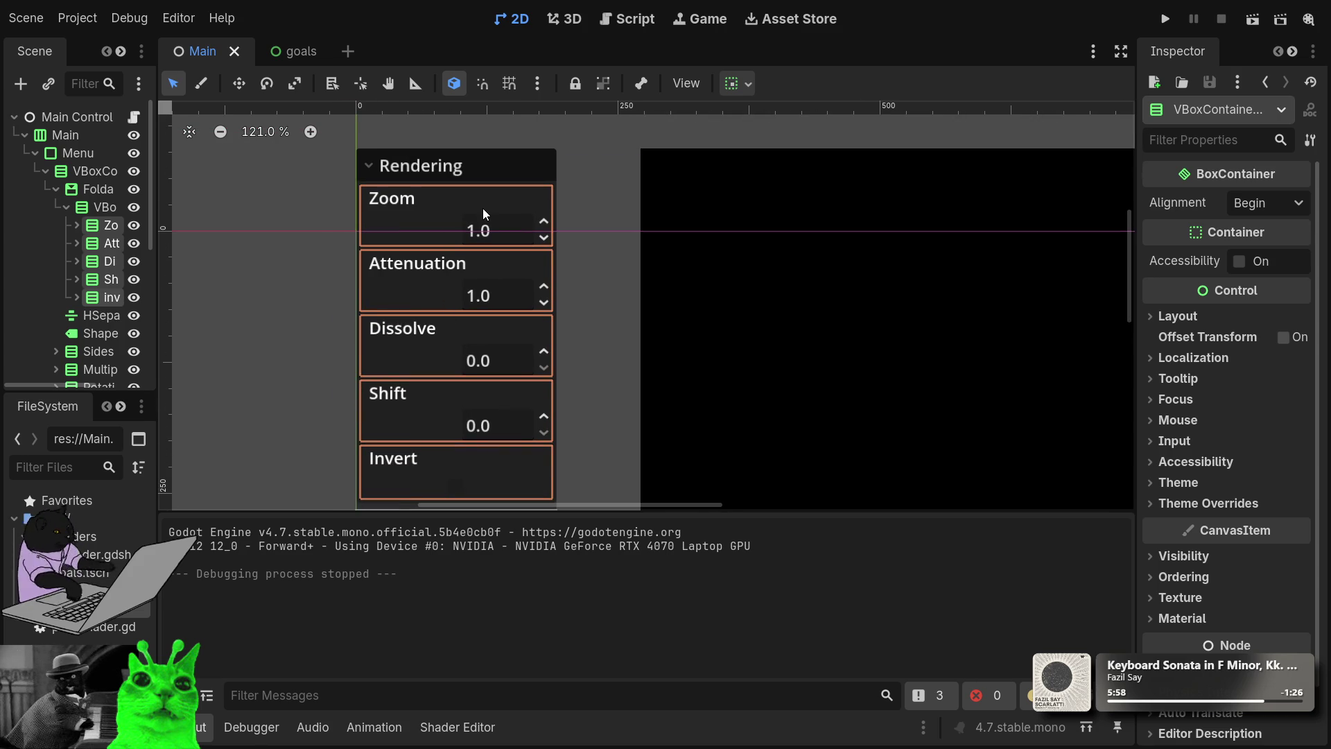
Step: Select the Rendering section, the Menu node and its VBoxContainer in the Scene dock
click(369, 171)
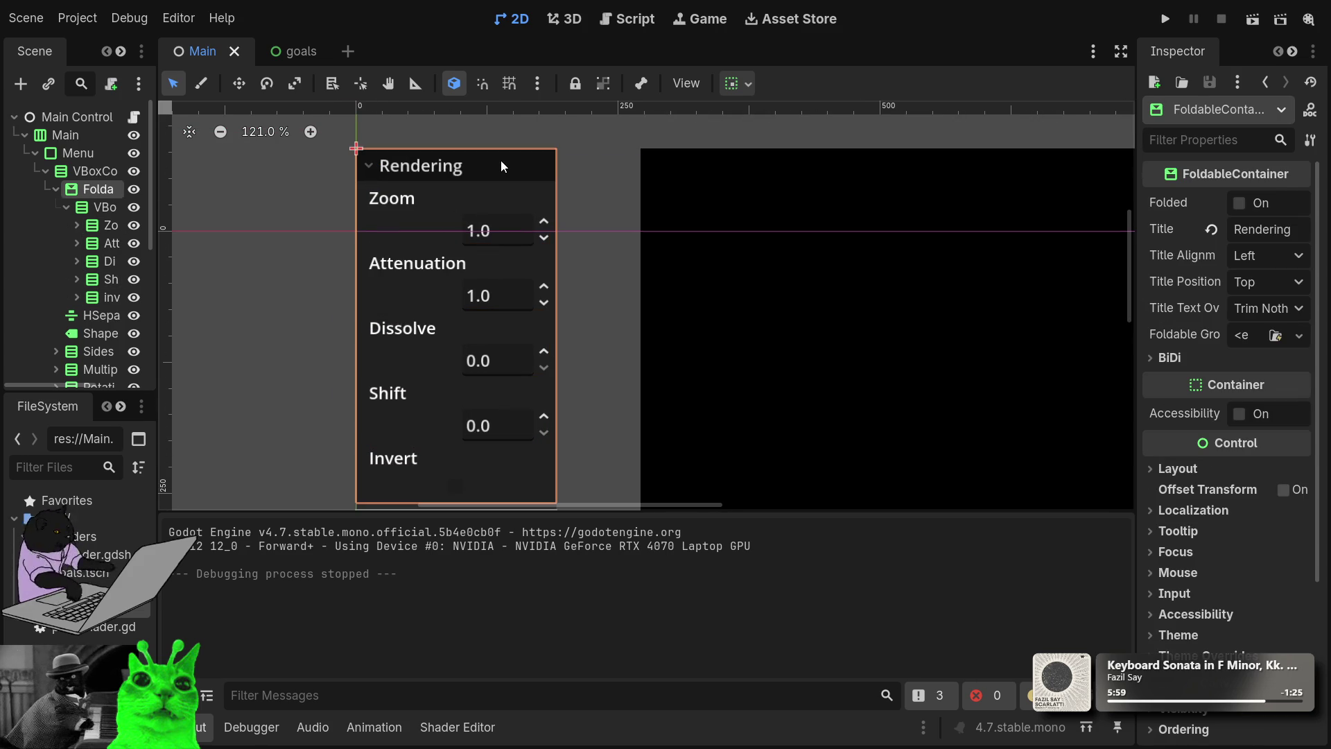
click(506, 140)
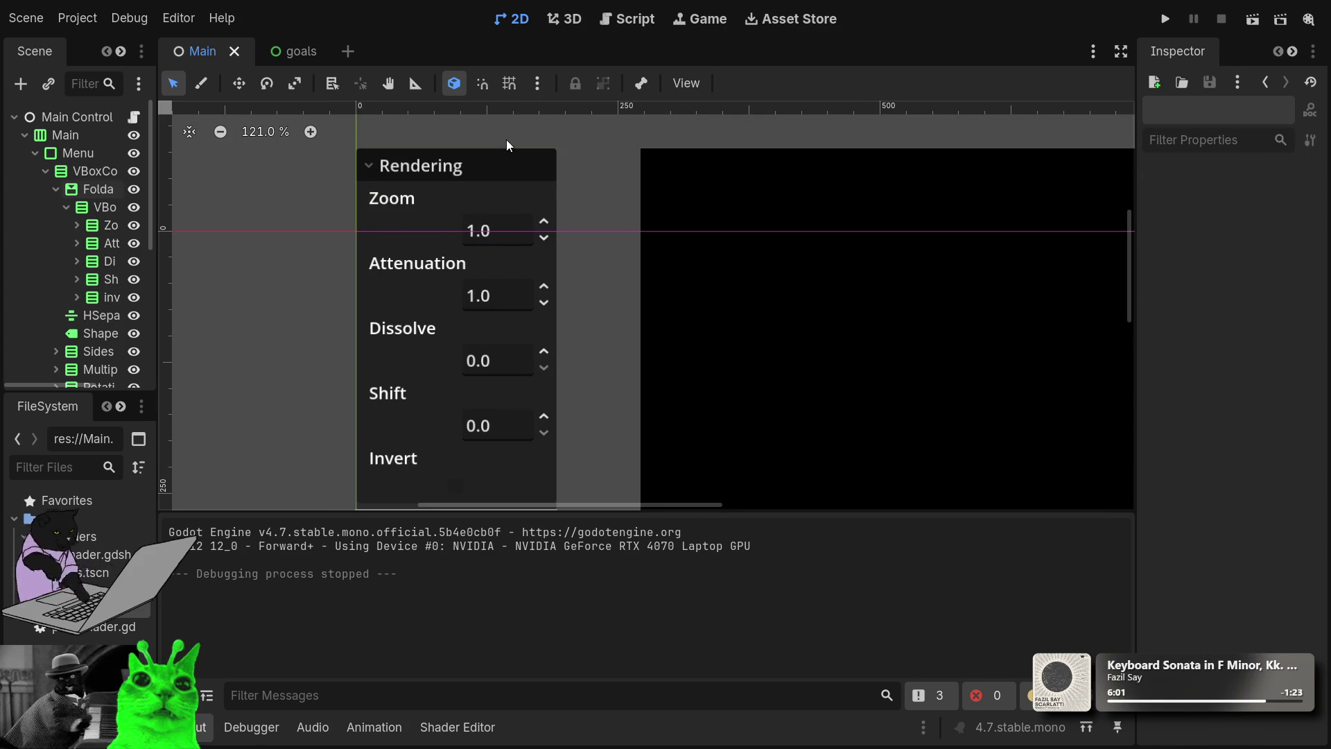
click(477, 164)
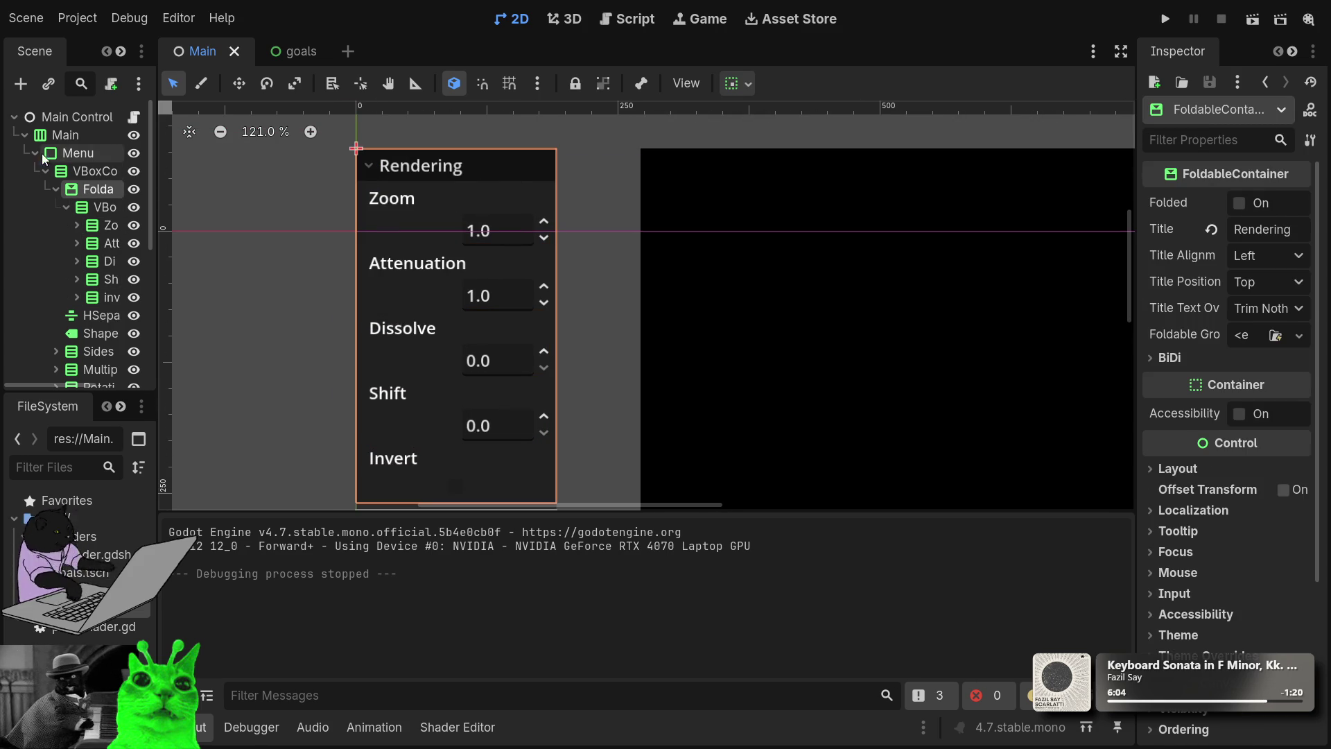
click(73, 152)
click(94, 174)
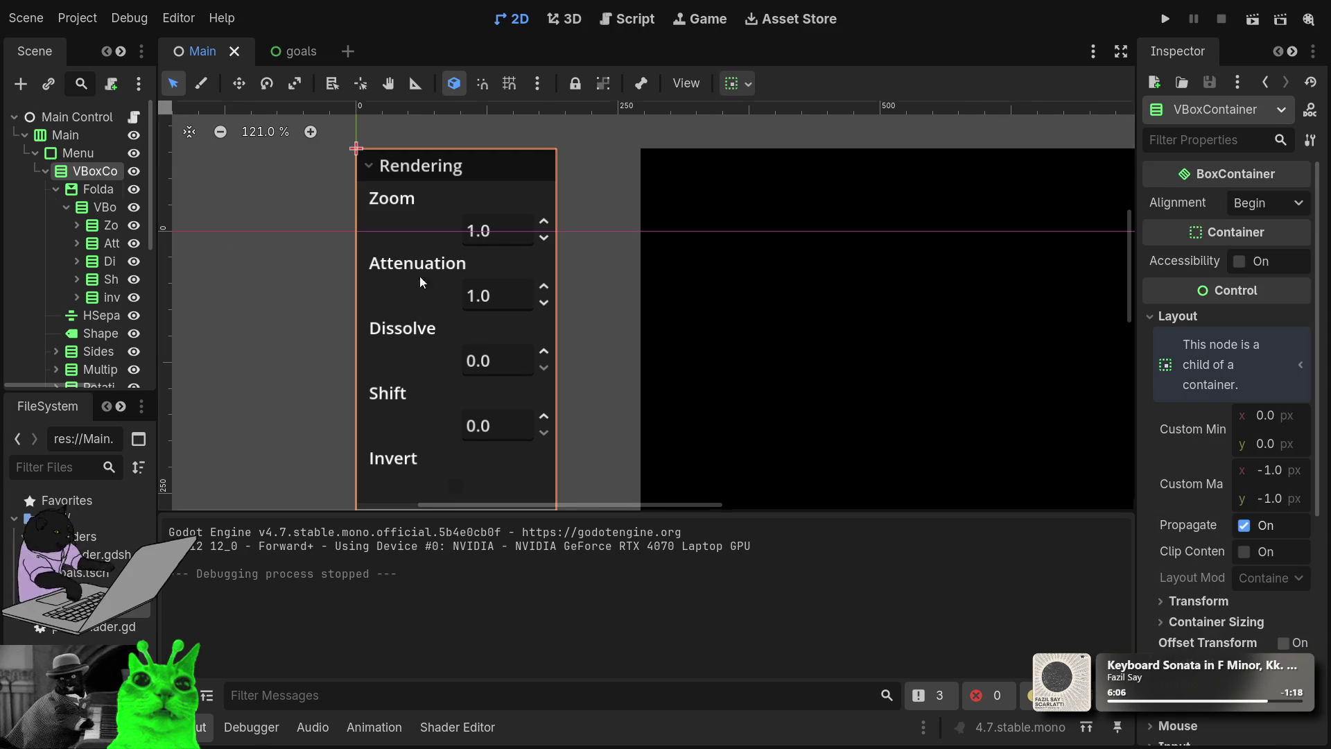
scroll(735, 298, down, 4)
scroll(678, 313, down, 1)
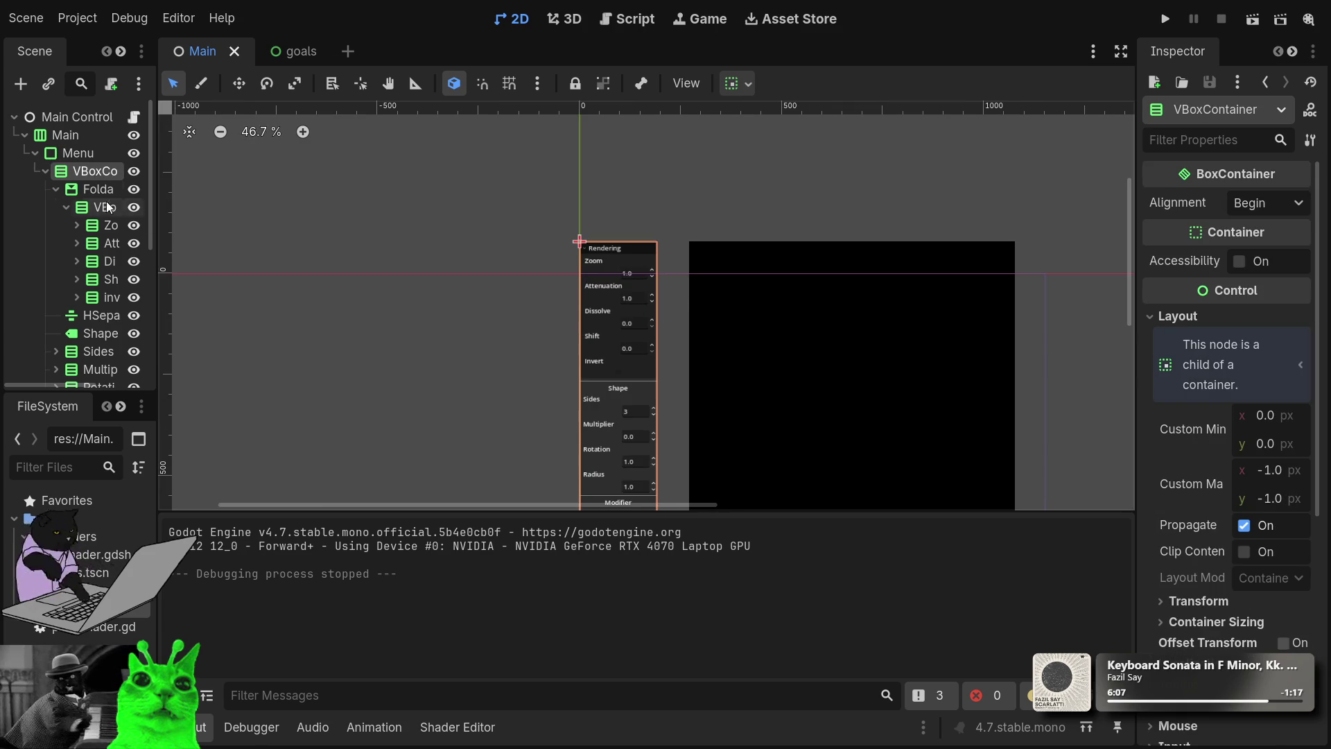
Step: Collapse Menu and ScrollContainer, select Main, then select Menu to show its Container Sizing
click(35, 152)
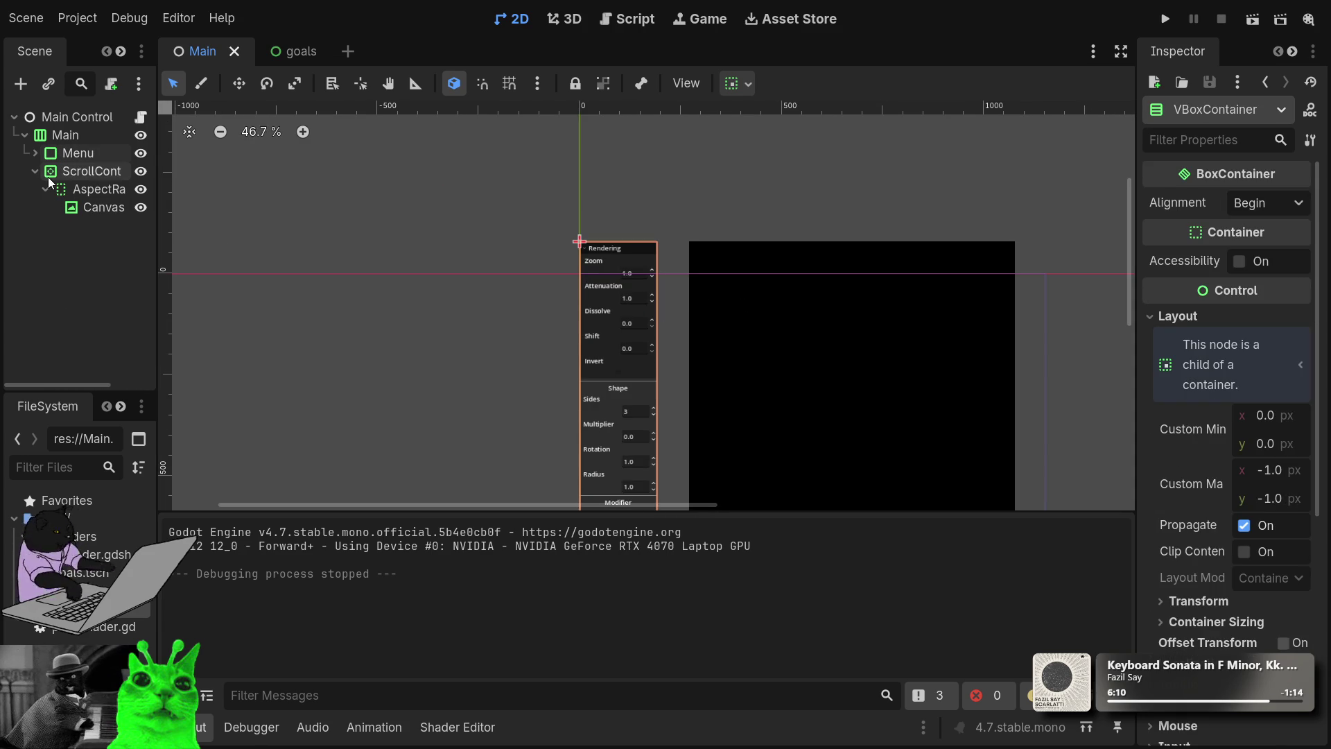
click(34, 171)
click(61, 135)
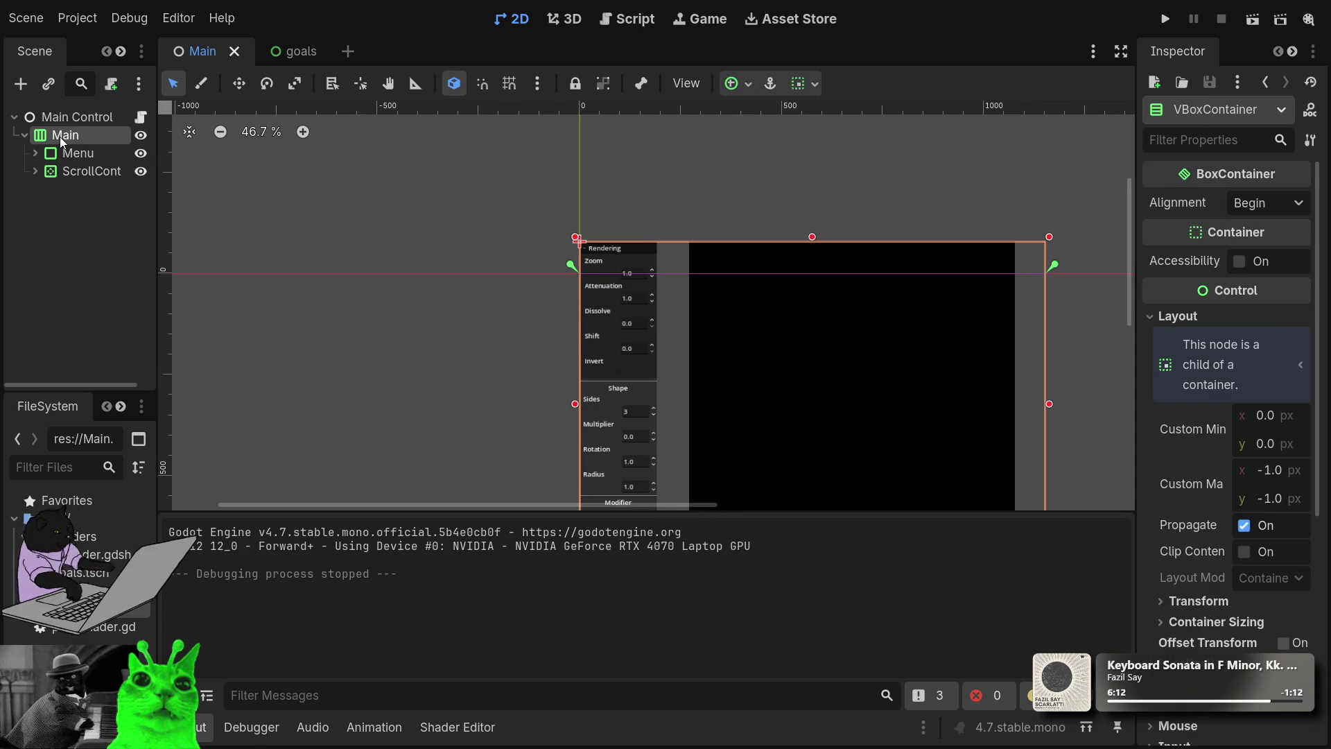
scroll(633, 360, down, 2)
mouse_move(633, 360)
mouse_down()
mouse_move(497, 238)
mouse_move(436, 296)
mouse_up()
scroll(436, 296, up, 3)
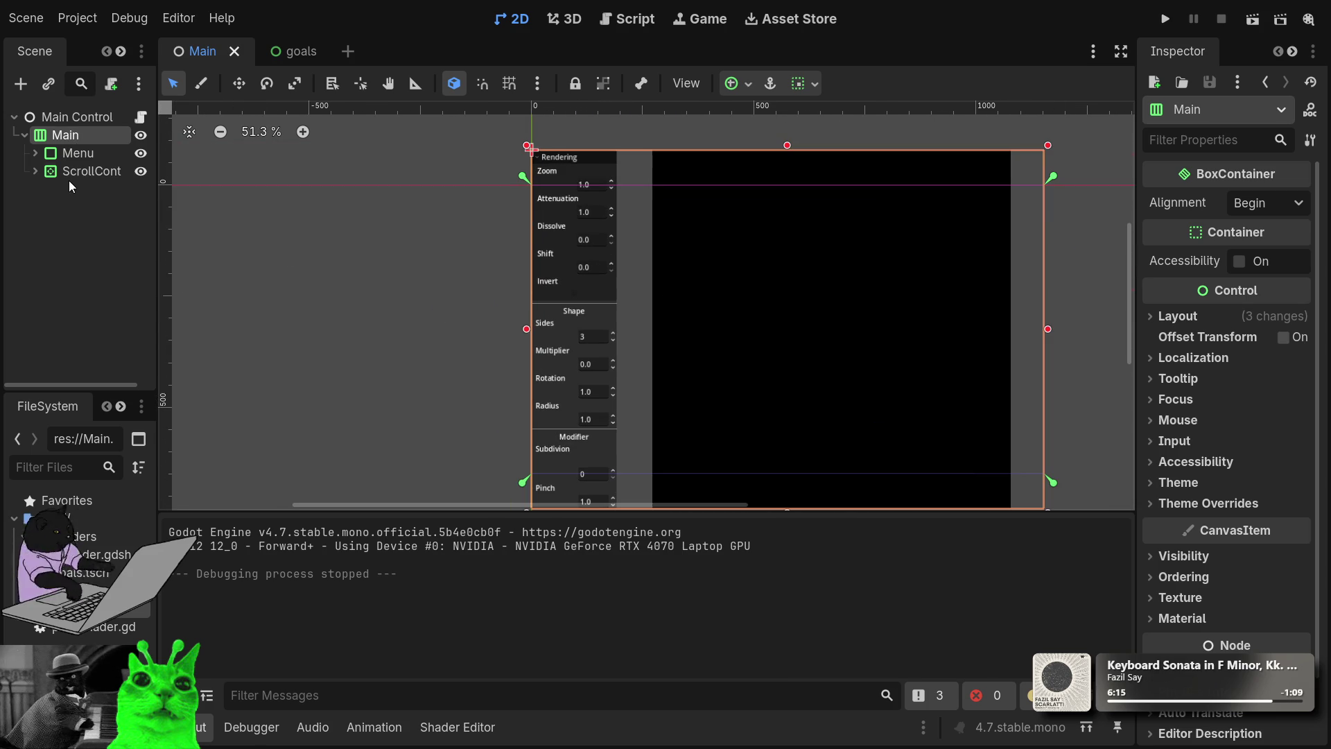
click(43, 154)
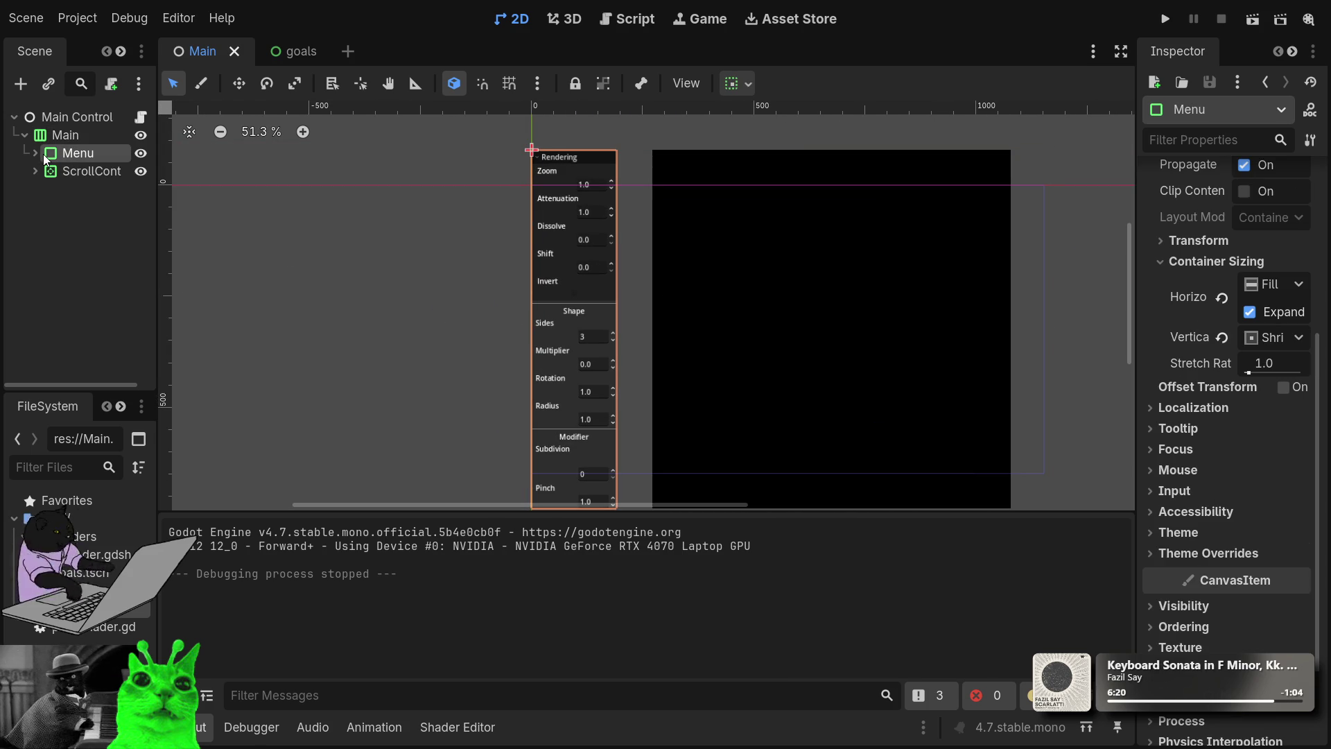
Step: Set the Menu's Container Sizing Vertical flag to Fill
click(35, 152)
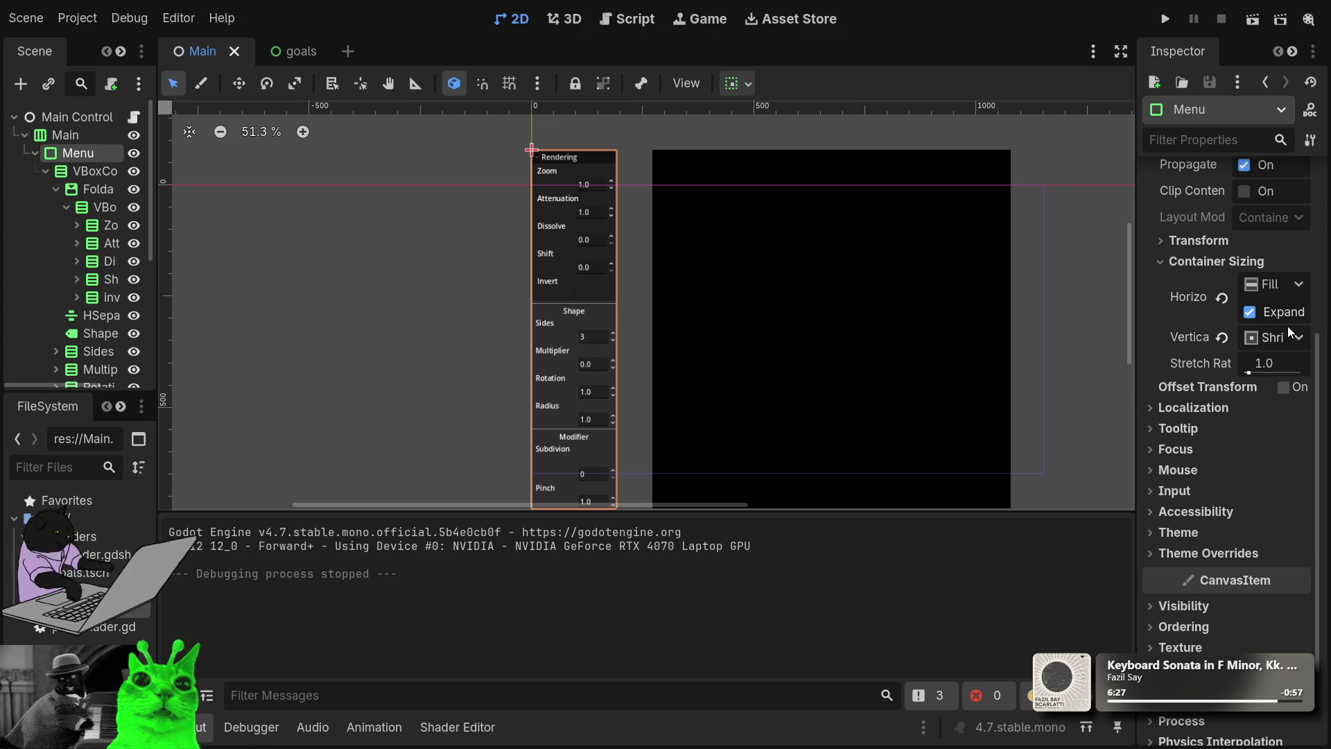
click(1250, 375)
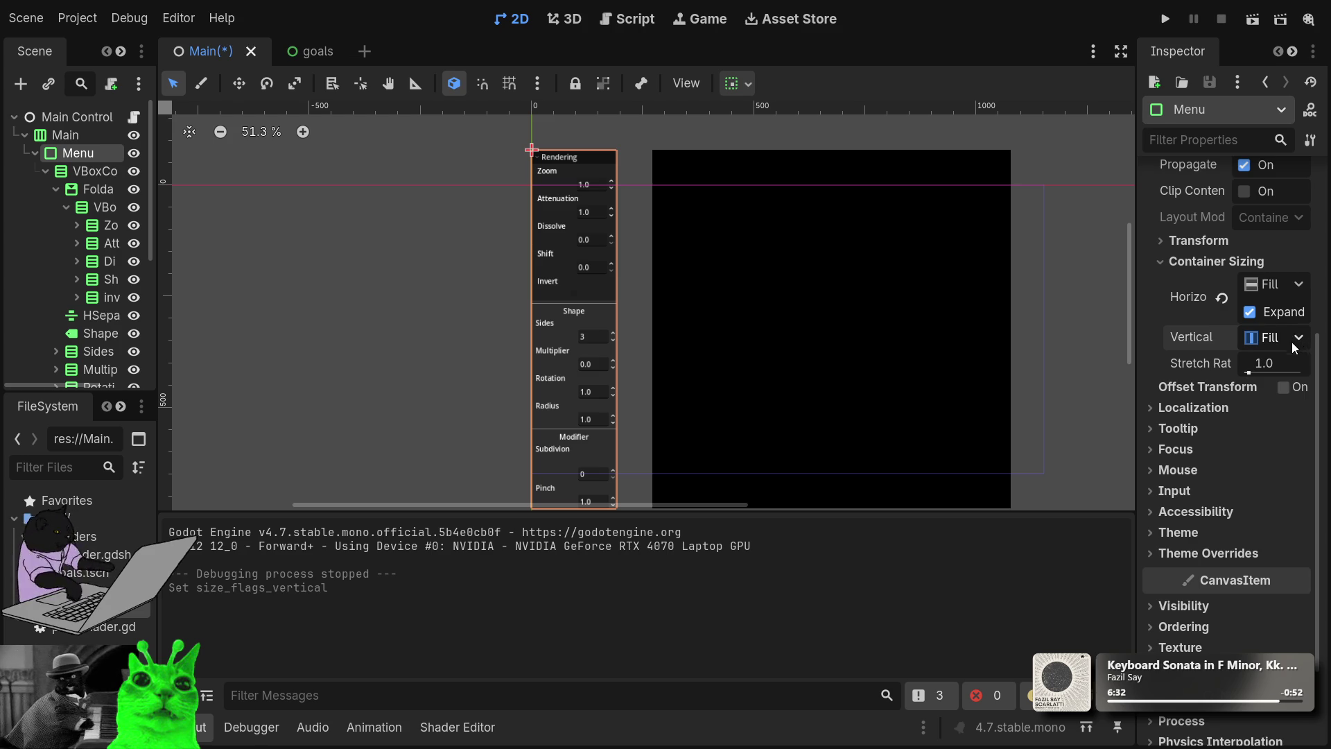
click(1242, 388)
click(1252, 339)
click(1262, 364)
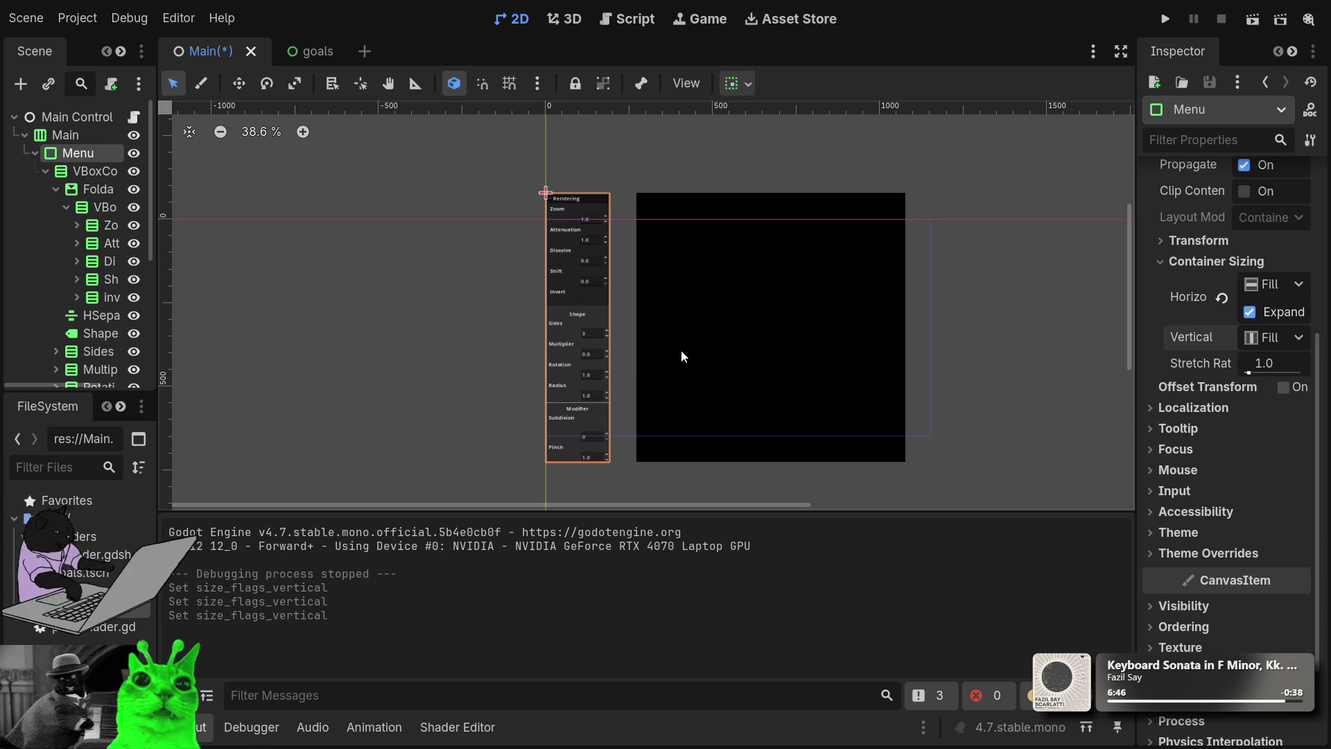
scroll(678, 347, right, 2)
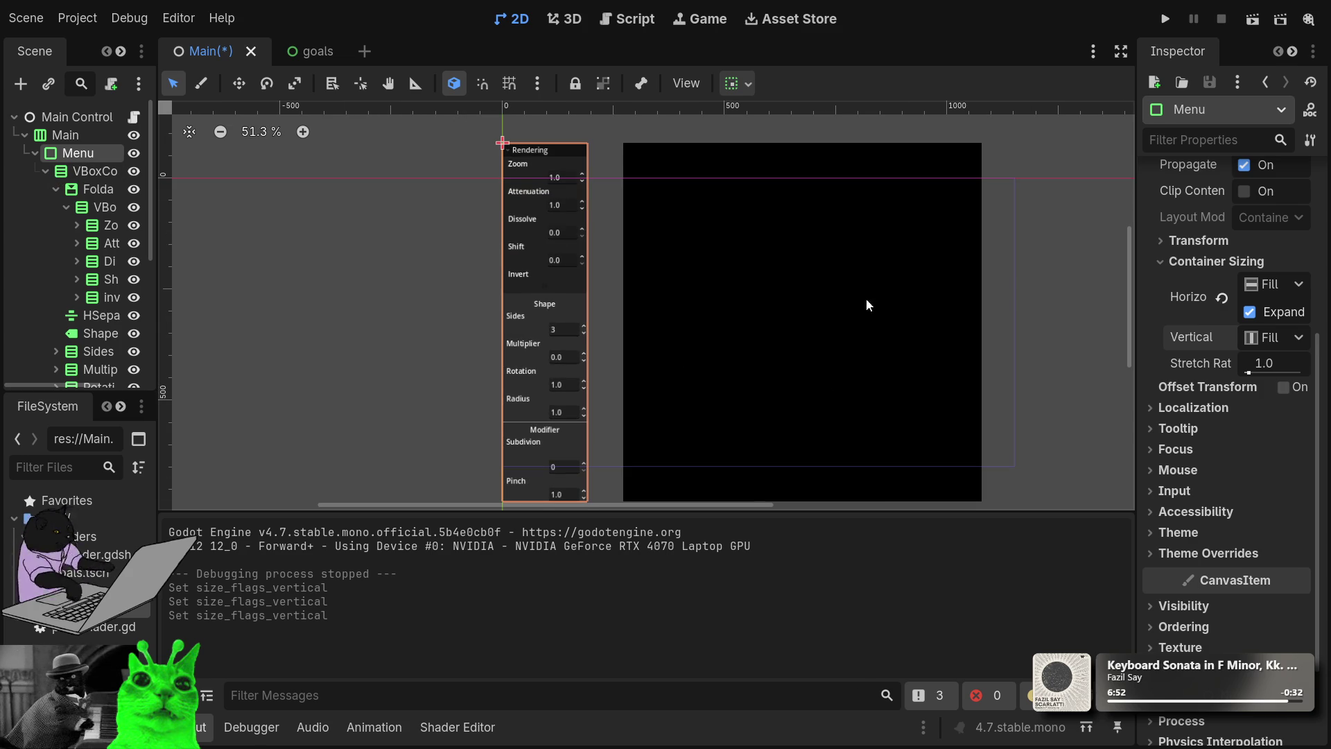
Step: Run the project to check the triangle layout, inspect the nodes, then stop it
click(1165, 19)
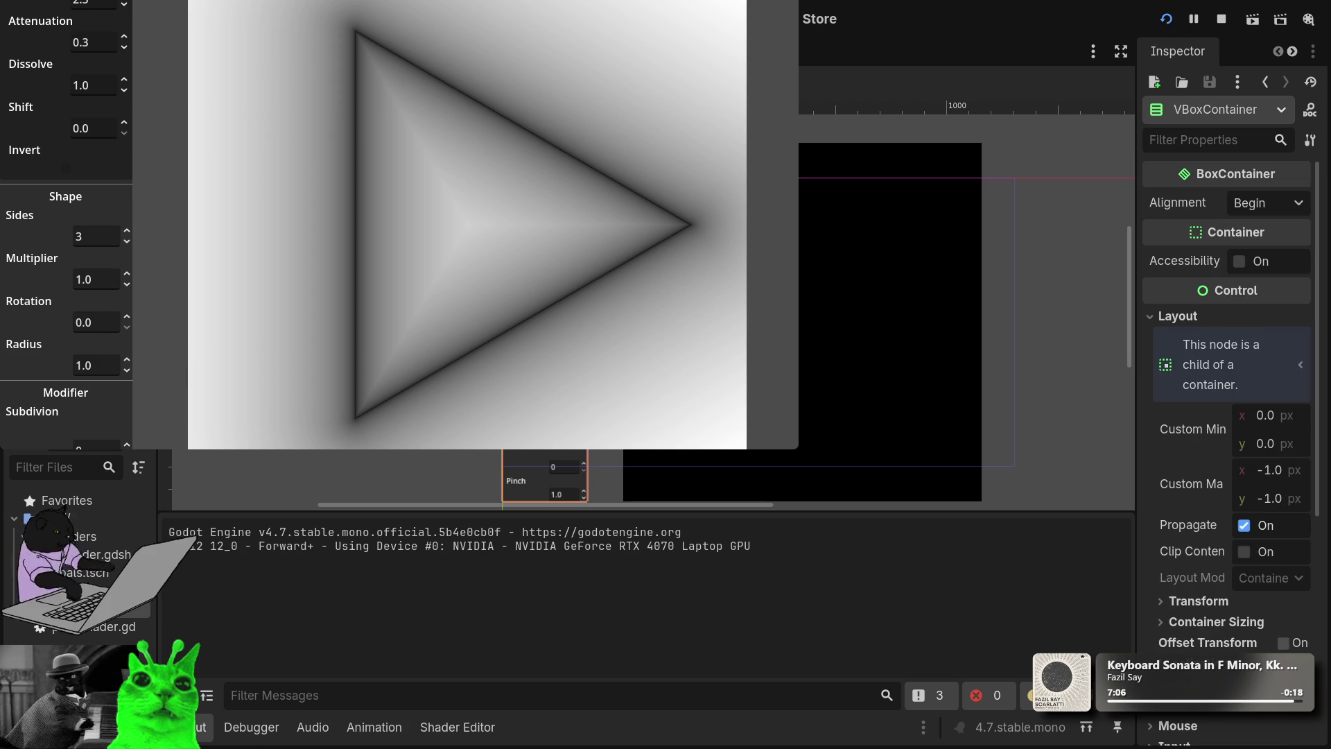
scroll(963, 312, left, 3)
scroll(964, 312, down, 1)
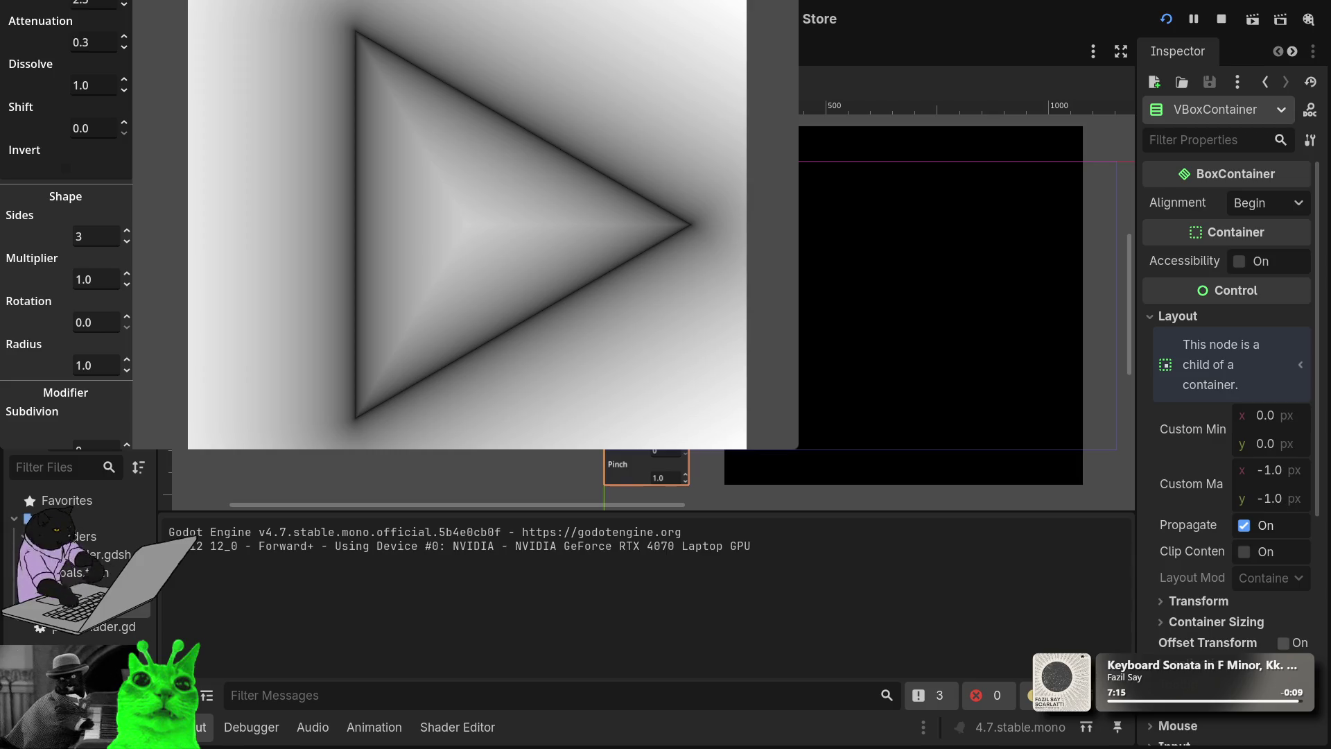
click(860, 305)
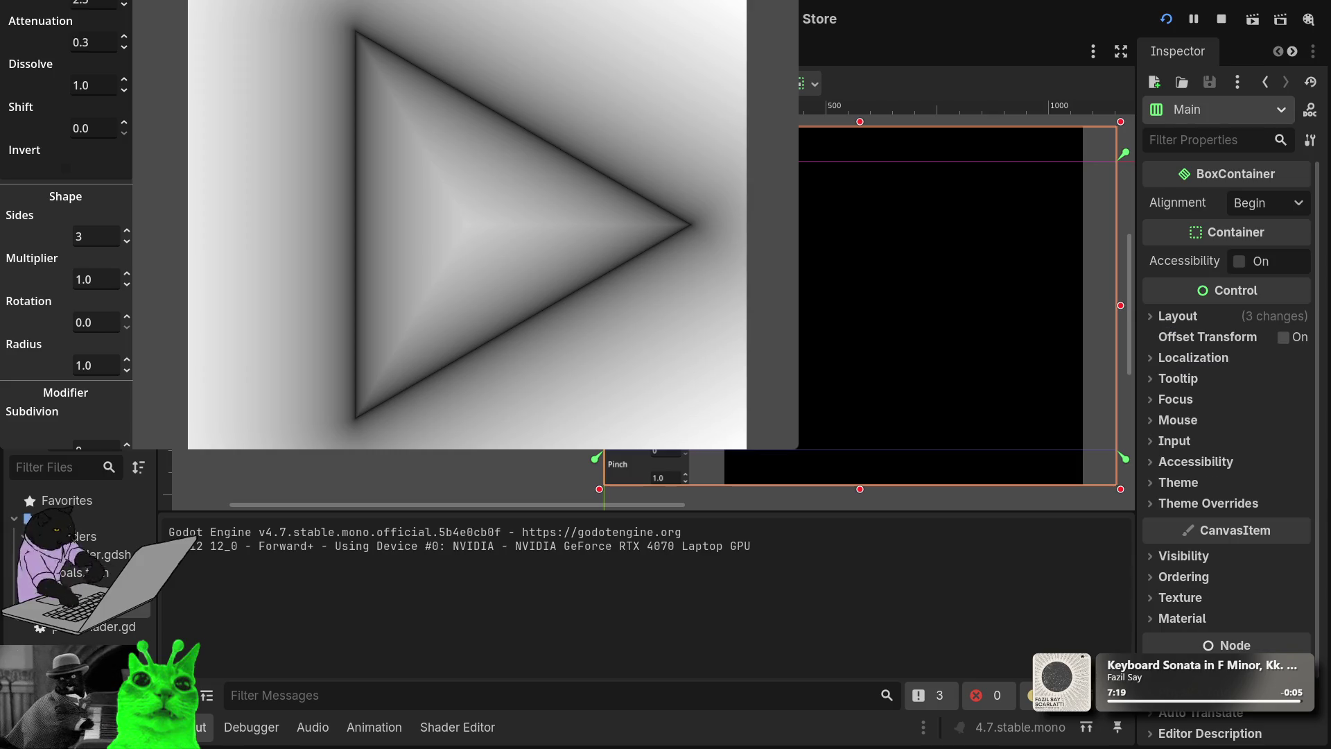
click(901, 305)
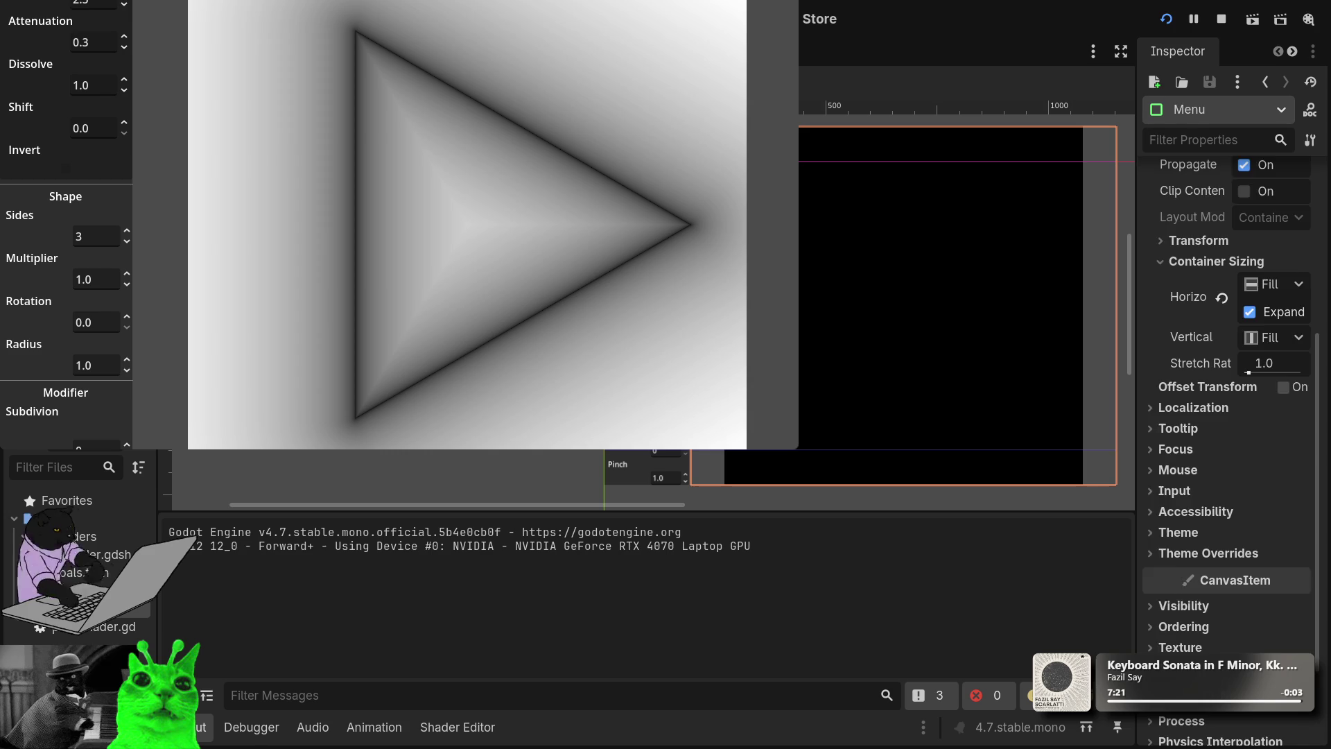
click(901, 305)
click(646, 468)
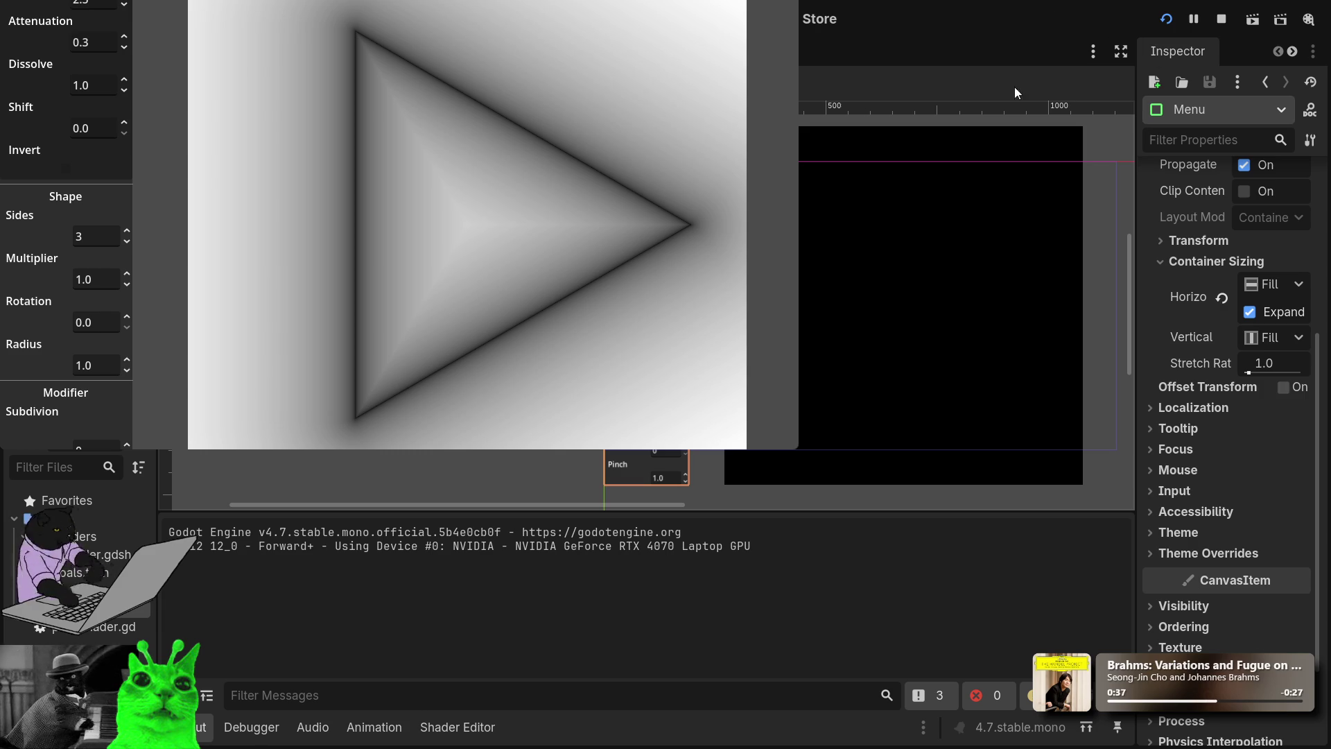
click(1221, 20)
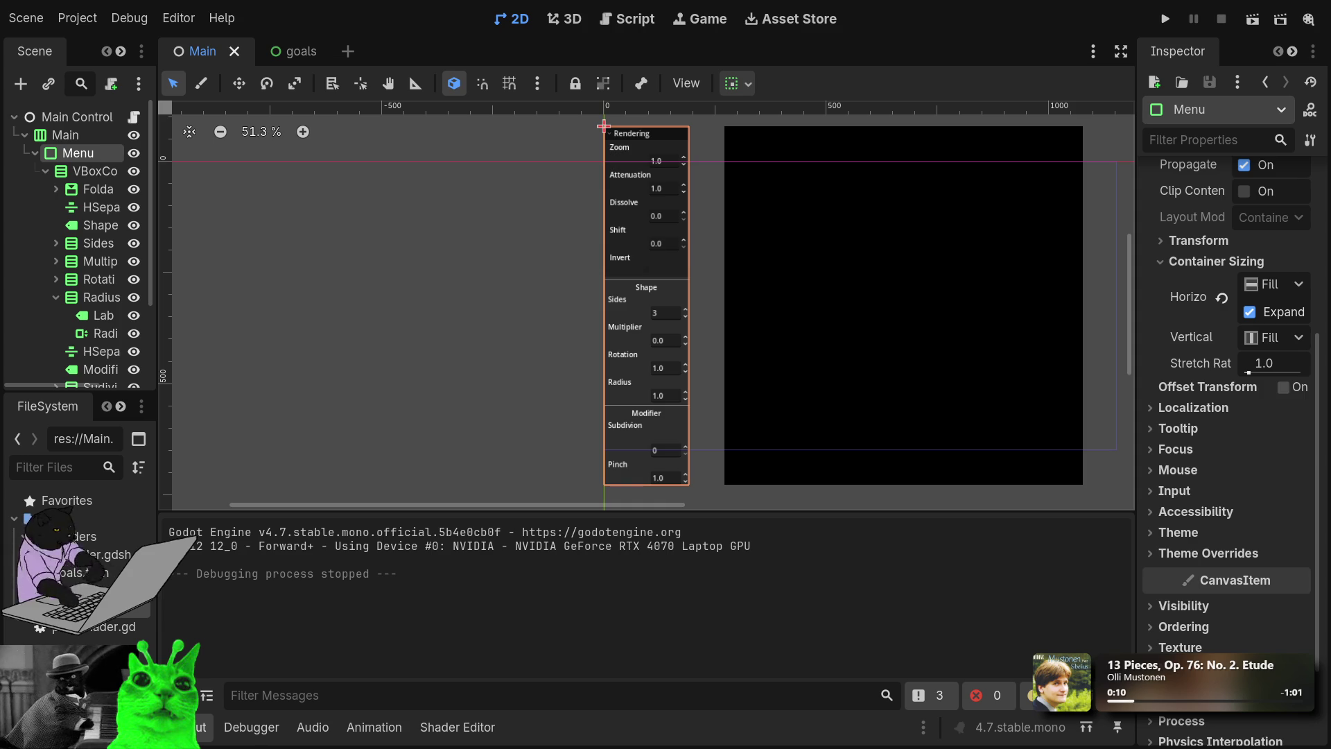
scroll(369, 443, up, 4)
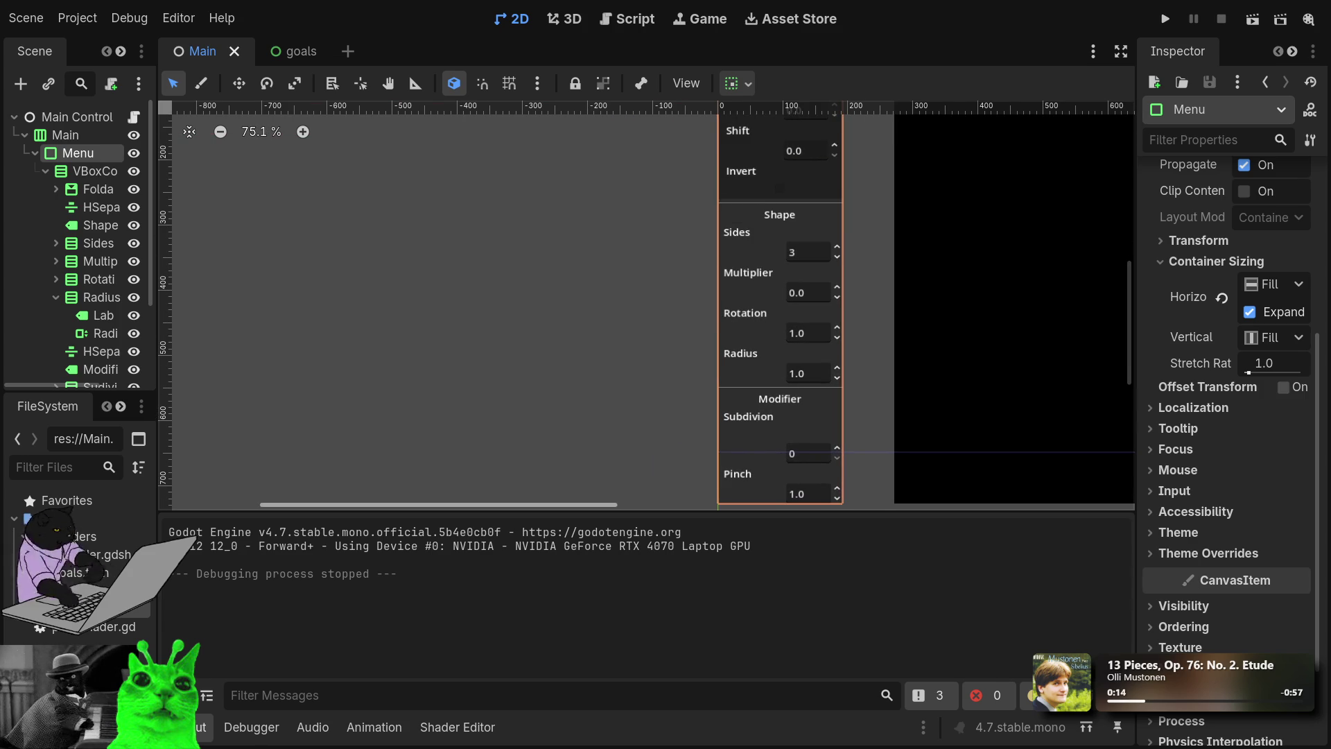
mouse_move(502, 504)
mouse_down()
mouse_move(721, 500)
mouse_move(682, 500)
mouse_up()
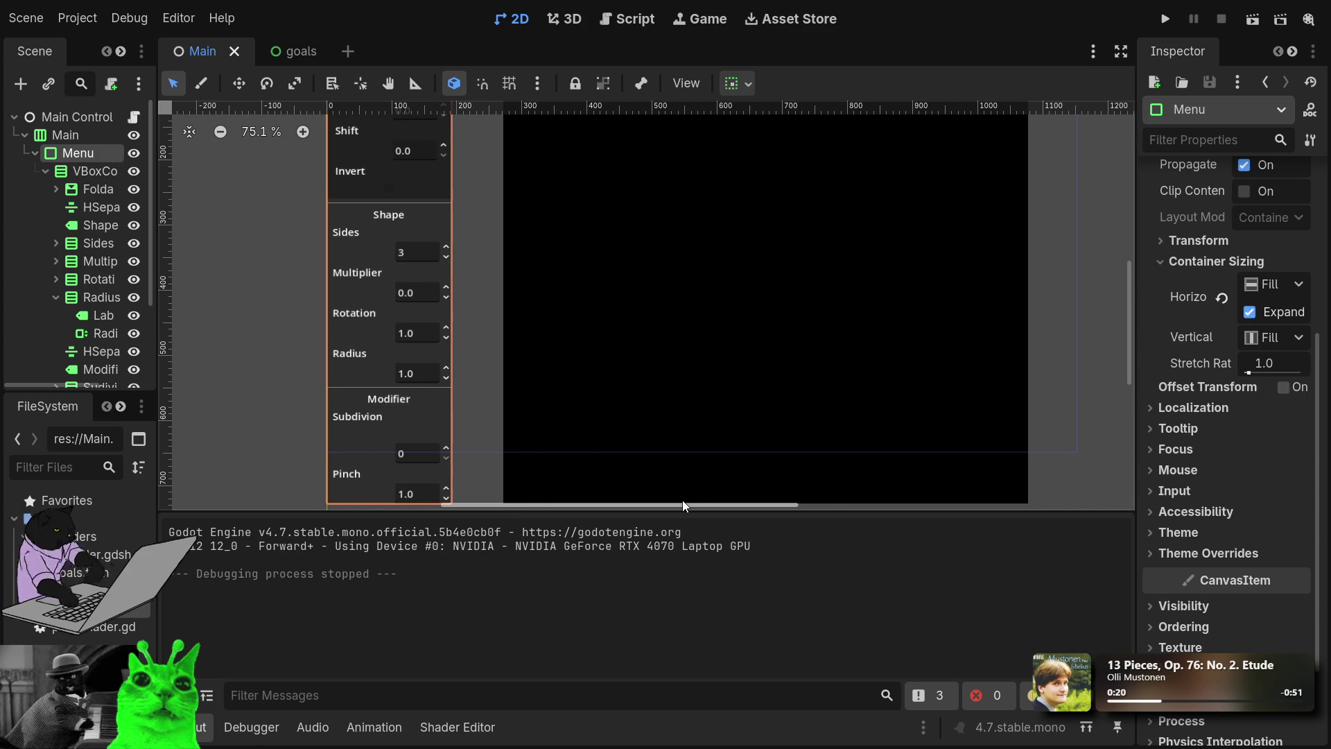
scroll(621, 359, down, 3)
scroll(614, 356, down, 2)
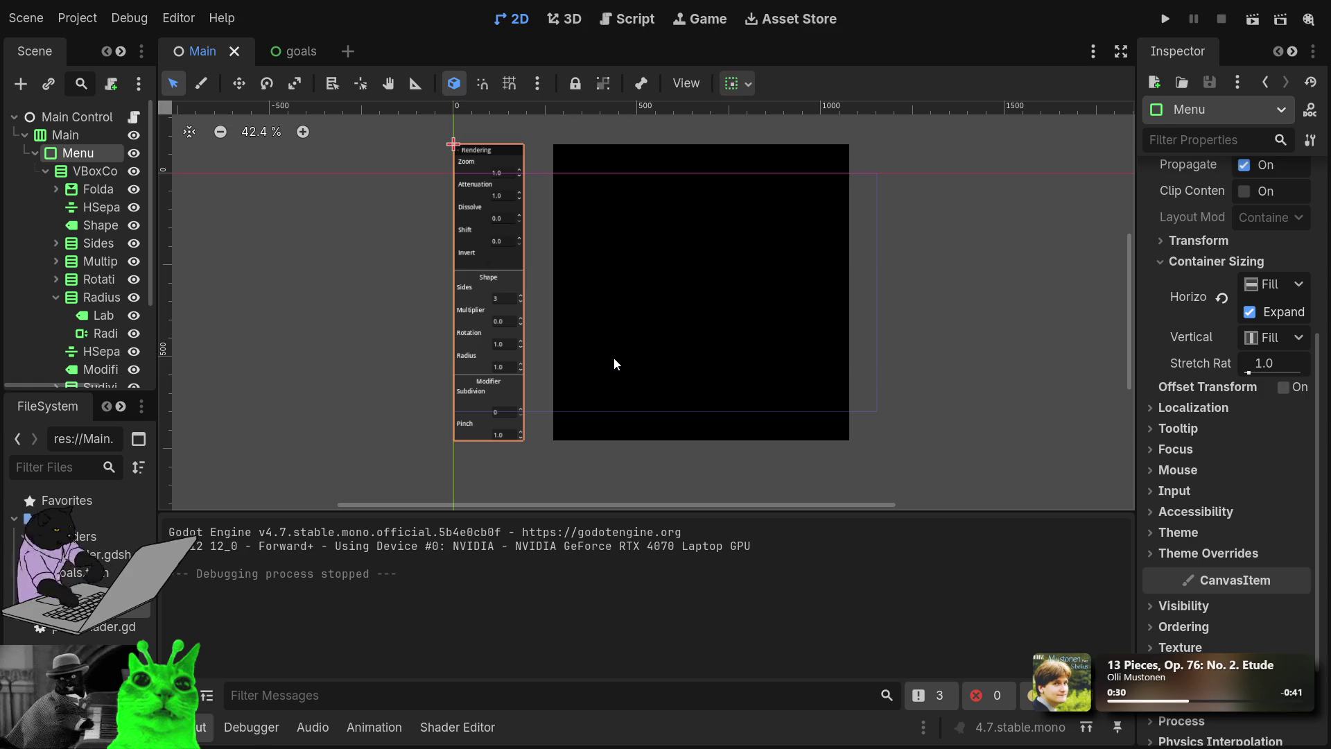
scroll(484, 236, up, 2)
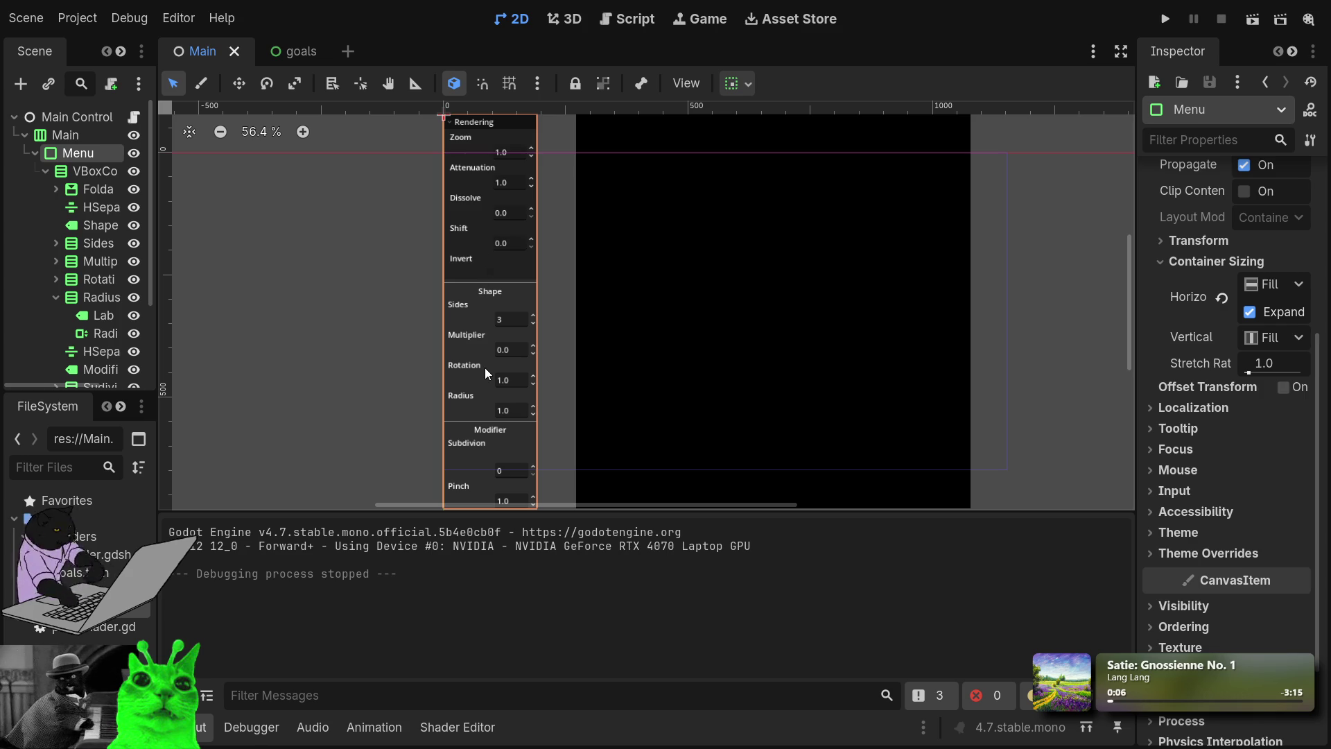
click(1166, 19)
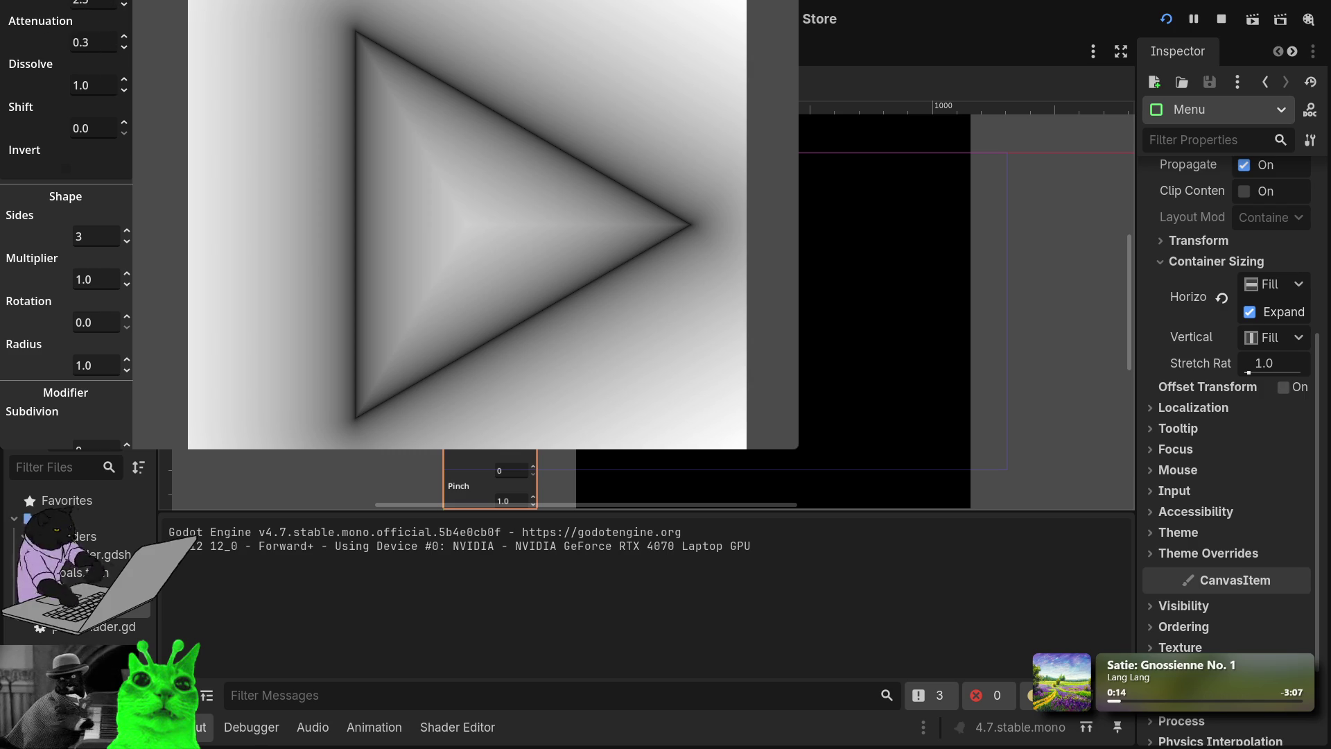
key(super+Up)
click(47, 21)
click(47, 21)
click(48, 21)
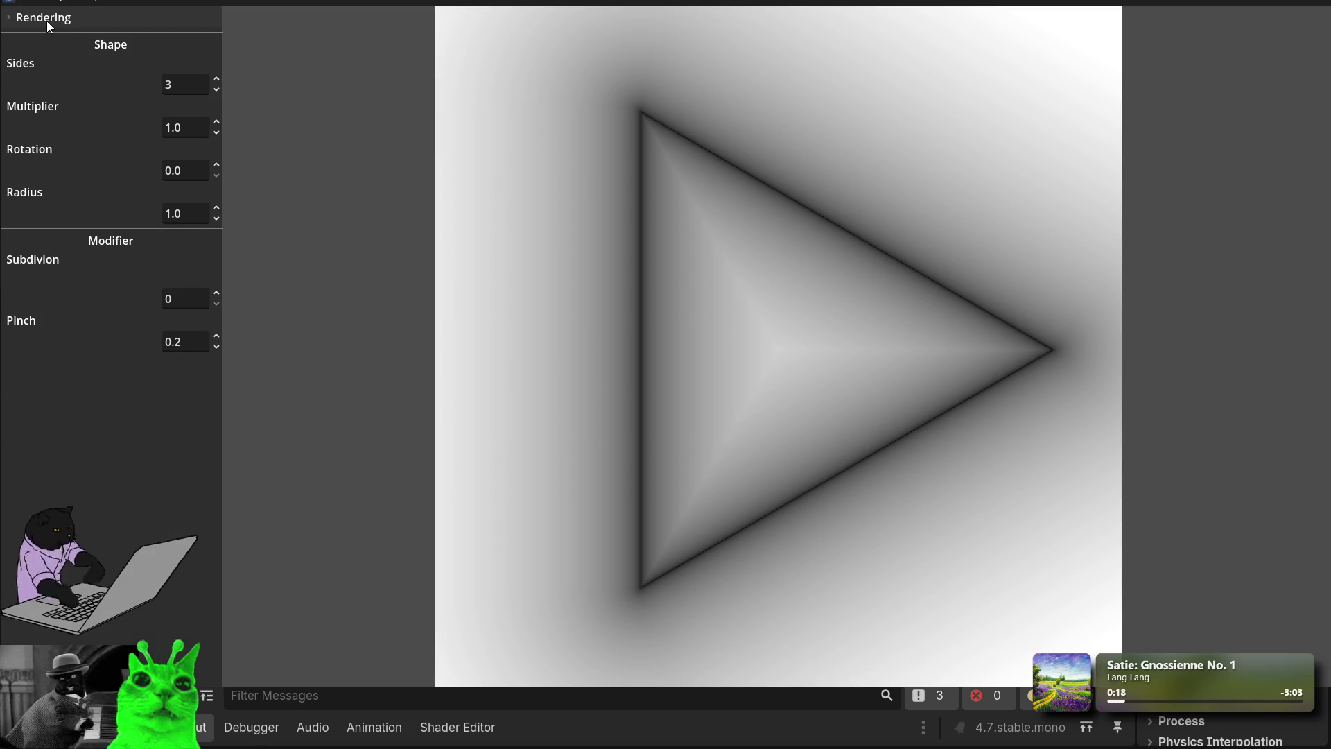
click(47, 21)
key(super+Down)
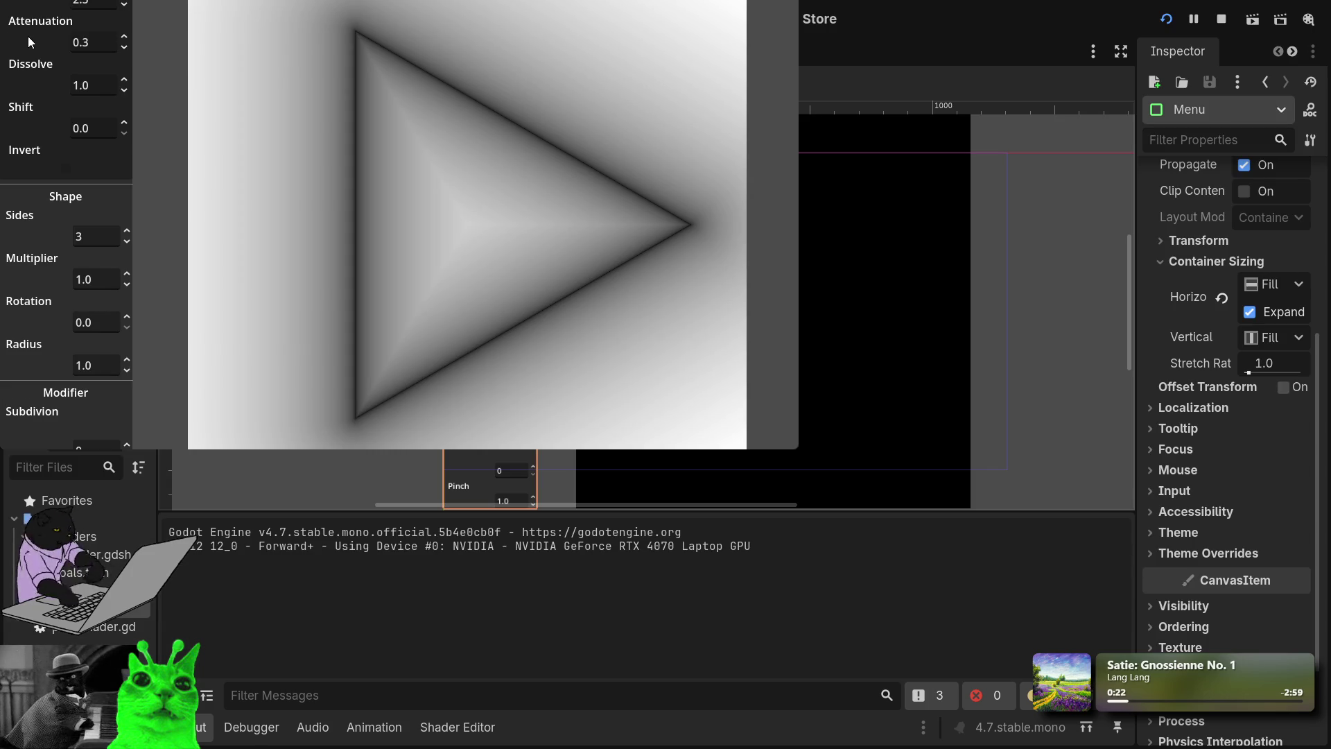
key(super+Up)
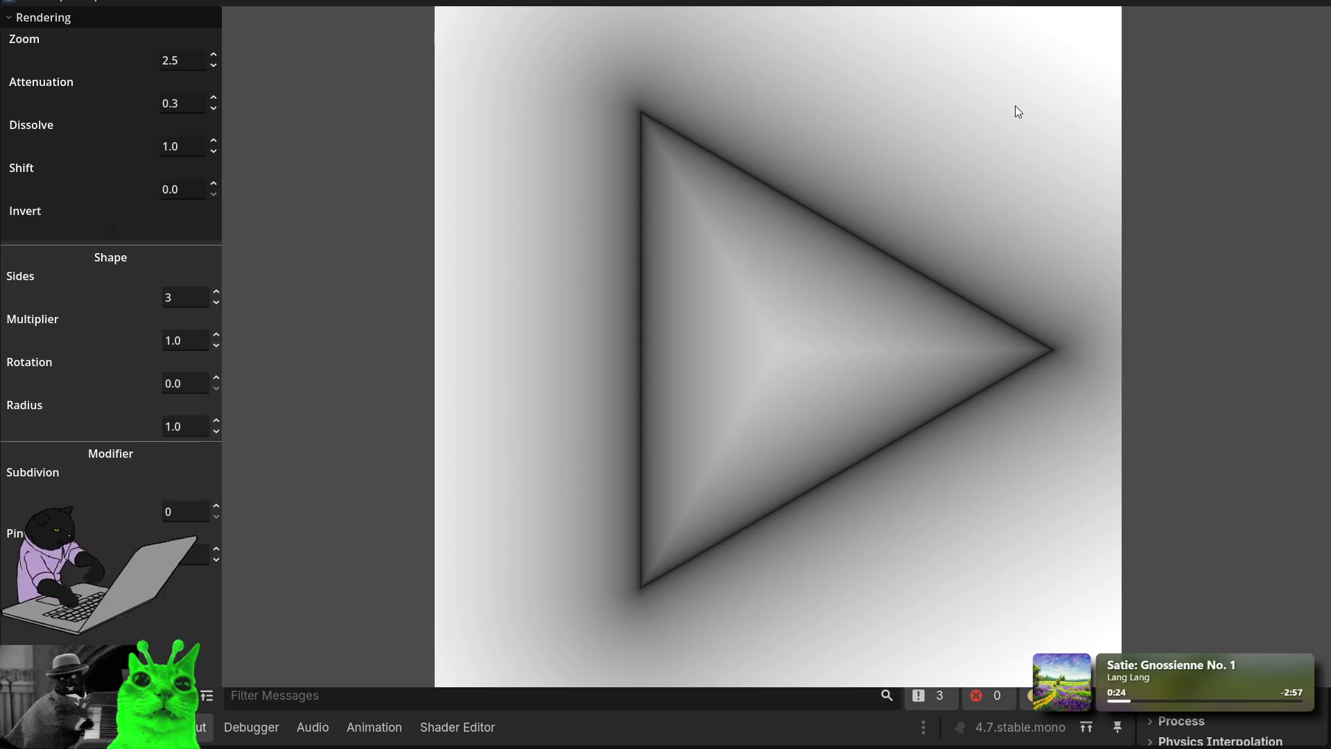
click(20, 18)
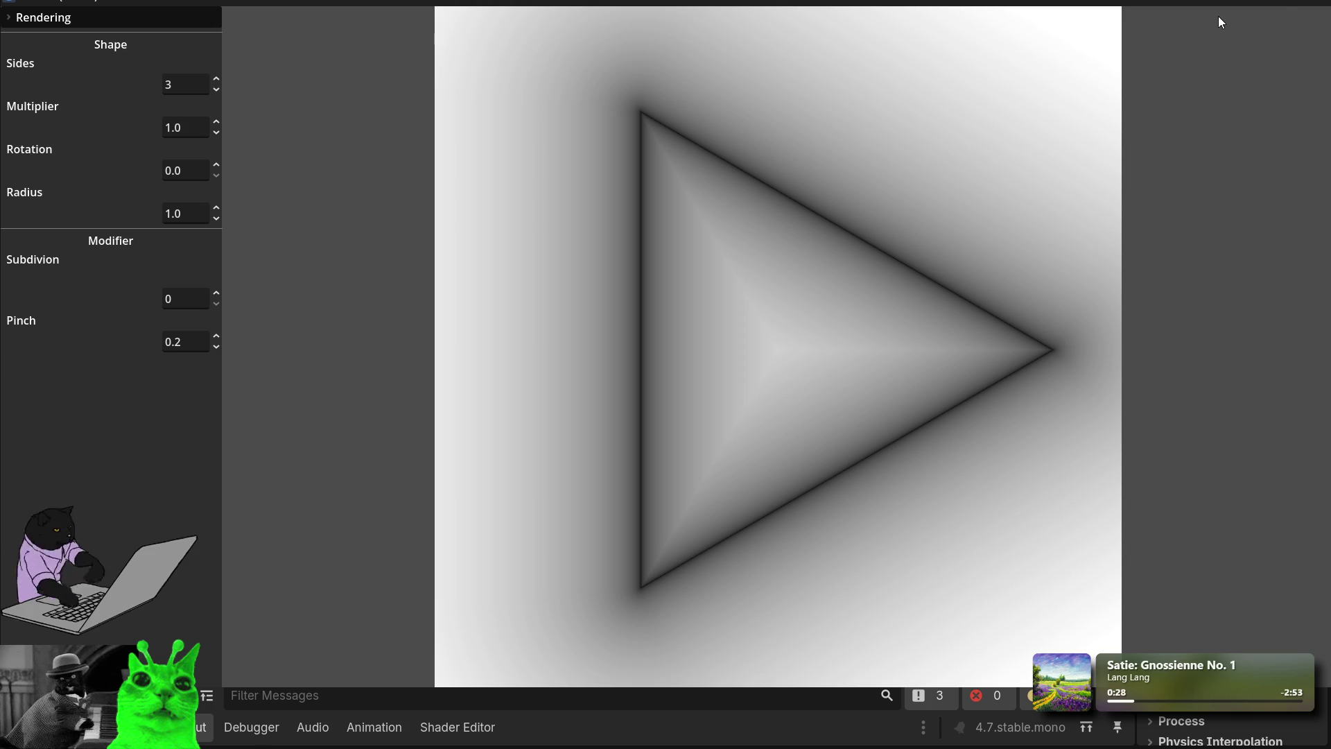
click(1295, 2)
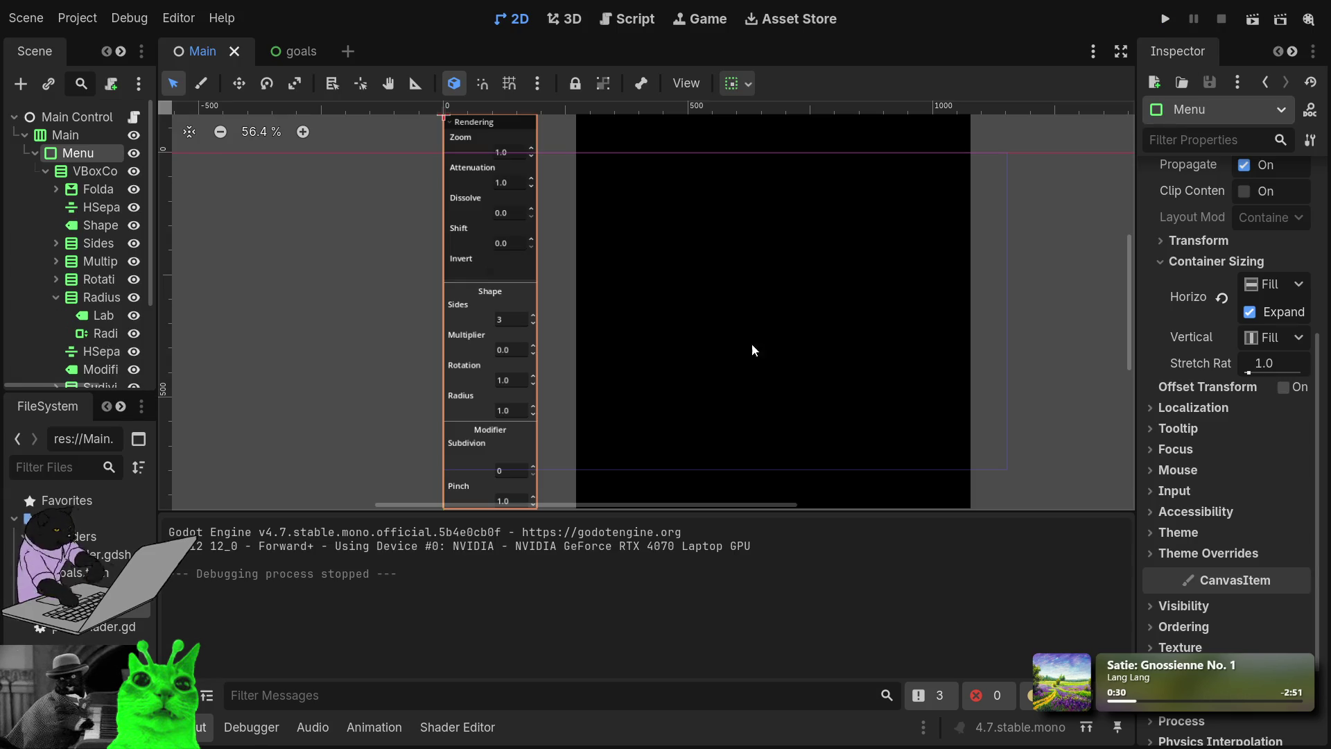
Step: Set the Menu's vertical Container Sizing to Shrink Begin and run the project
click(522, 122)
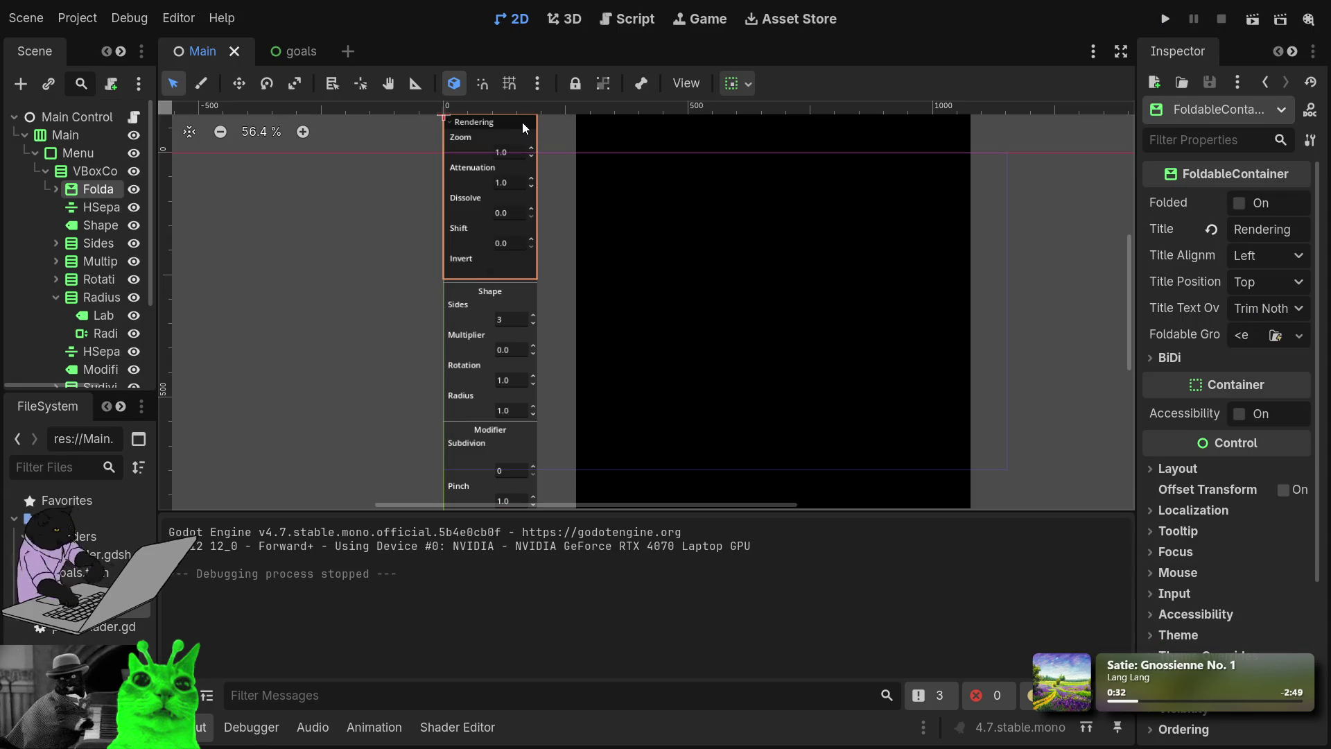
click(73, 175)
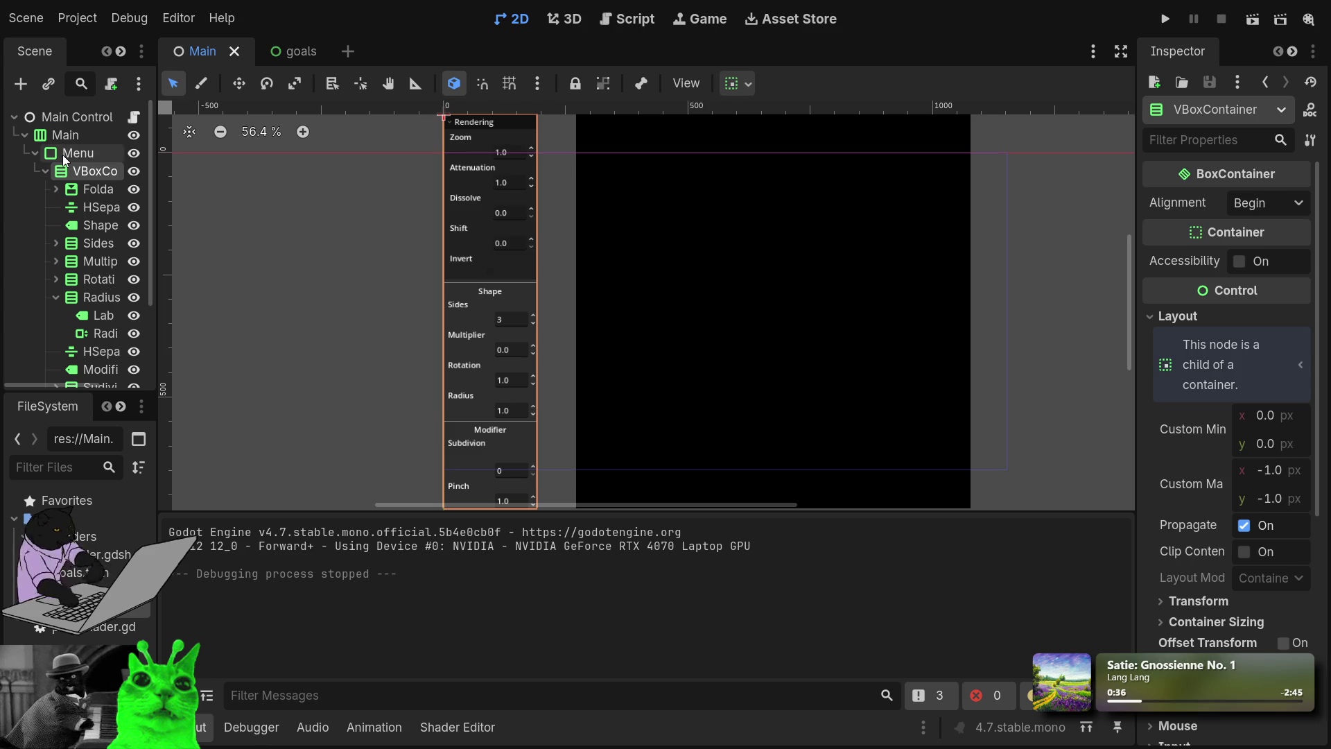
click(63, 155)
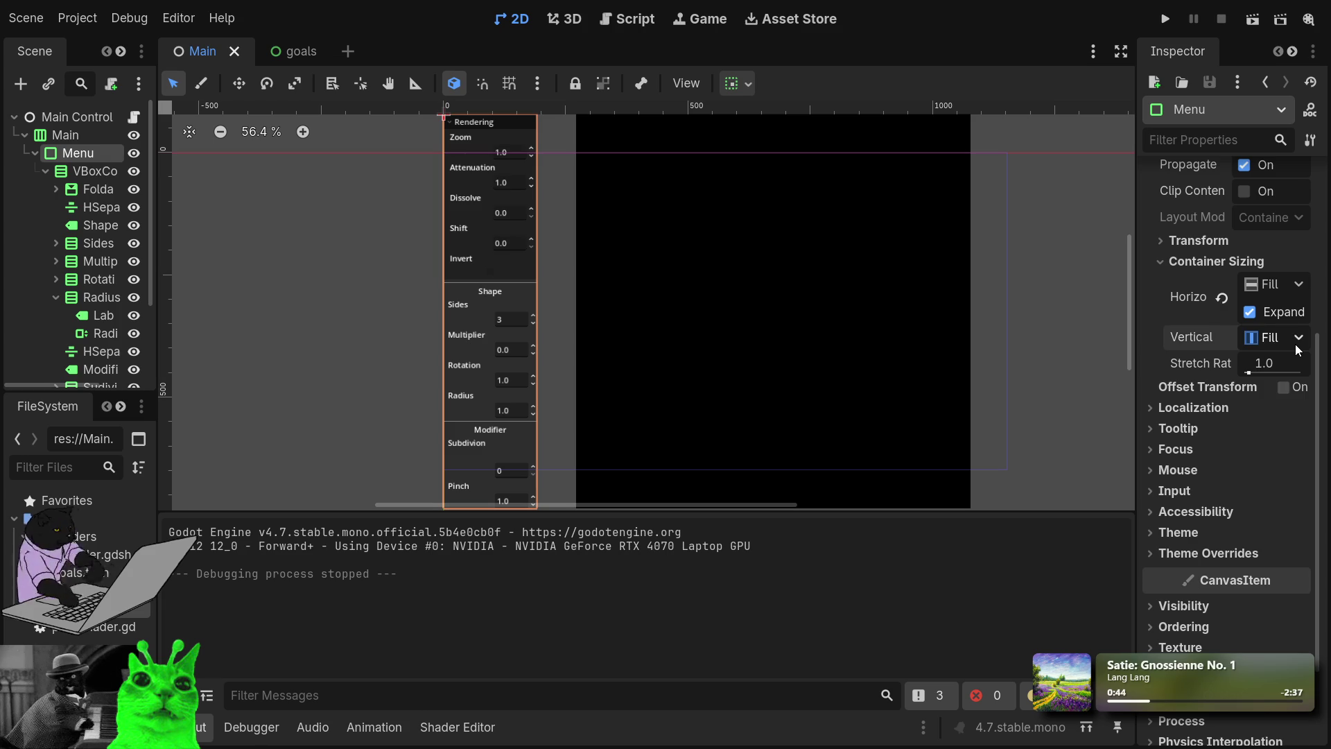
click(1270, 386)
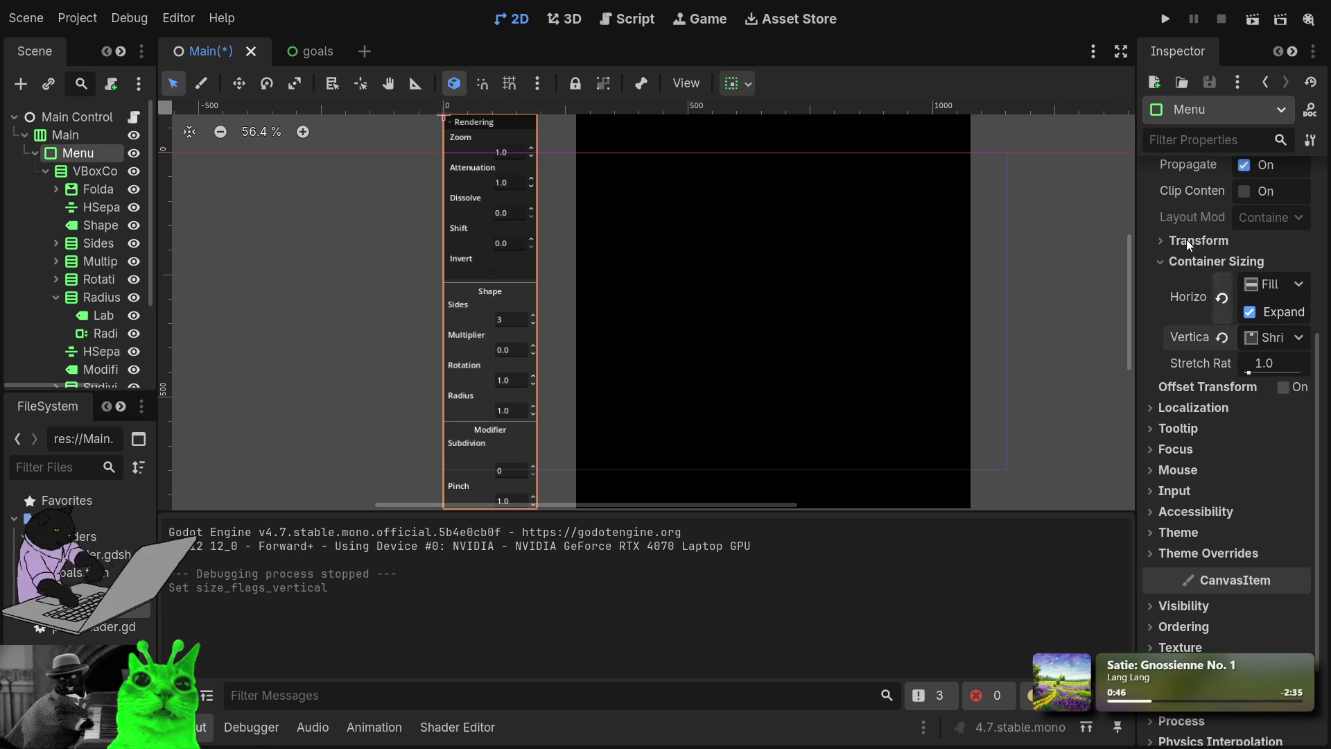
click(1165, 19)
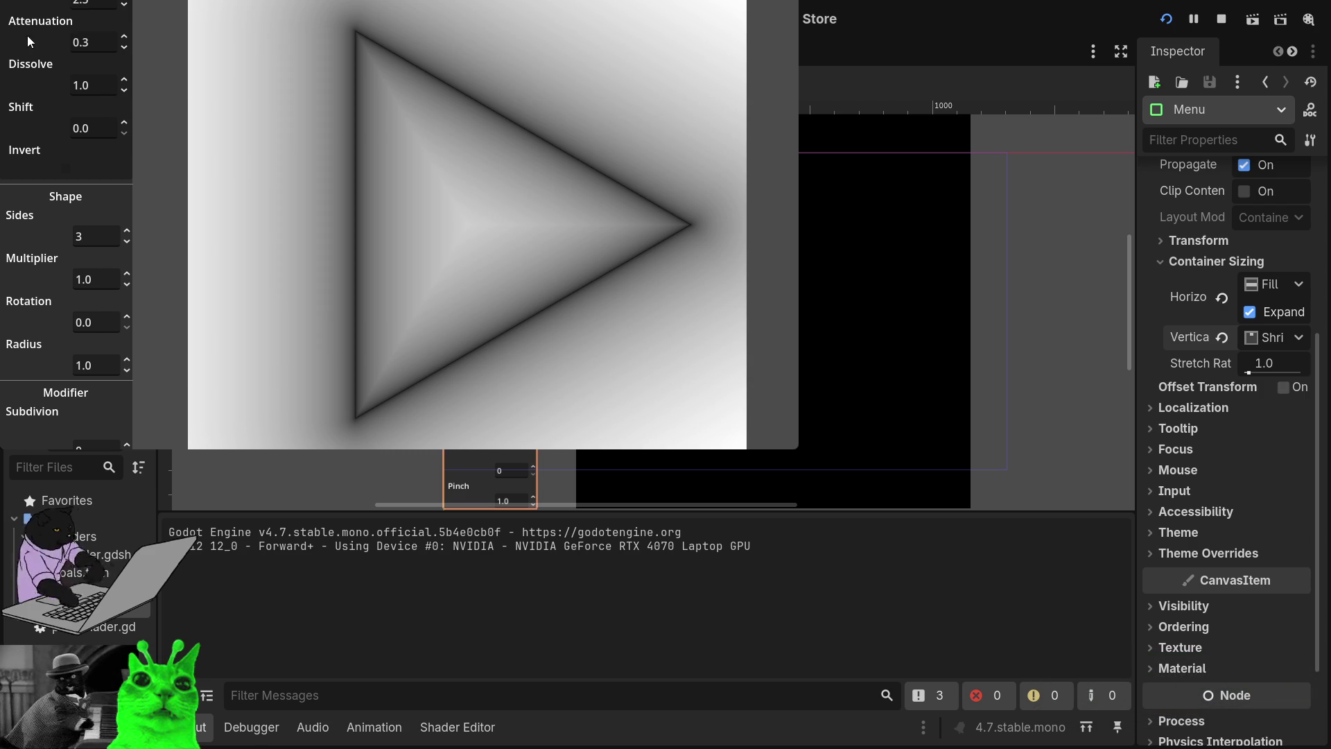
Step: Set Main's vertical Container Sizing to Shrink Begin, restart the game, then stop it
click(901, 312)
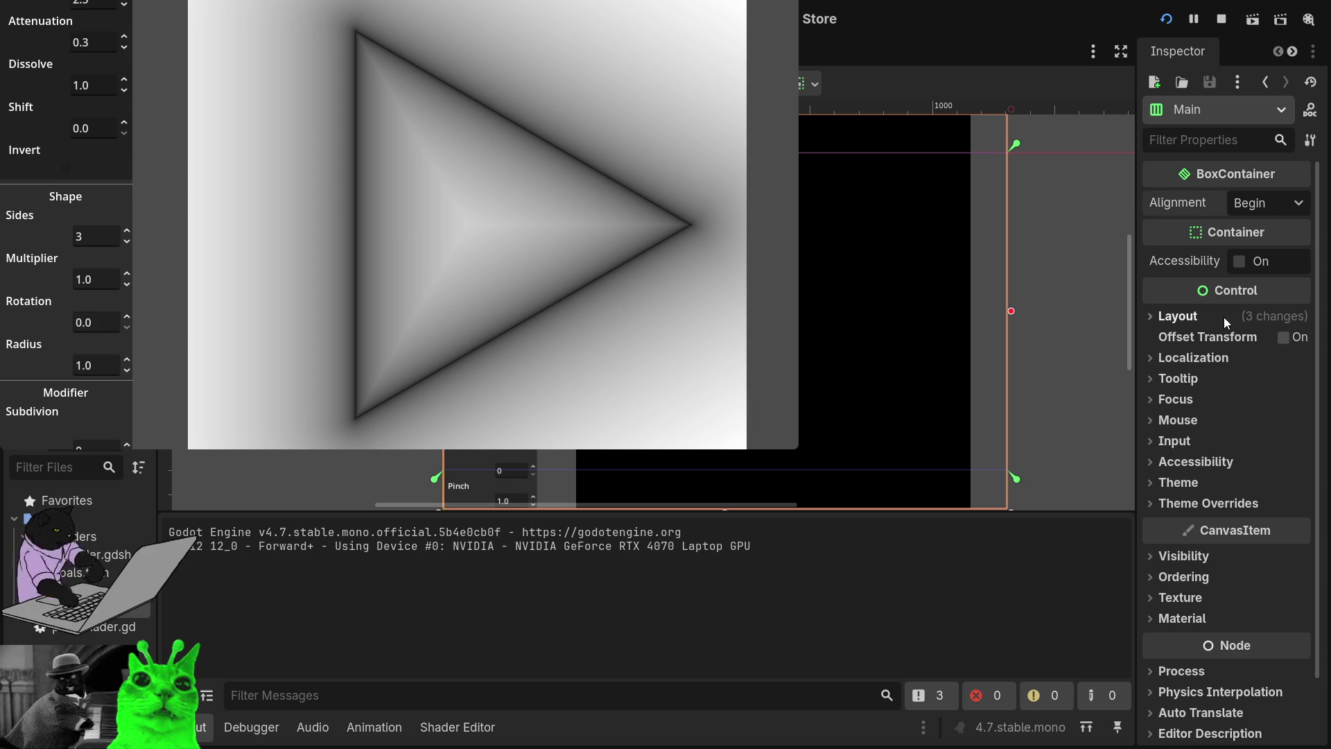
click(1178, 317)
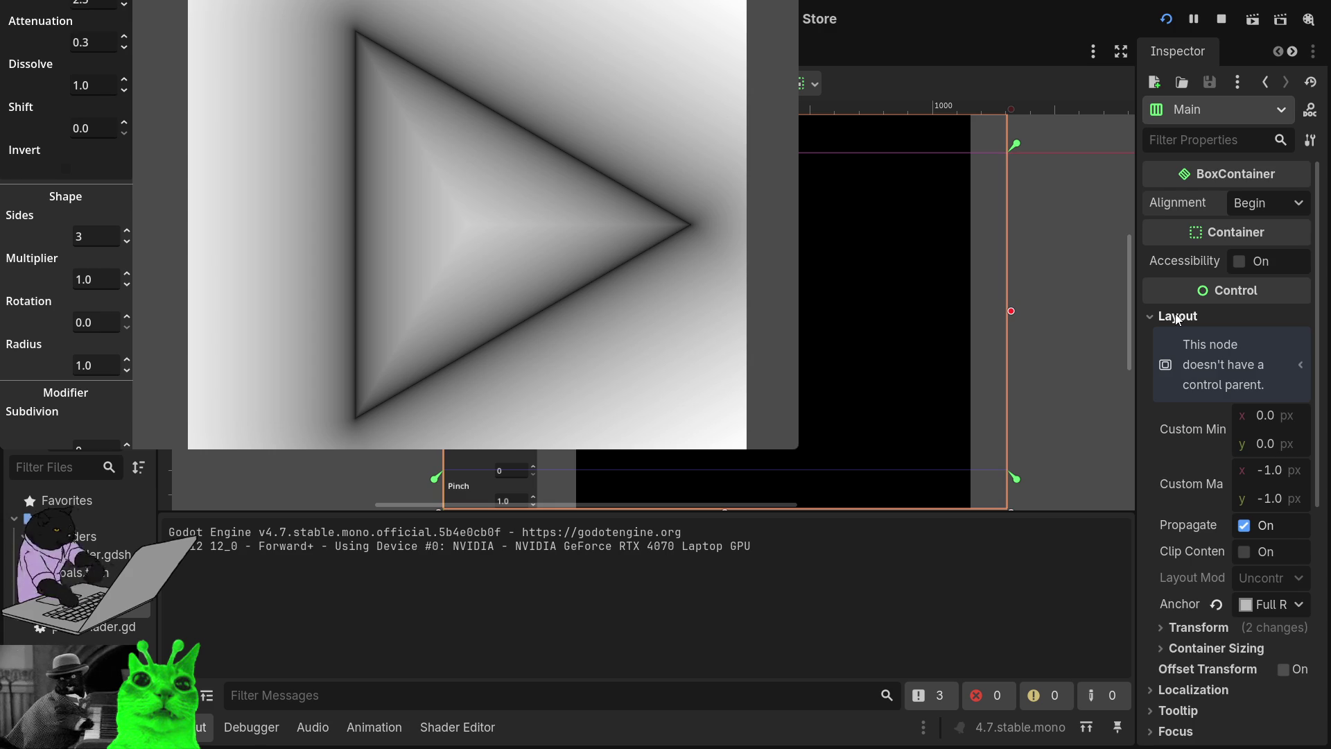
click(1161, 631)
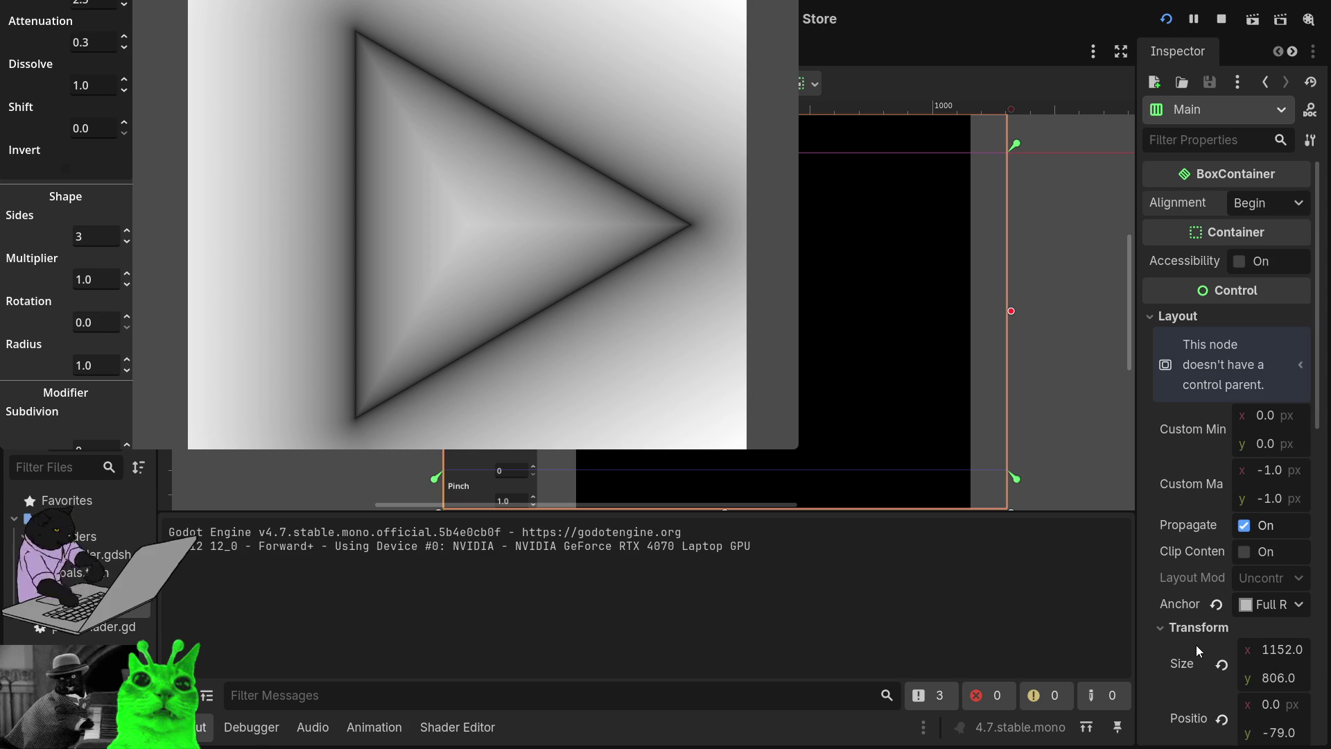
scroll(1197, 650, down, 5)
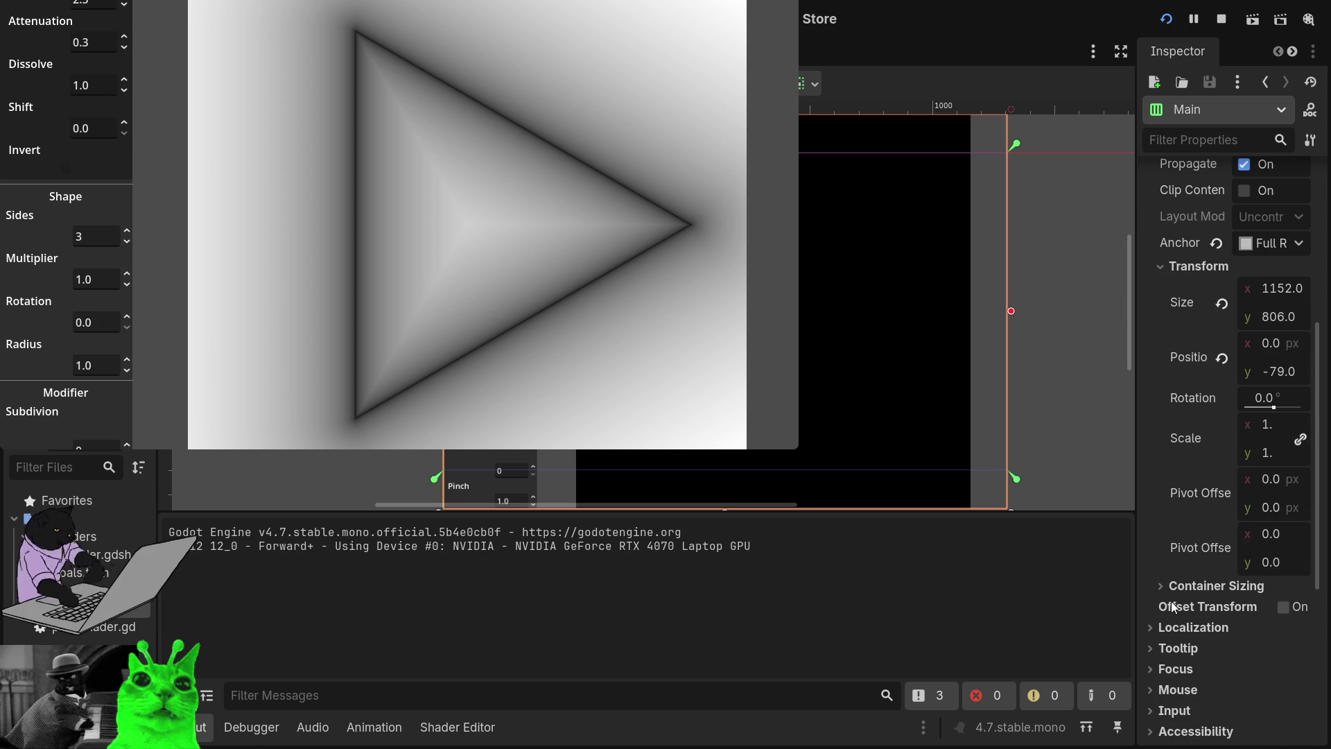
click(1170, 587)
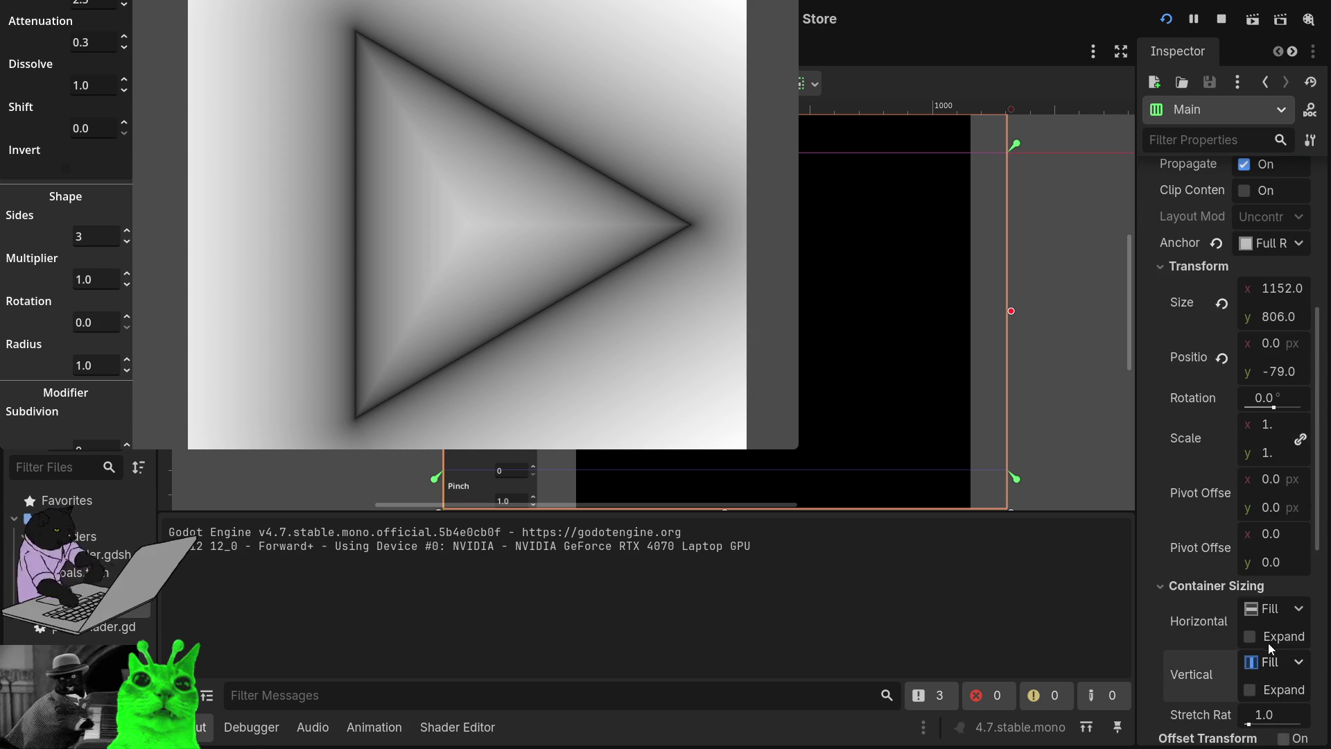
key(ctrl+z)
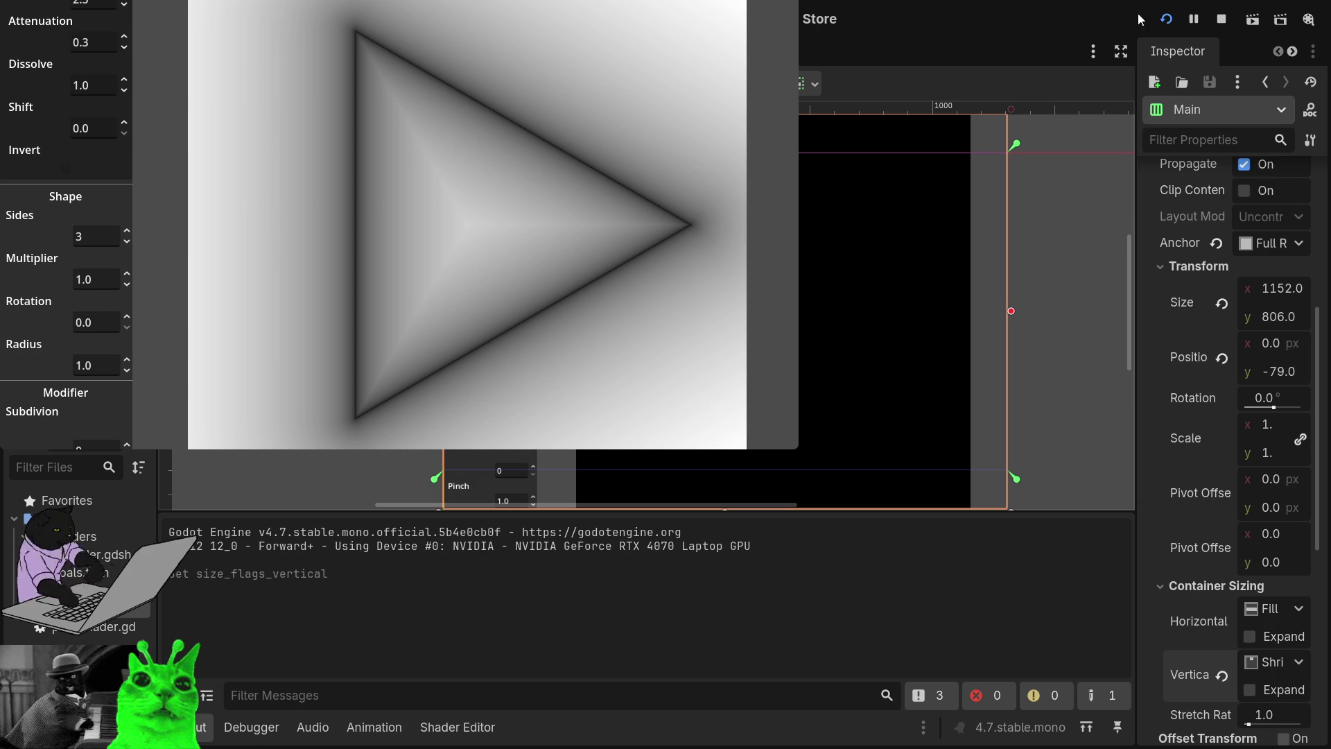
click(1166, 20)
key(F8)
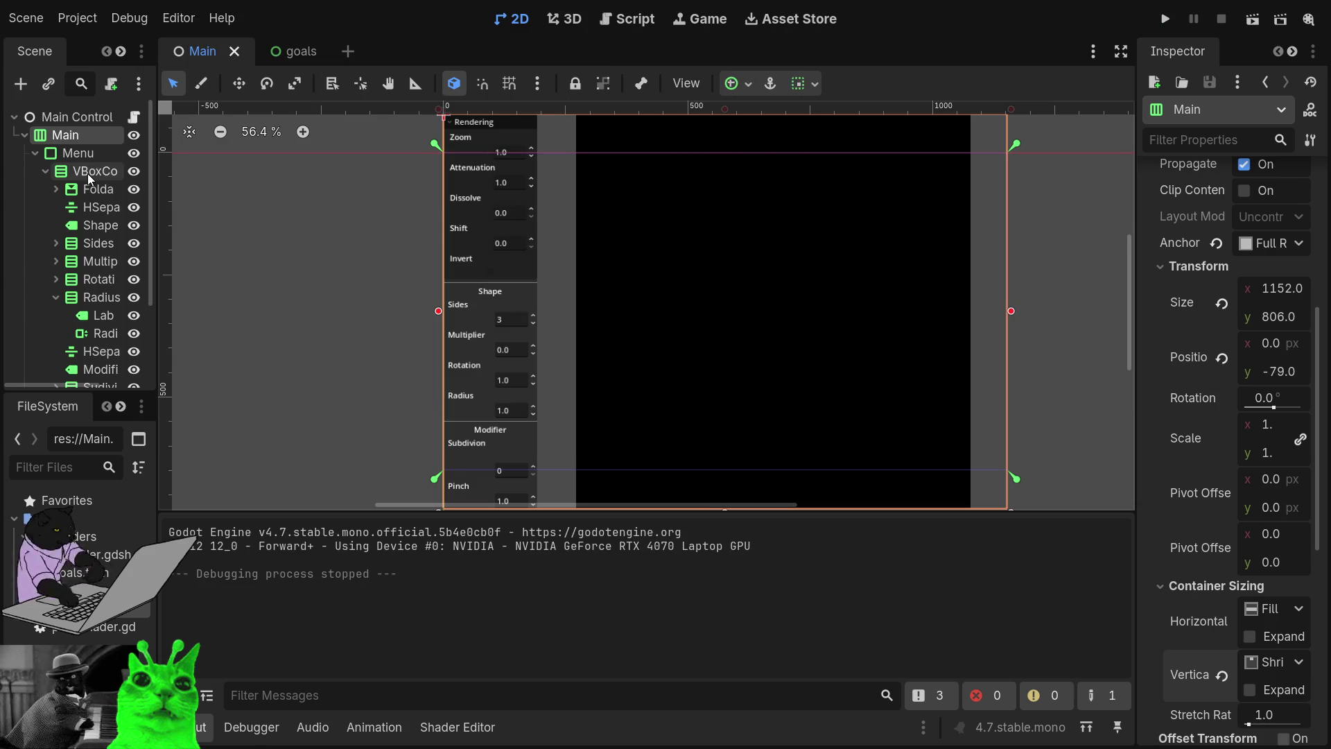
Step: Select the VBoxContainer and toggle its visibility on and off several times
click(87, 173)
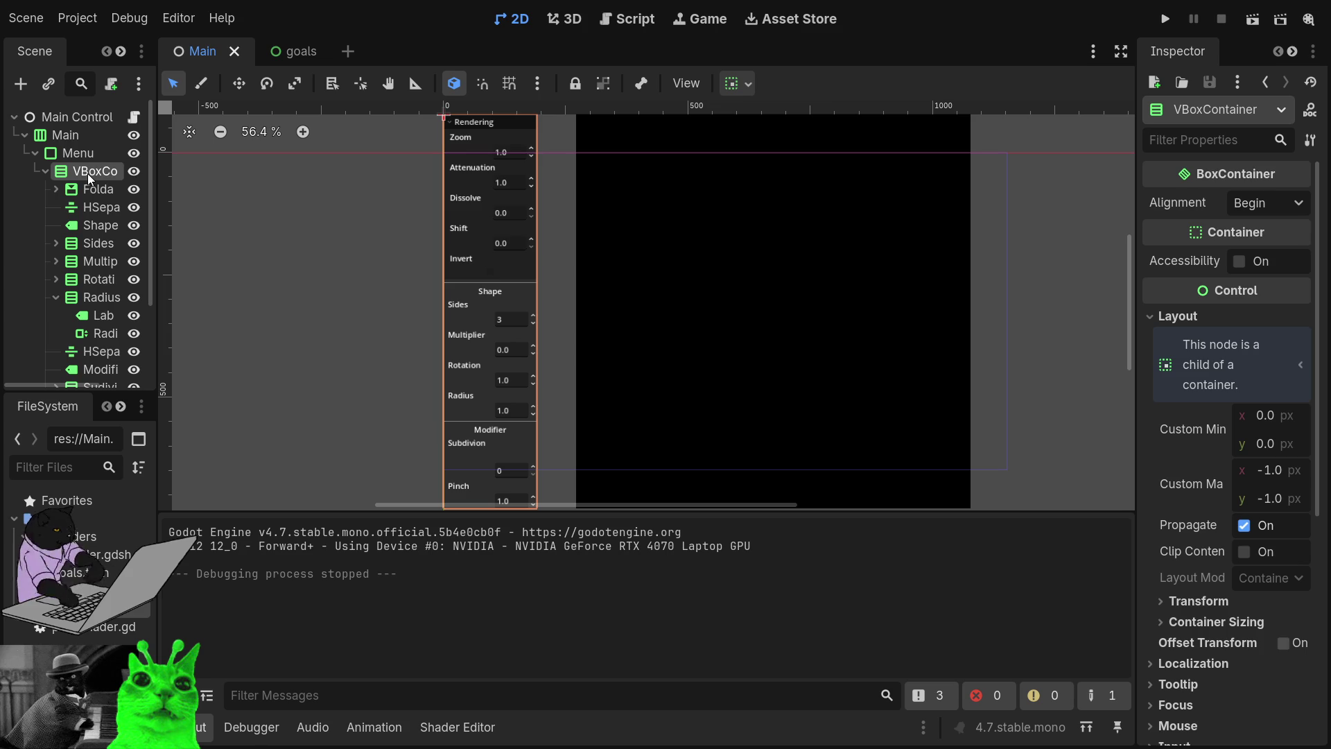
click(140, 177)
click(138, 177)
click(137, 177)
click(137, 180)
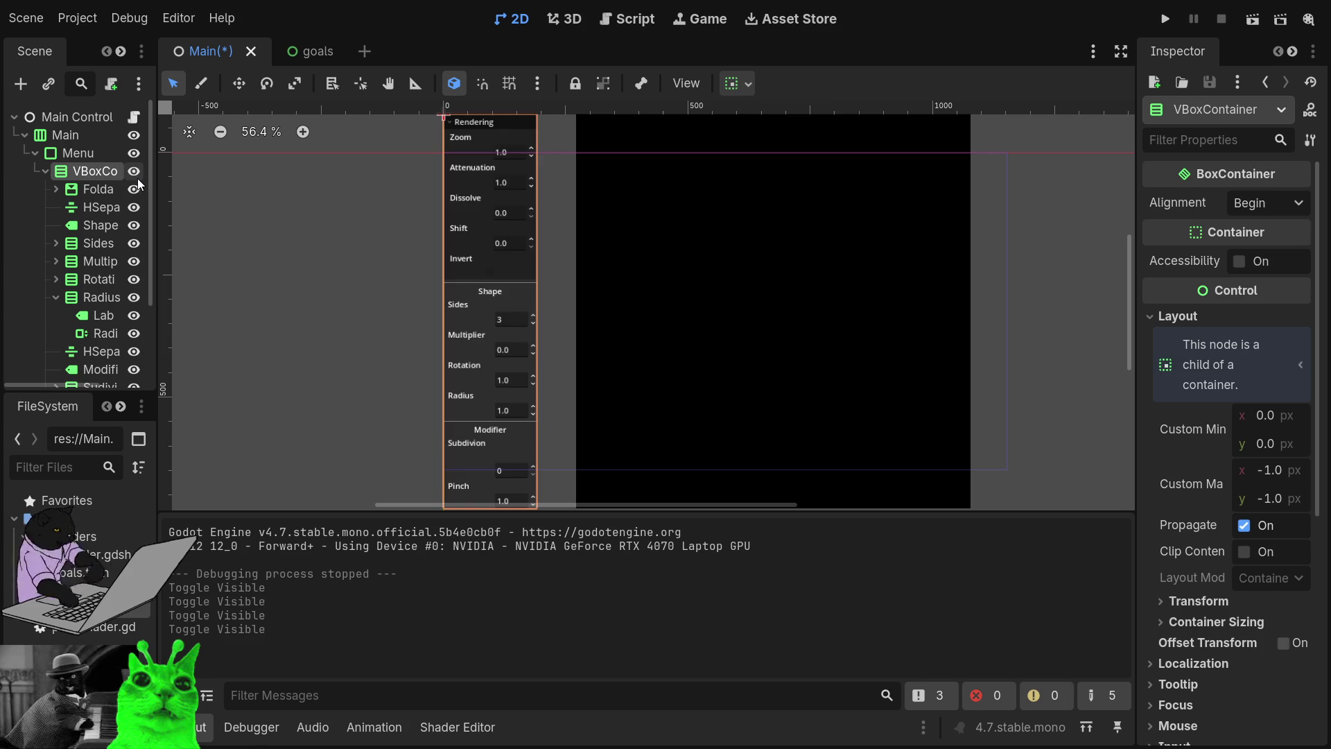
click(138, 180)
click(138, 180)
click(138, 180)
click(137, 180)
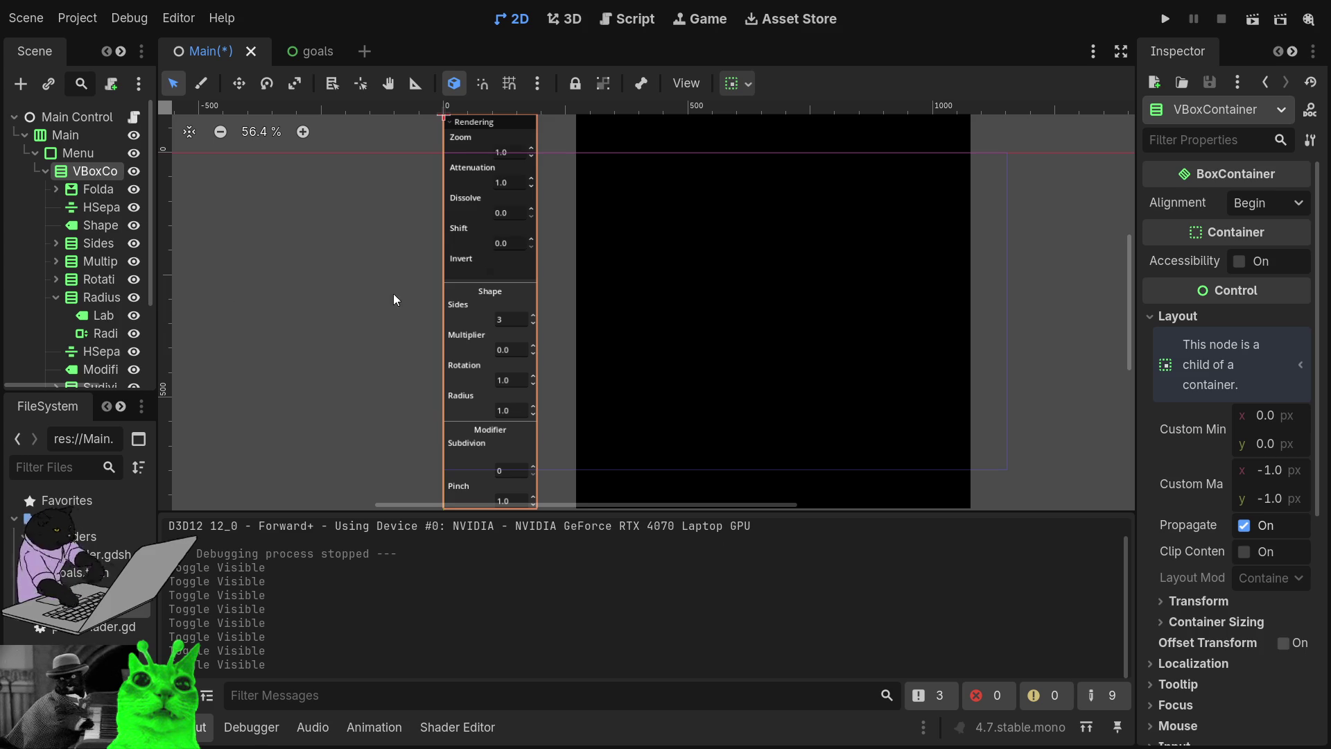
Step: Set the VBoxContainer's vertical Container Sizing to Shrink Begin, then run the project
click(1150, 315)
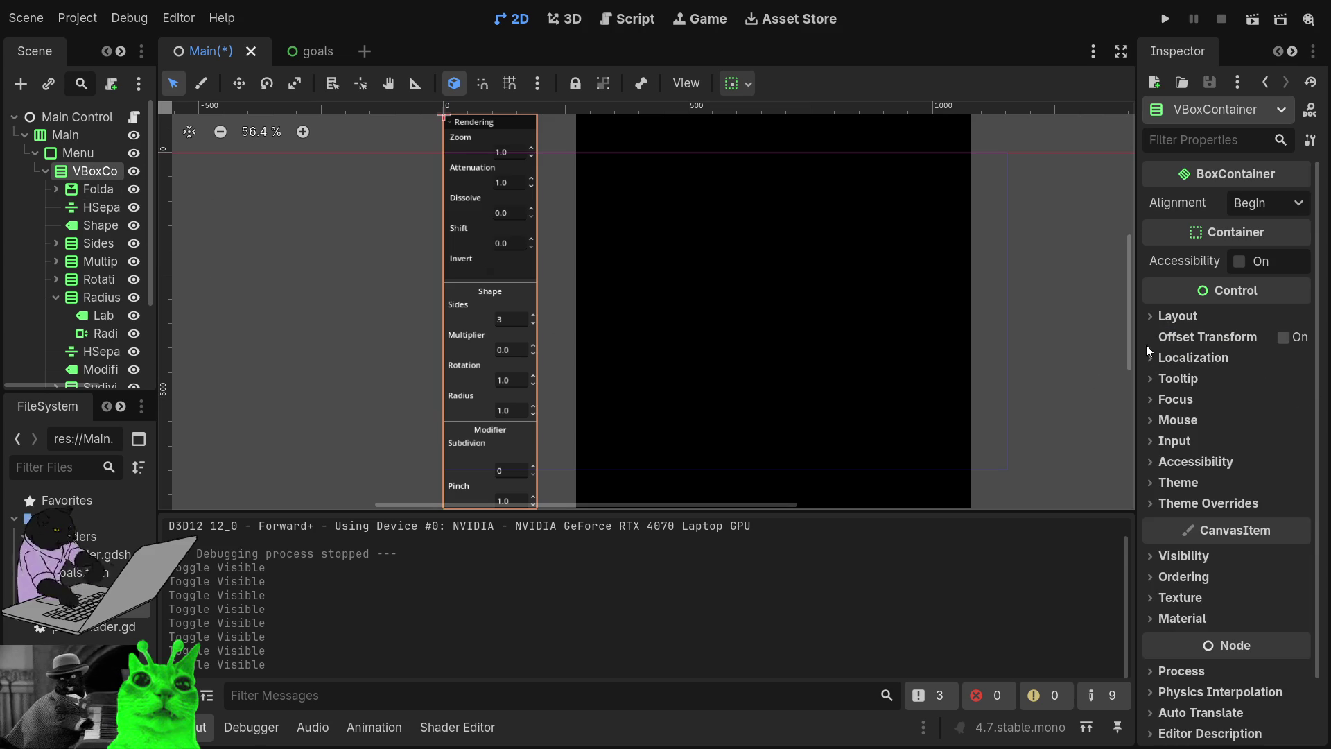
click(1171, 316)
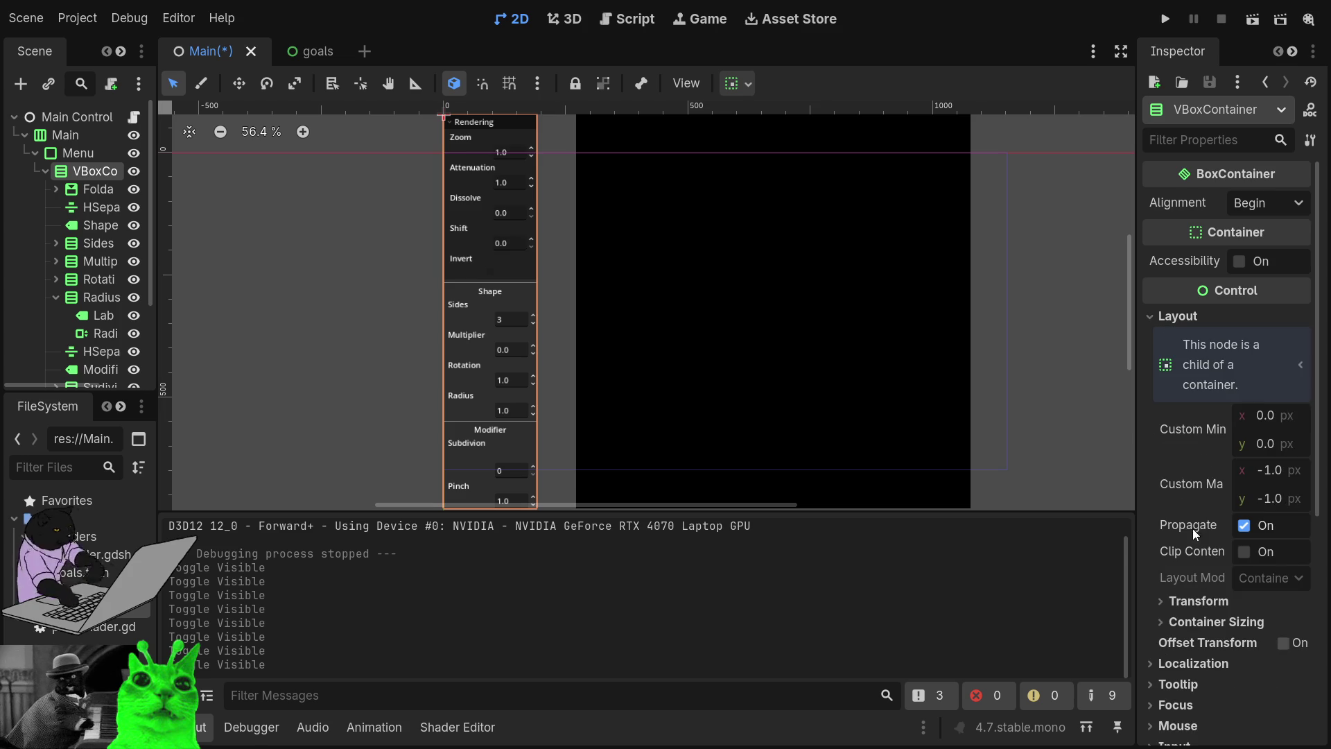
click(1160, 609)
click(1160, 610)
click(1165, 624)
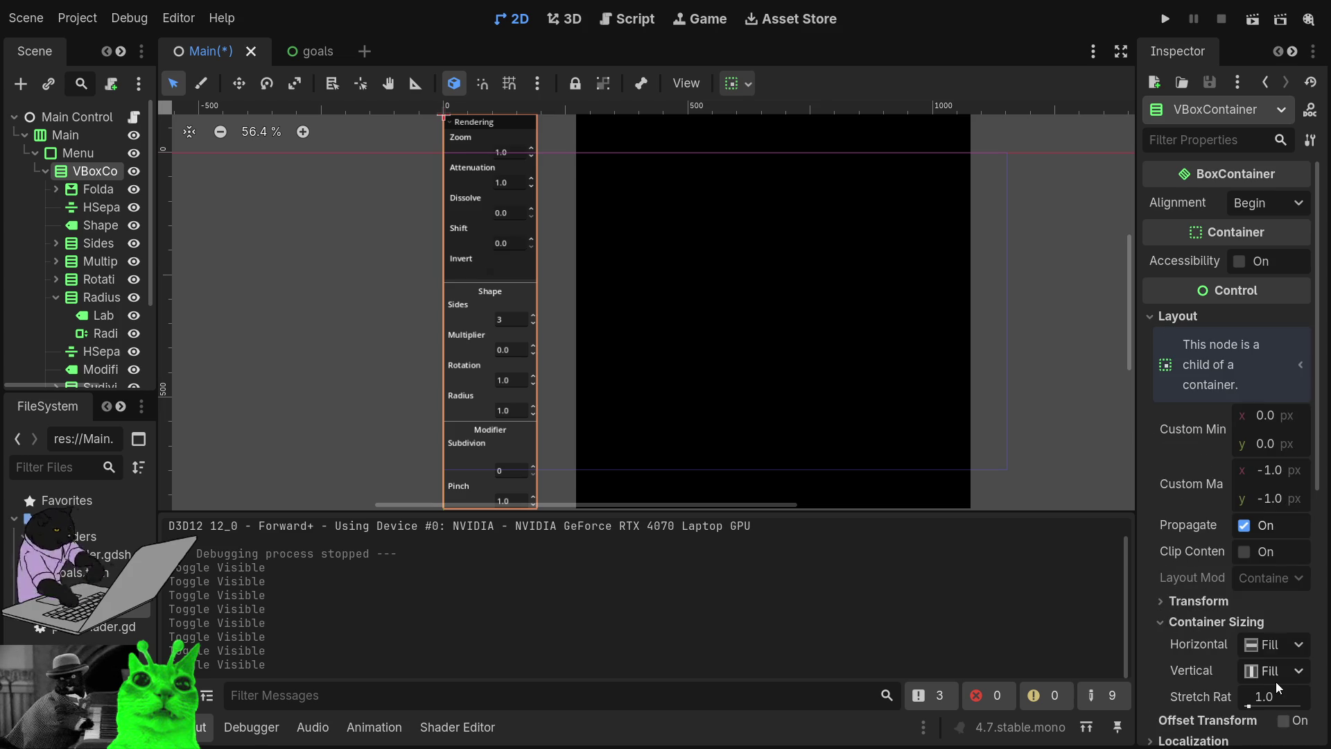
key(ctrl+z)
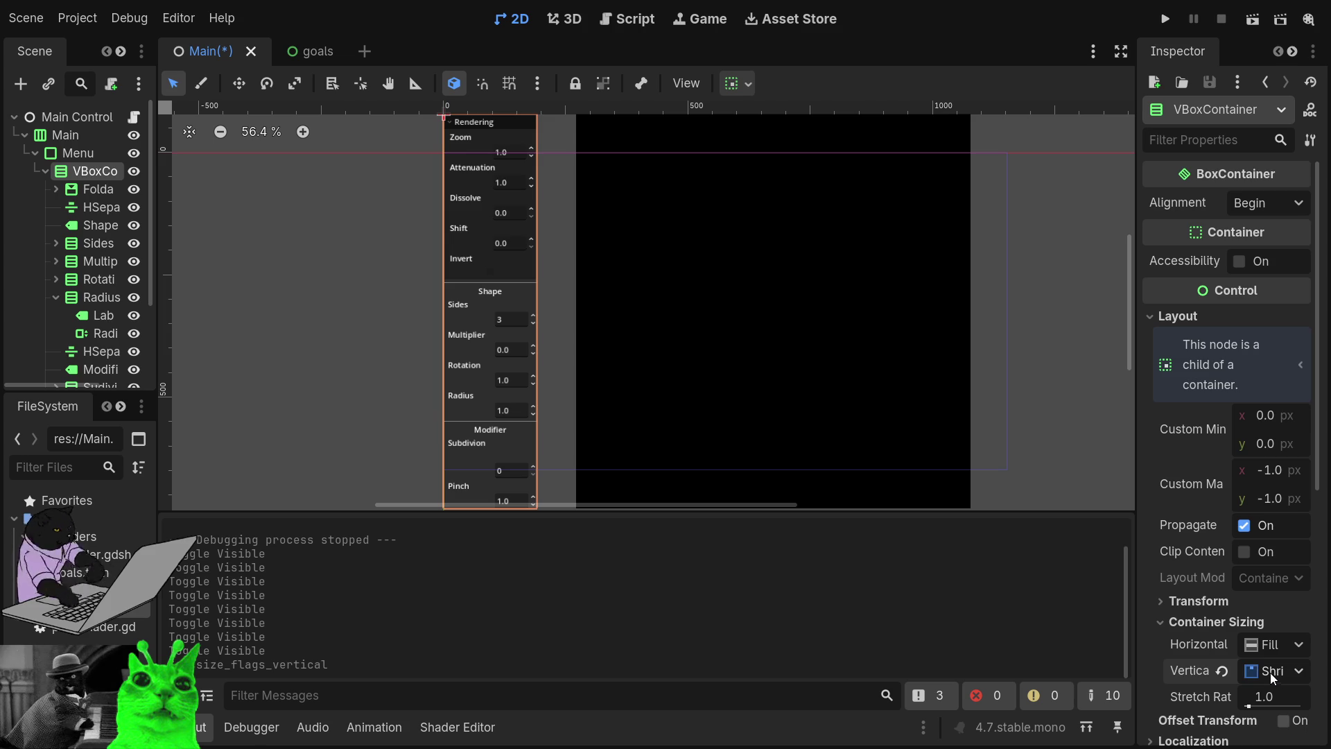
key(ctrl+z)
key(ctrl+z)
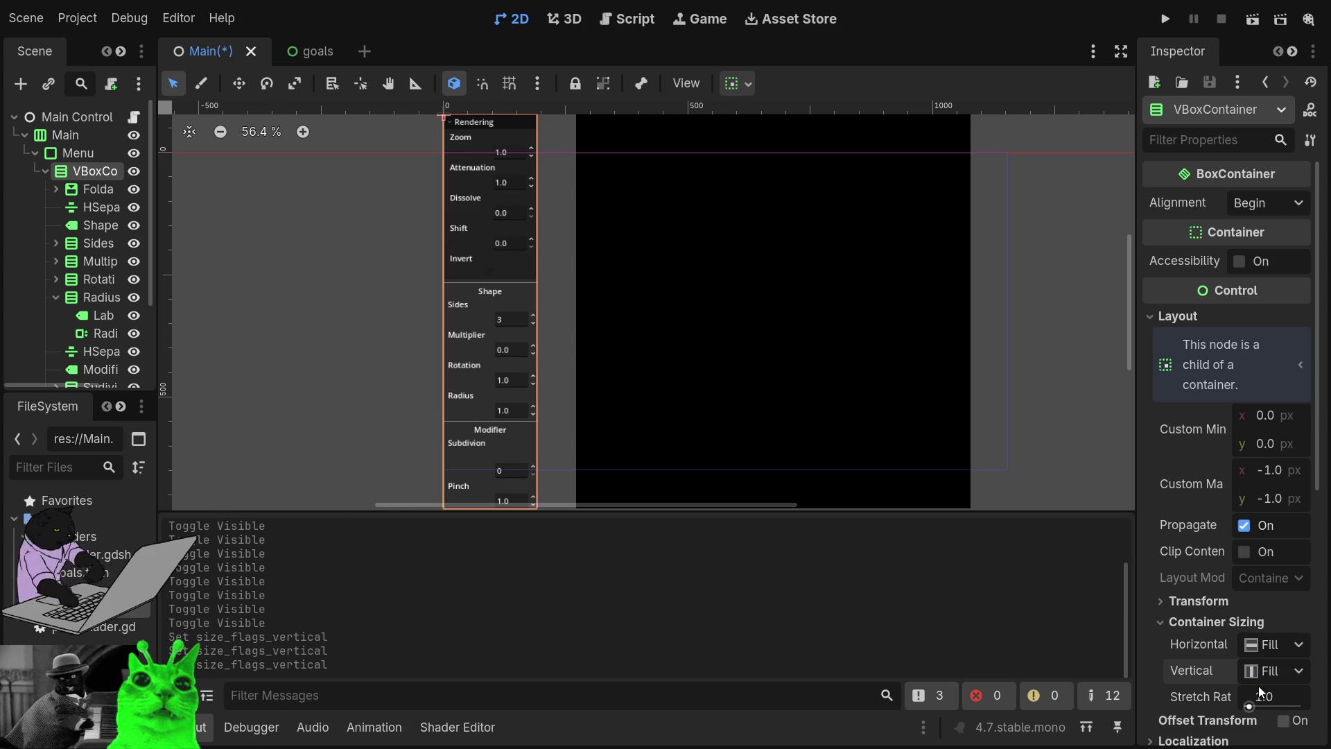
key(ctrl+z)
click(1166, 19)
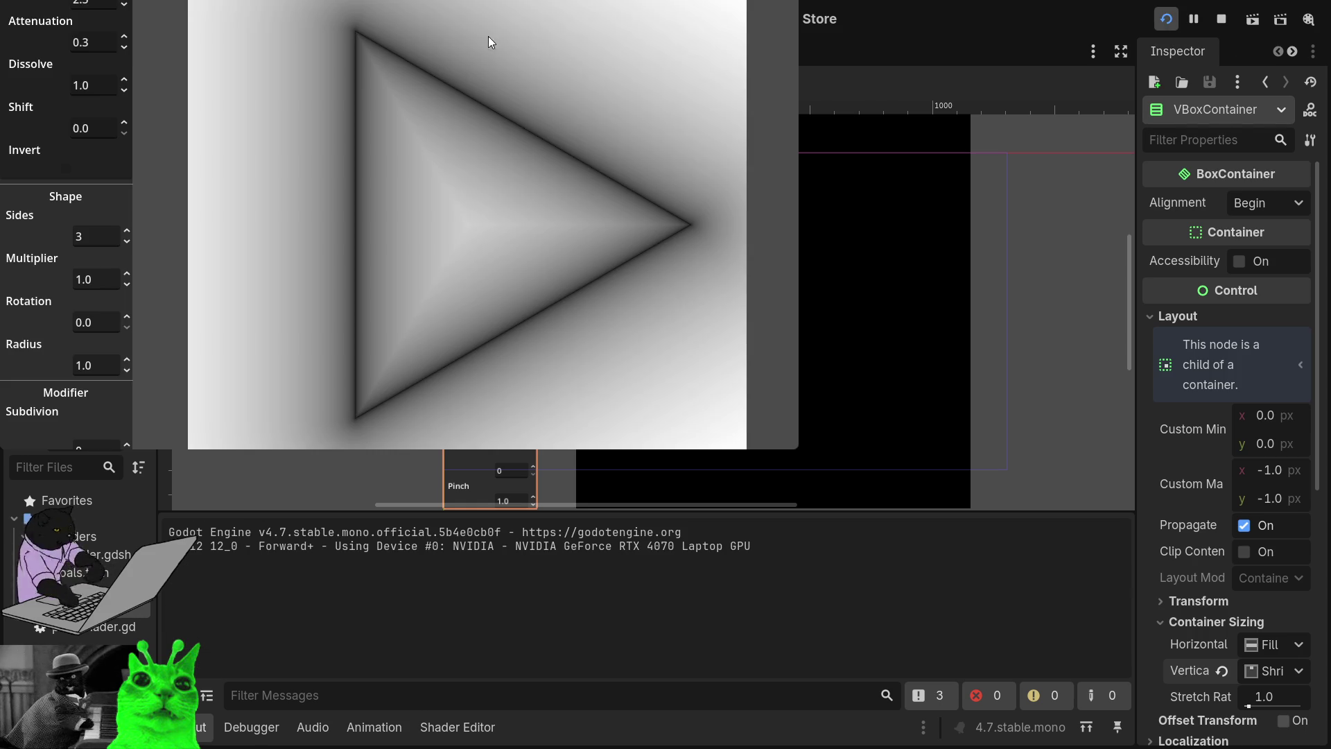
Step: Stop the game, try other Menu stretch ratios, and set it back to 1.0
key(F8)
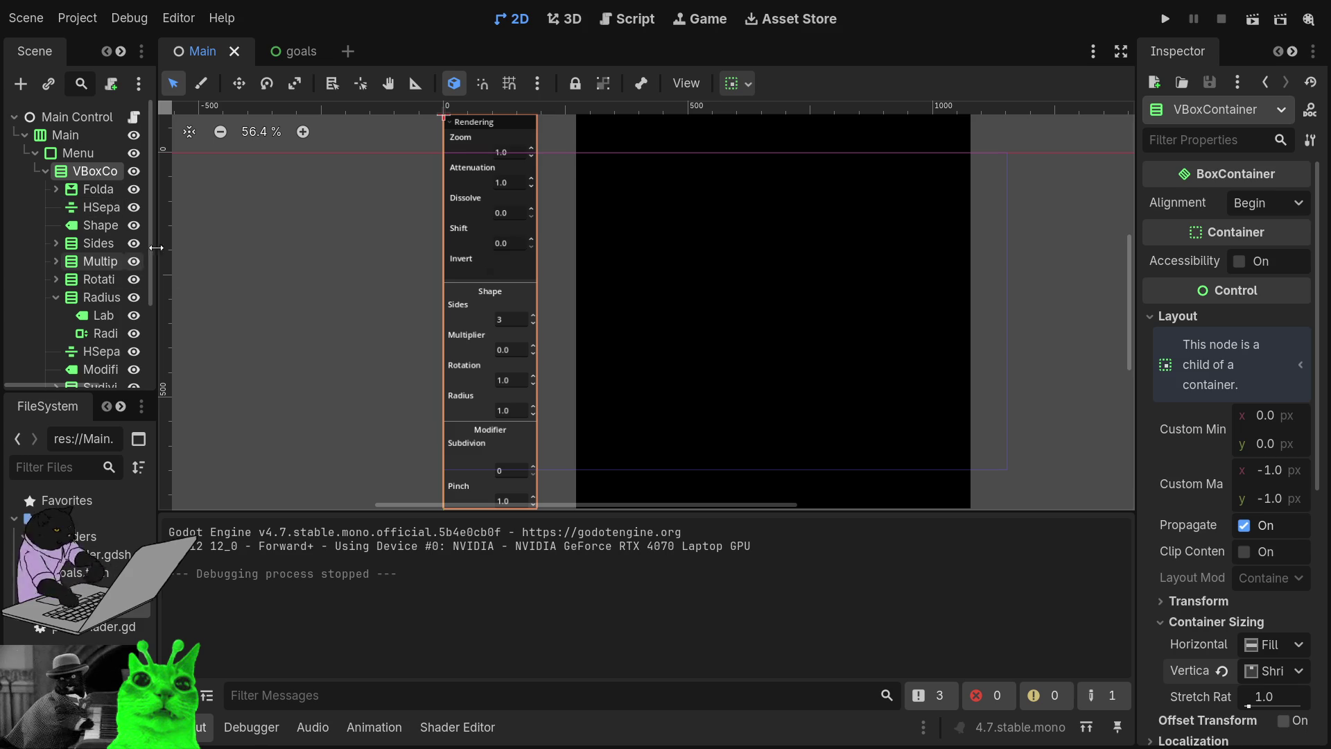
click(64, 155)
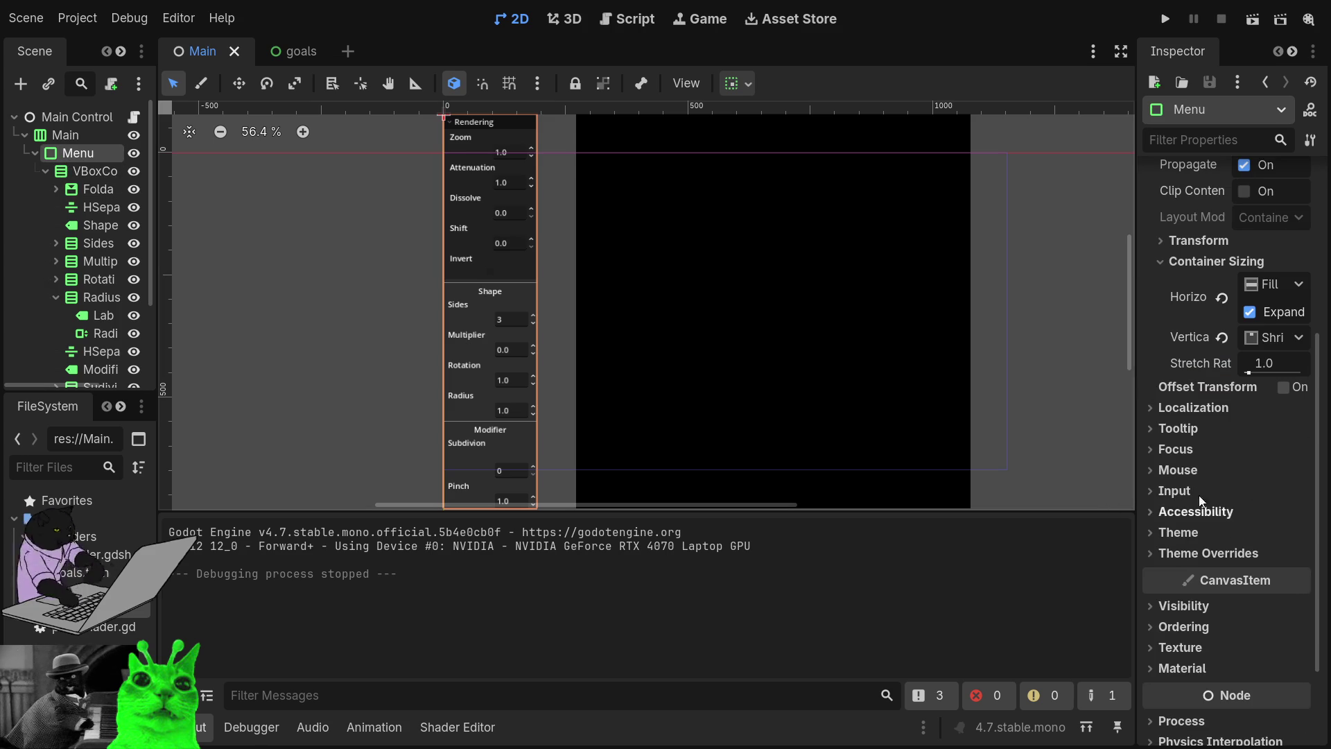
mouse_move(1279, 378)
mouse_down()
mouse_move(1317, 378)
mouse_move(1268, 378)
mouse_move(1296, 377)
mouse_up()
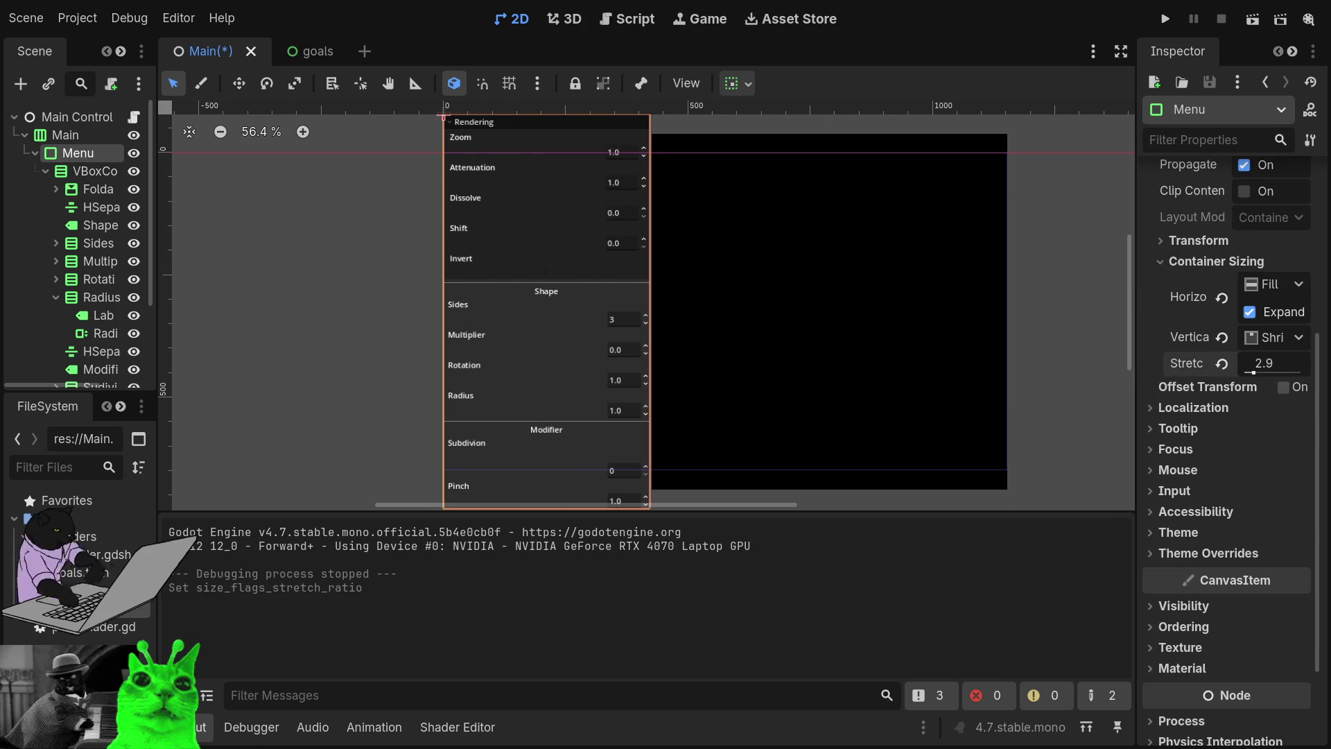
click(1273, 371)
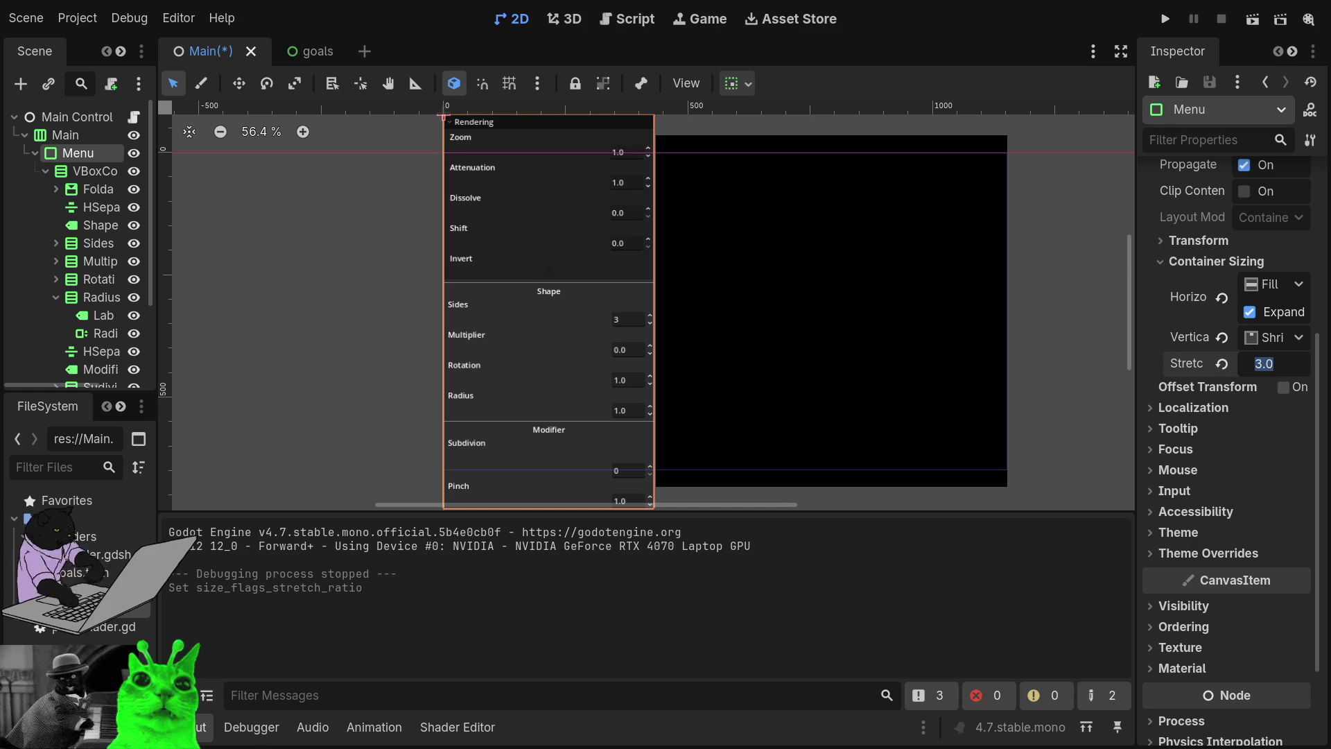
text(1)
key(Return)
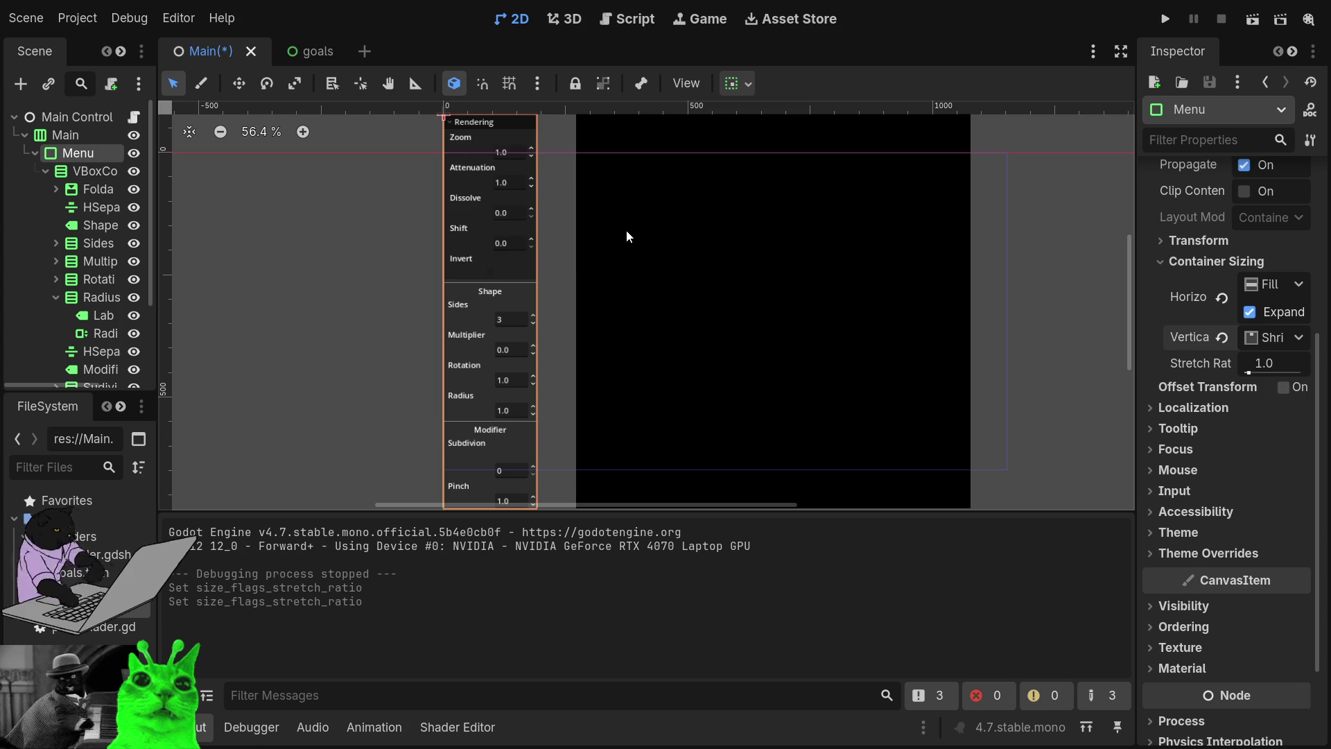
Step: Hide and show the Menu panel, then select the Rendering FoldableContainer node
click(71, 171)
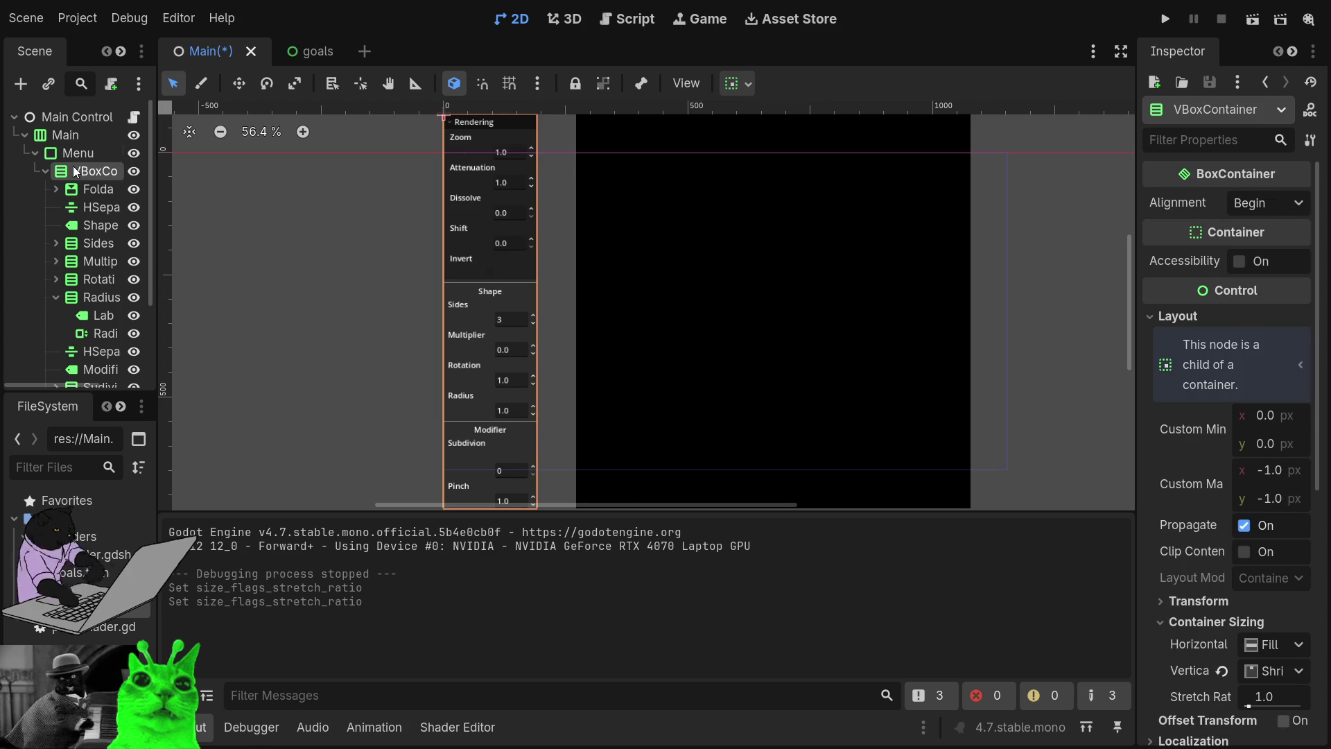
click(77, 156)
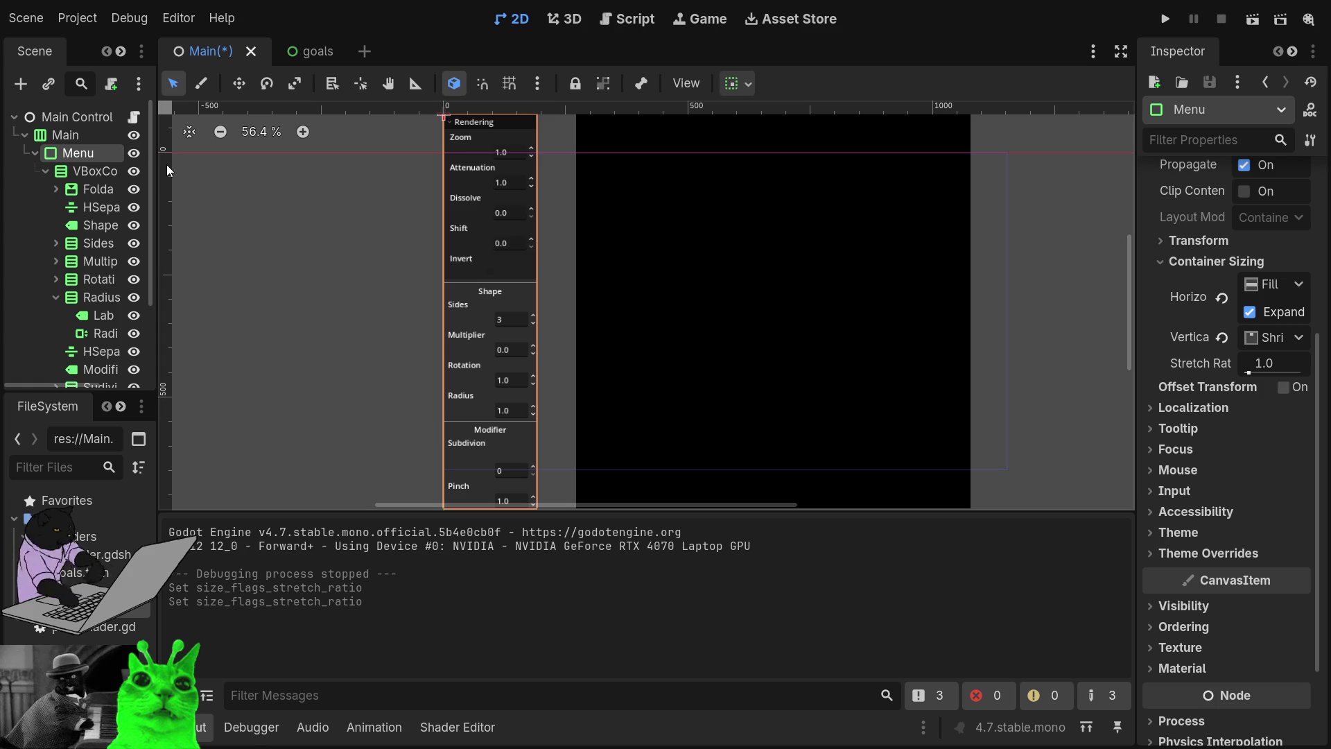
click(127, 160)
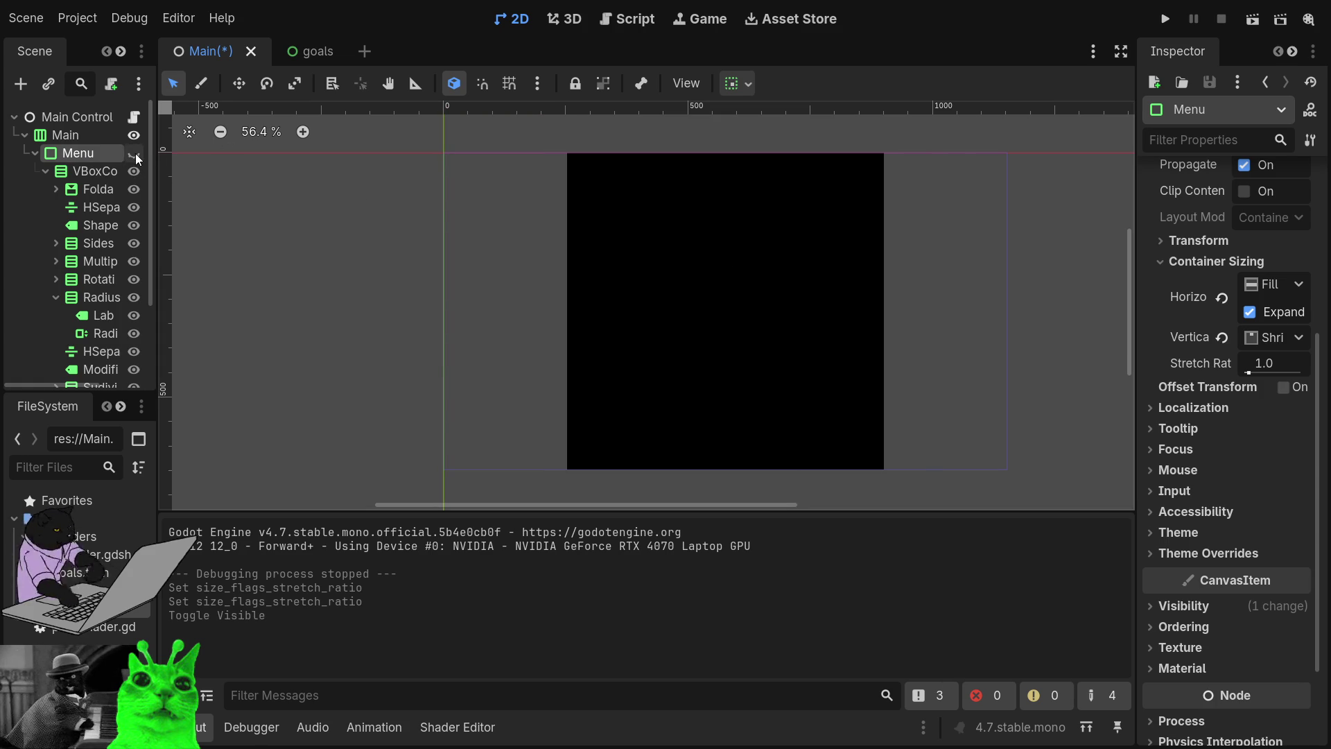
click(133, 154)
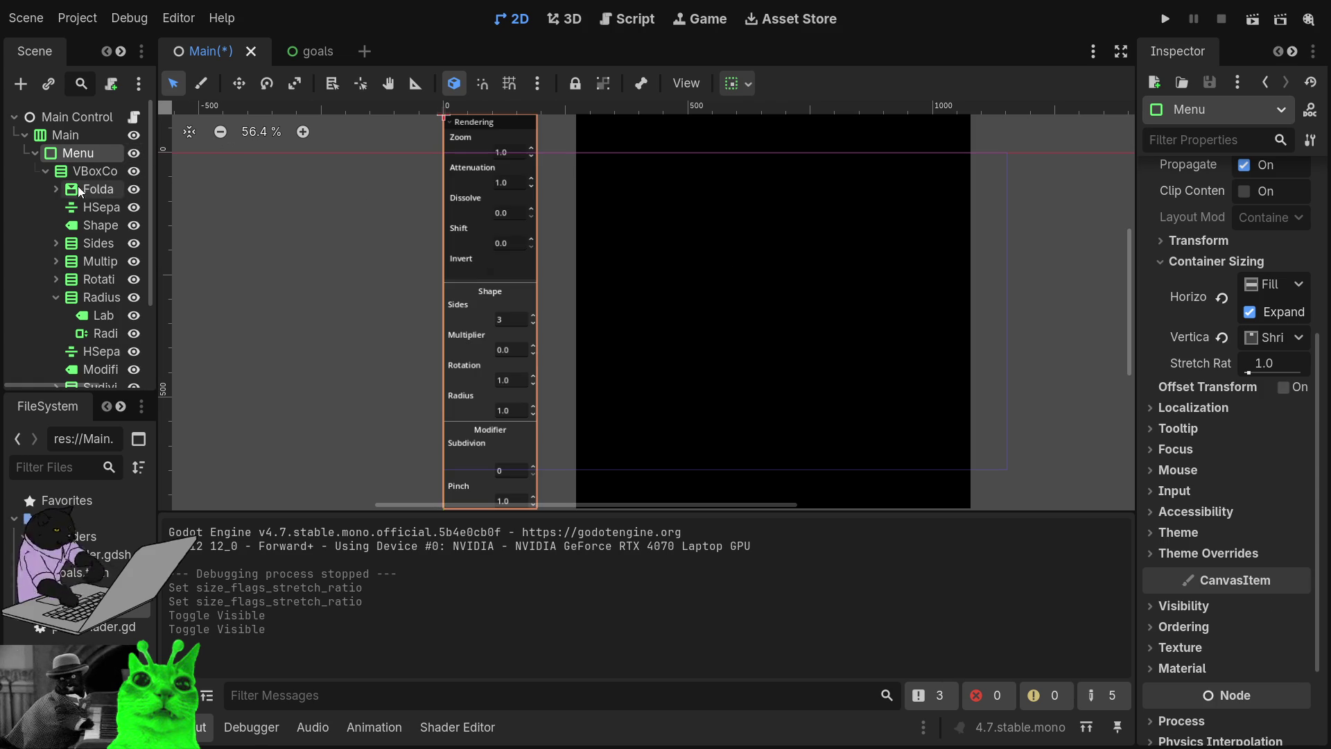
click(73, 186)
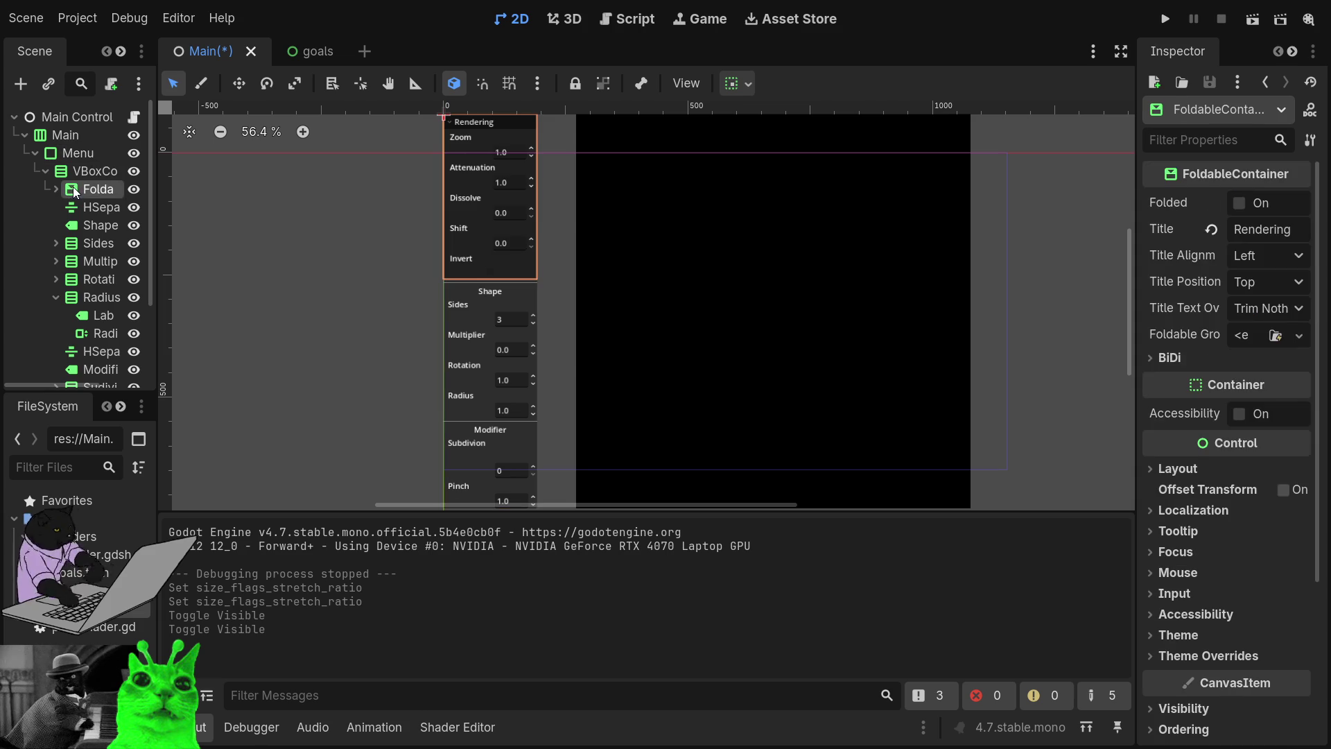
click(88, 172)
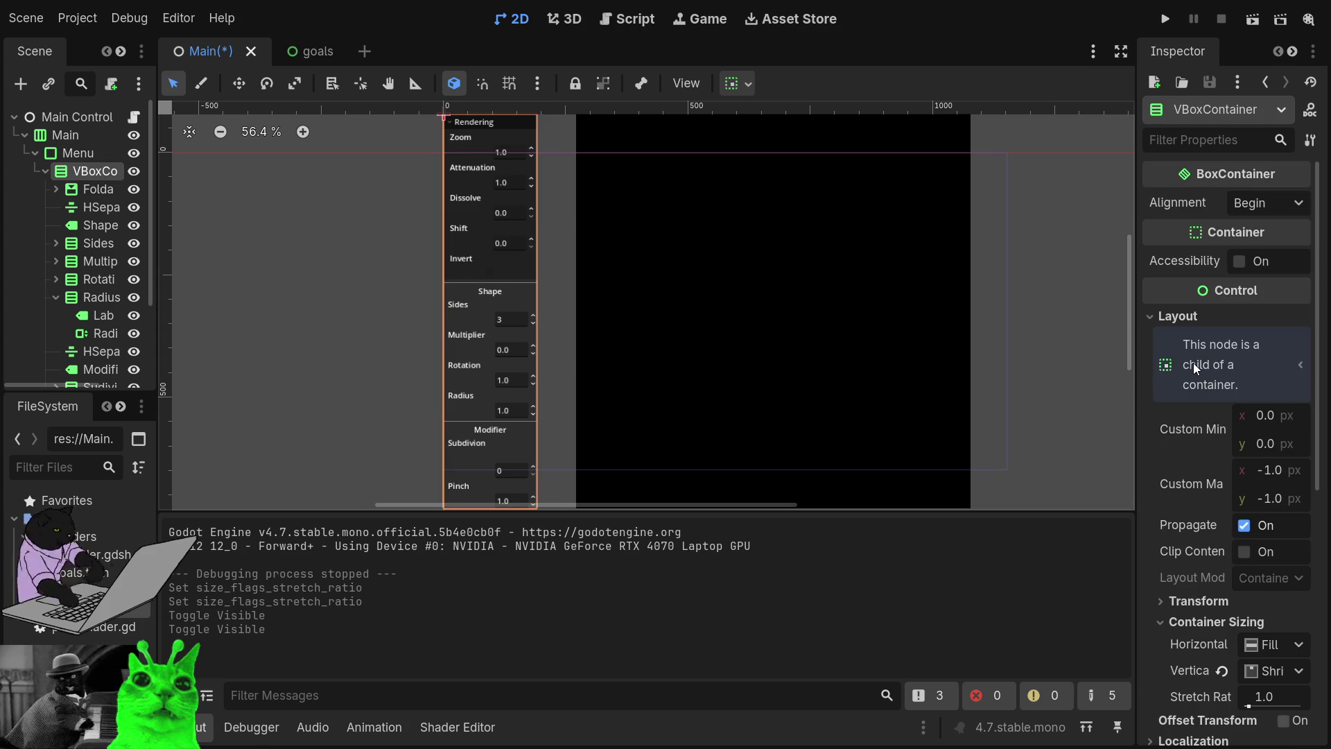
Step: Collapse Transform, enable Clip Contents on the VBoxContainer, and run the project
scroll(1201, 475, down, 6)
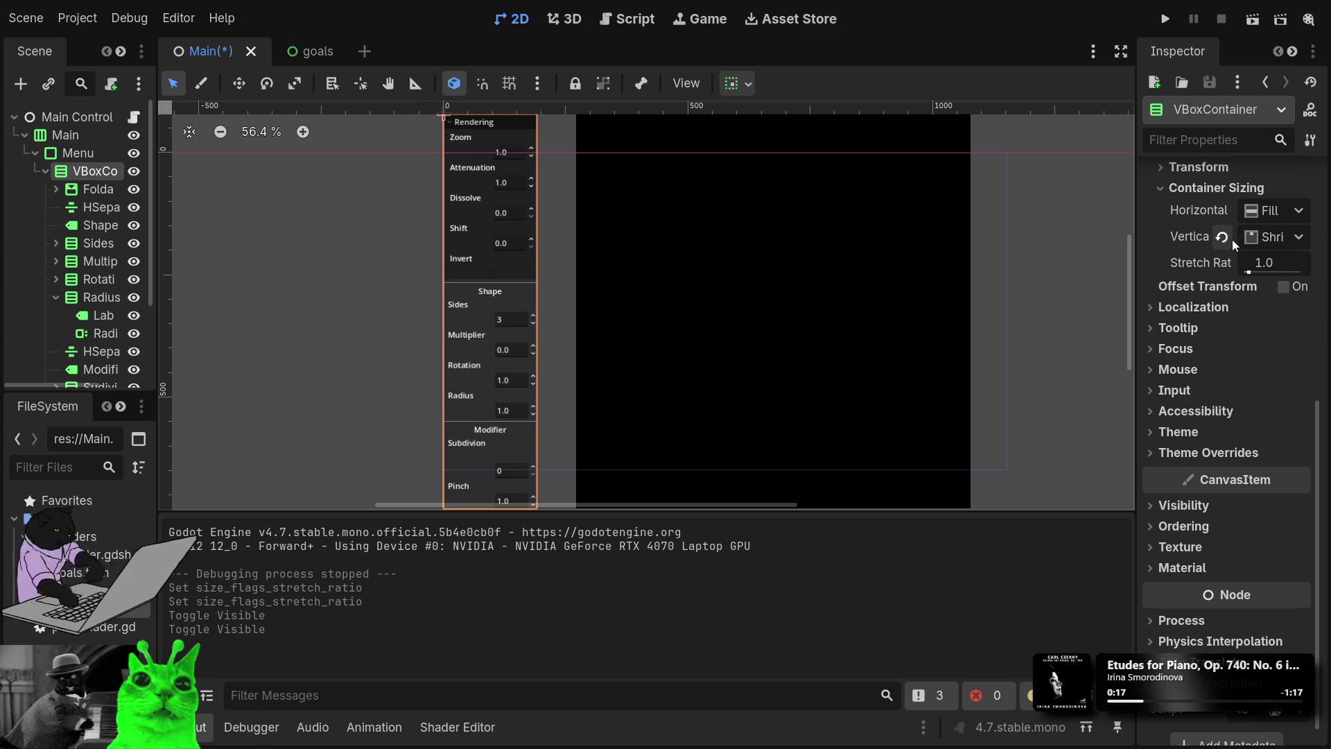
scroll(1262, 236, up, 2)
click(1205, 241)
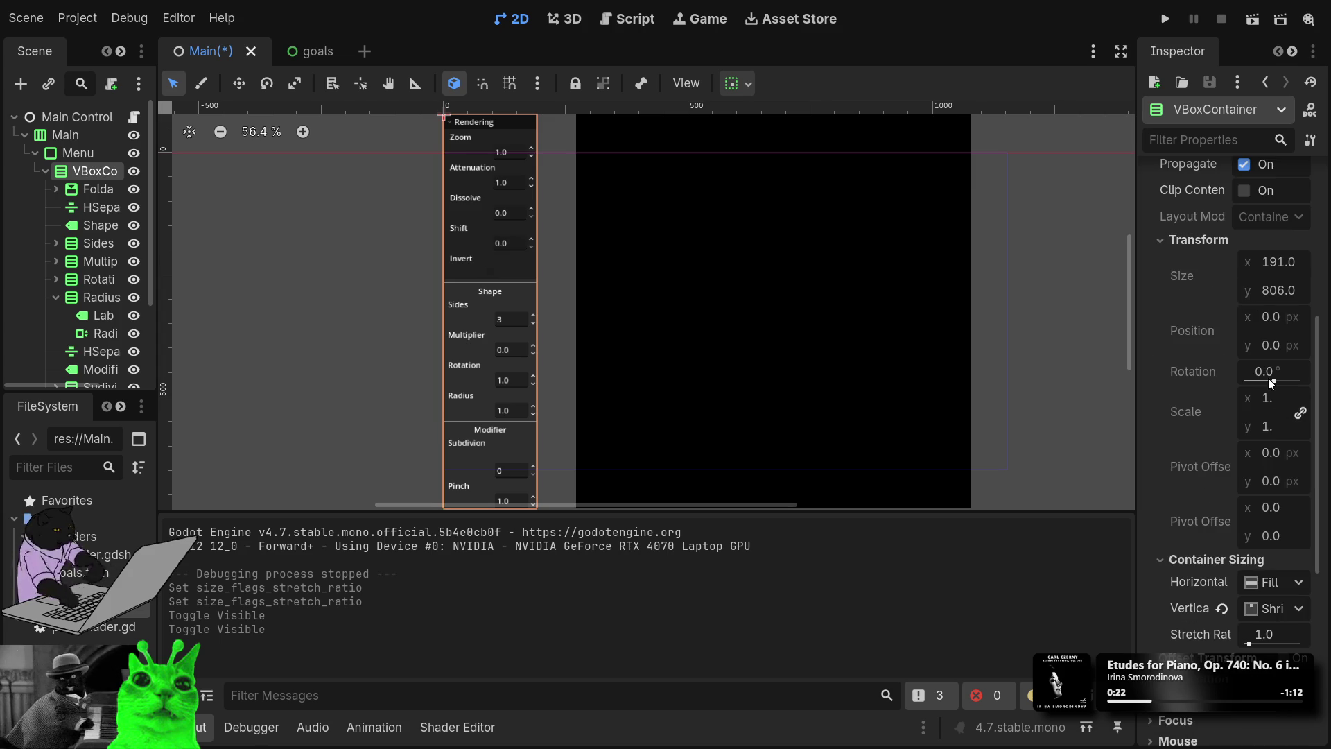
click(1199, 240)
scroll(1208, 251, up, 1)
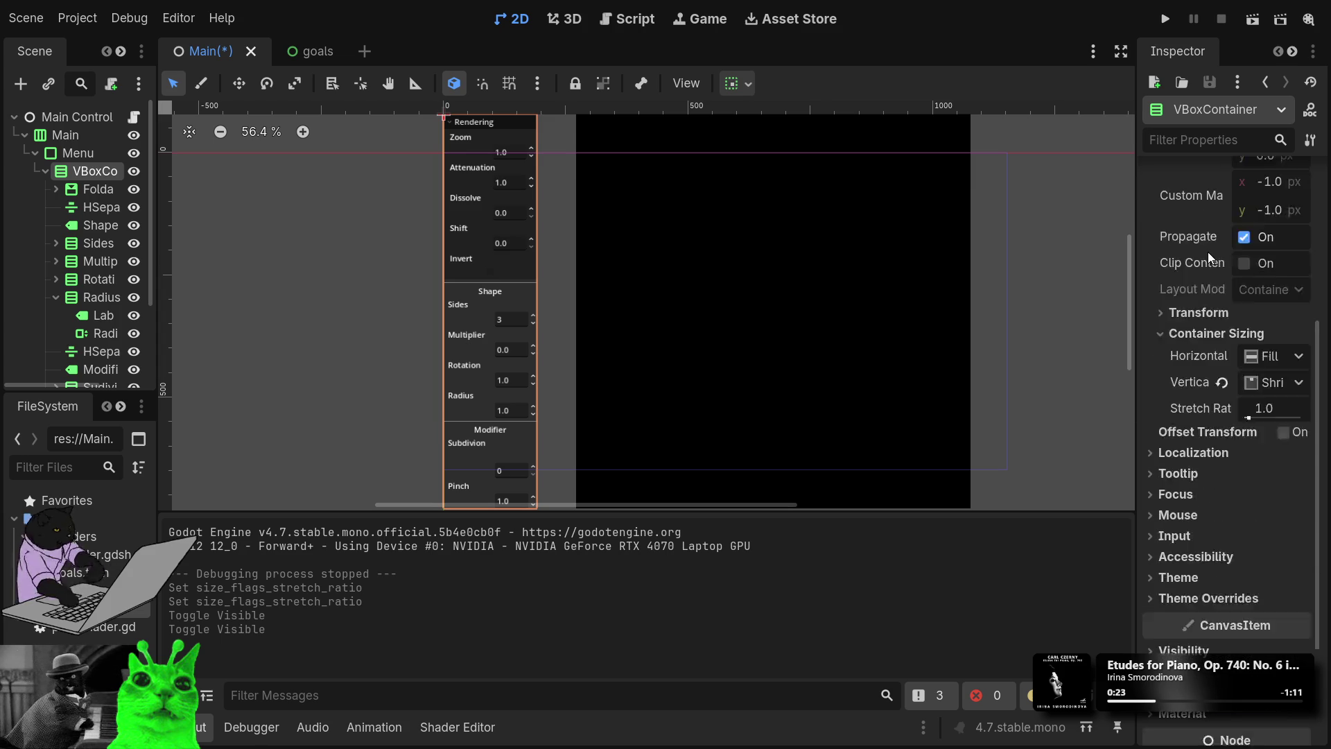
scroll(1207, 251, up, 1)
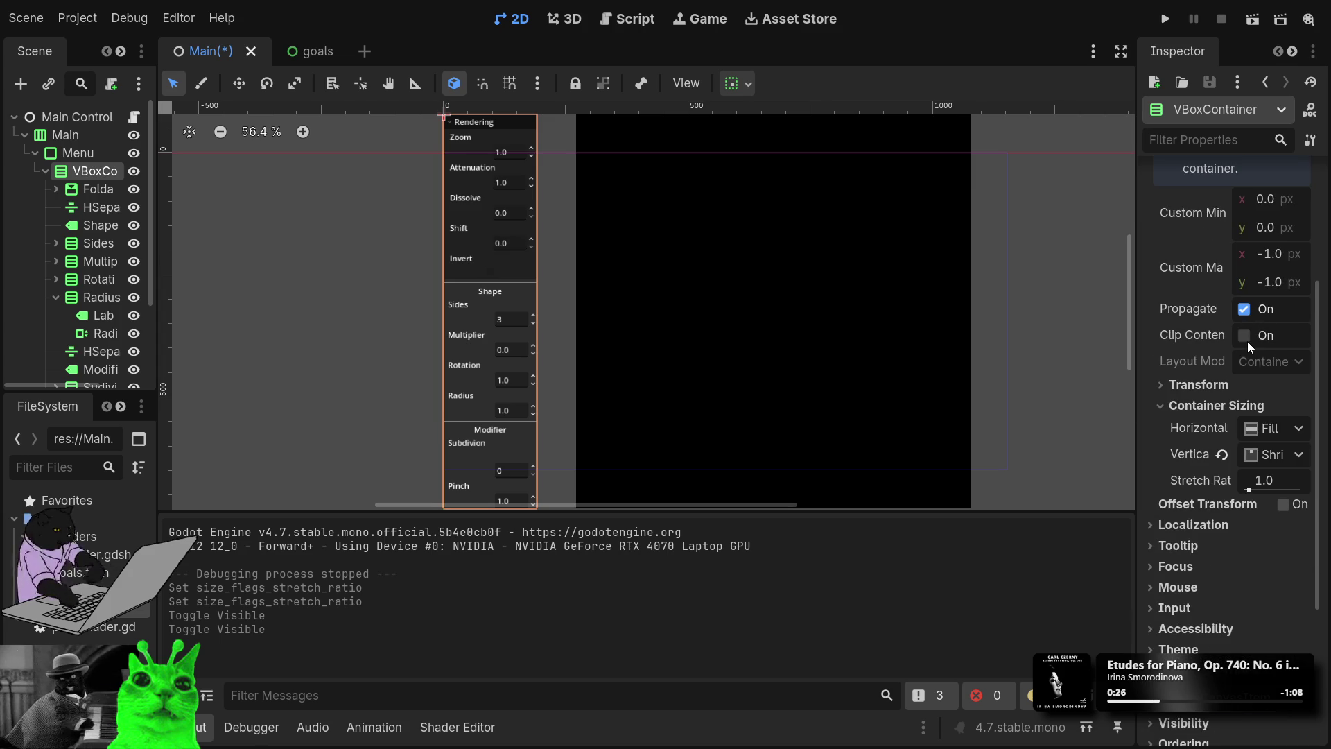
click(1242, 338)
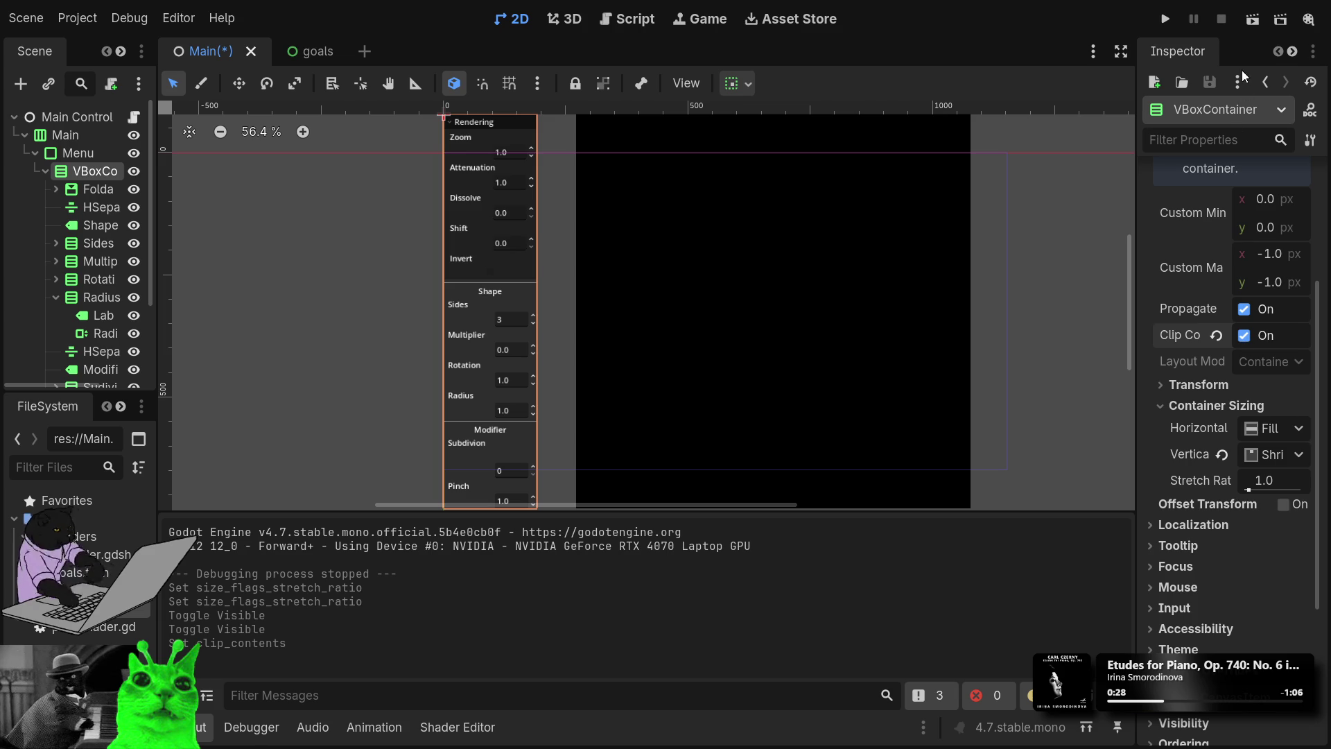
click(1169, 24)
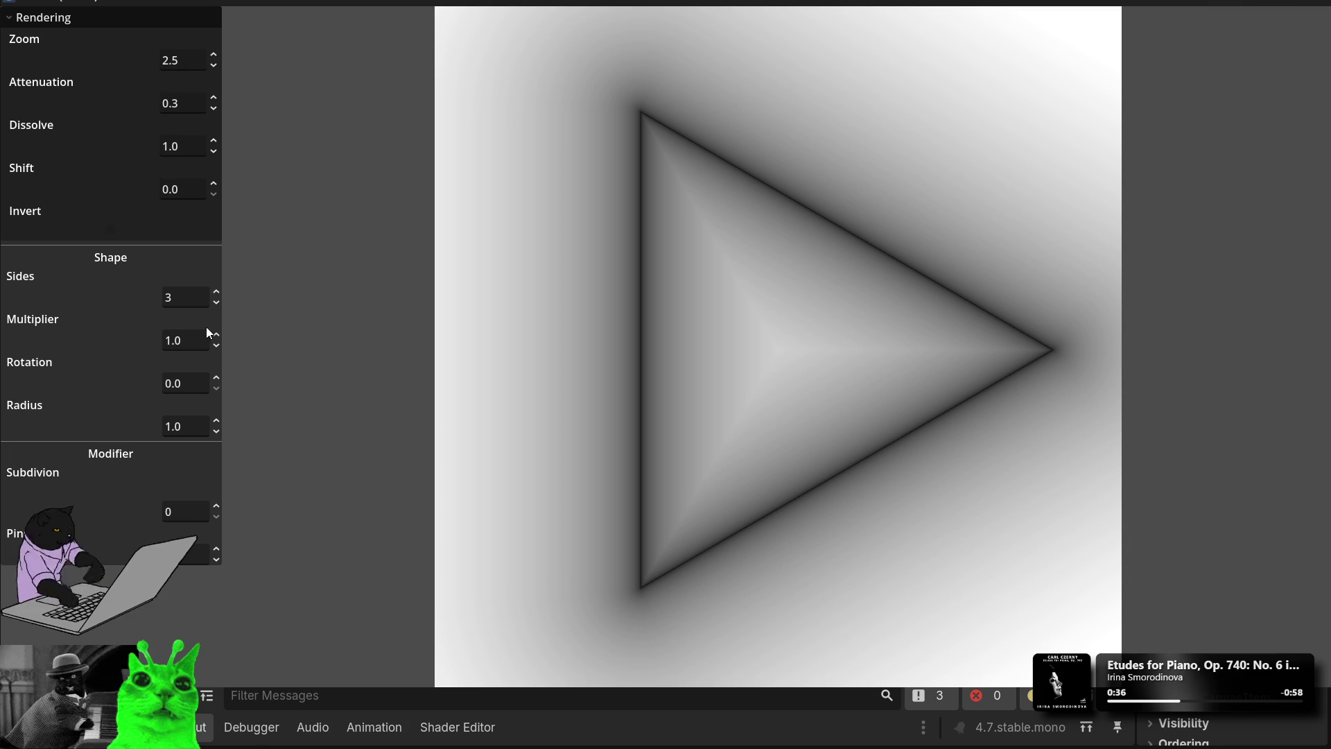
Step: In the running game, fold and unfold the Rendering section repeatedly while resizing the window
click(97, 17)
click(96, 17)
click(95, 17)
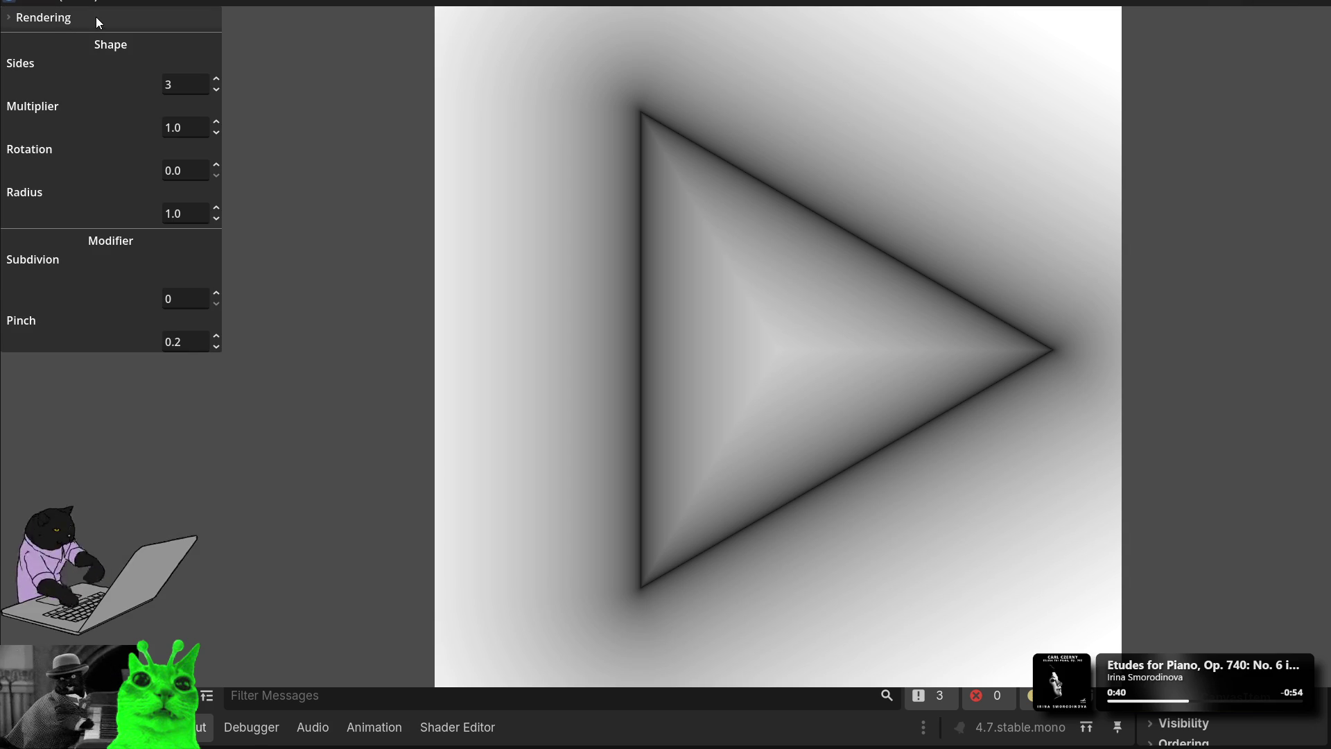
click(96, 16)
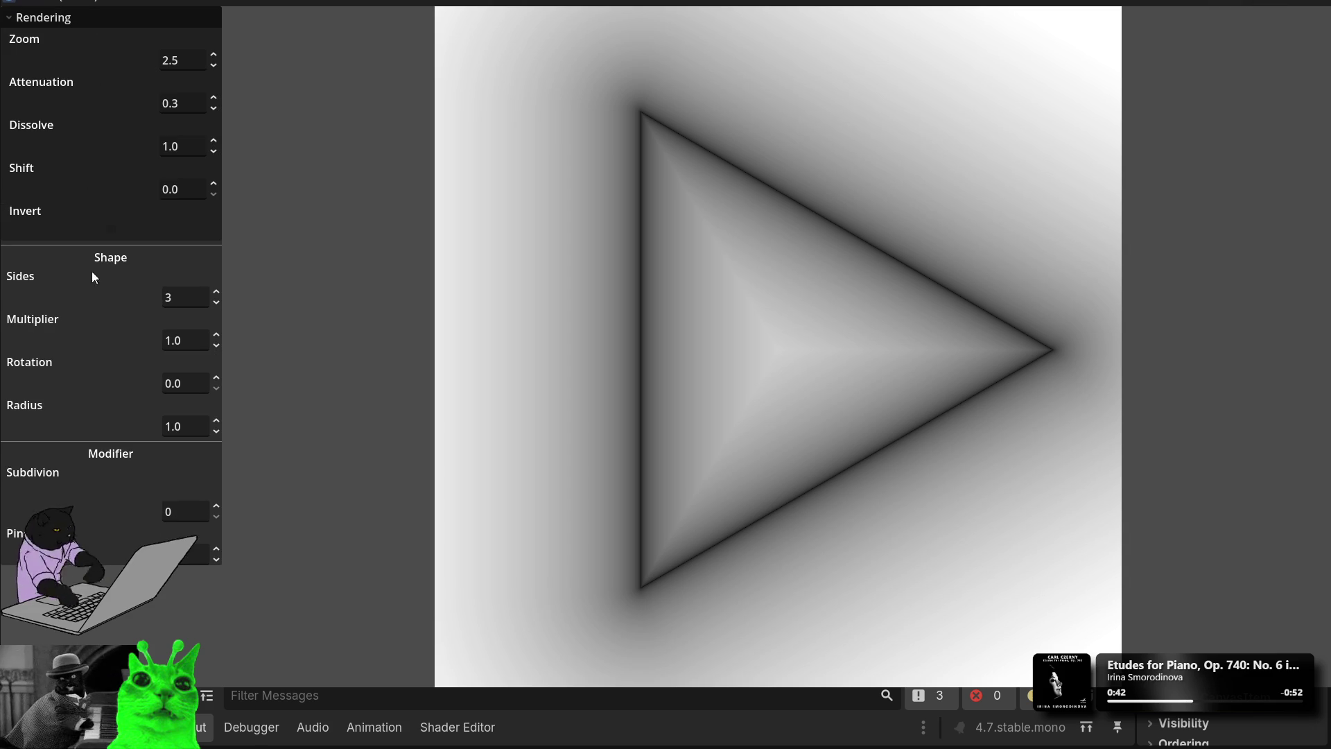
key(super+Down)
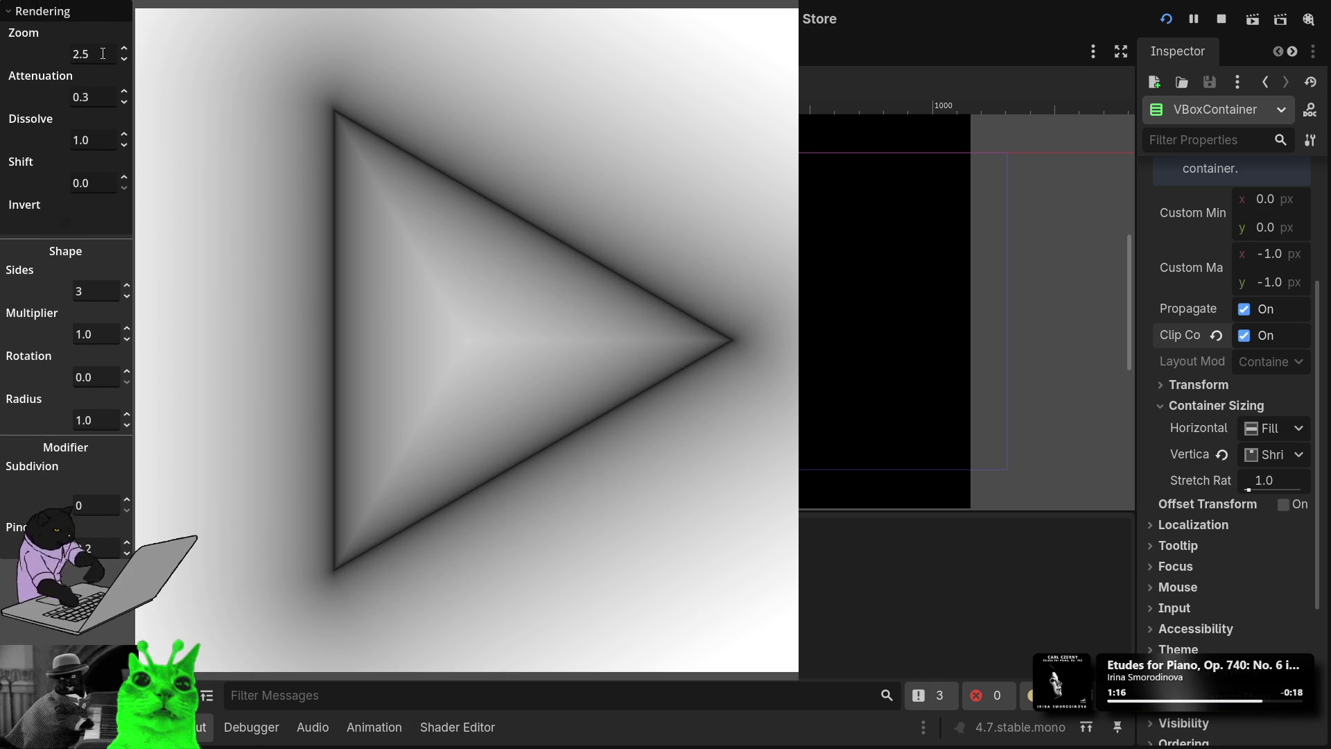
click(31, 11)
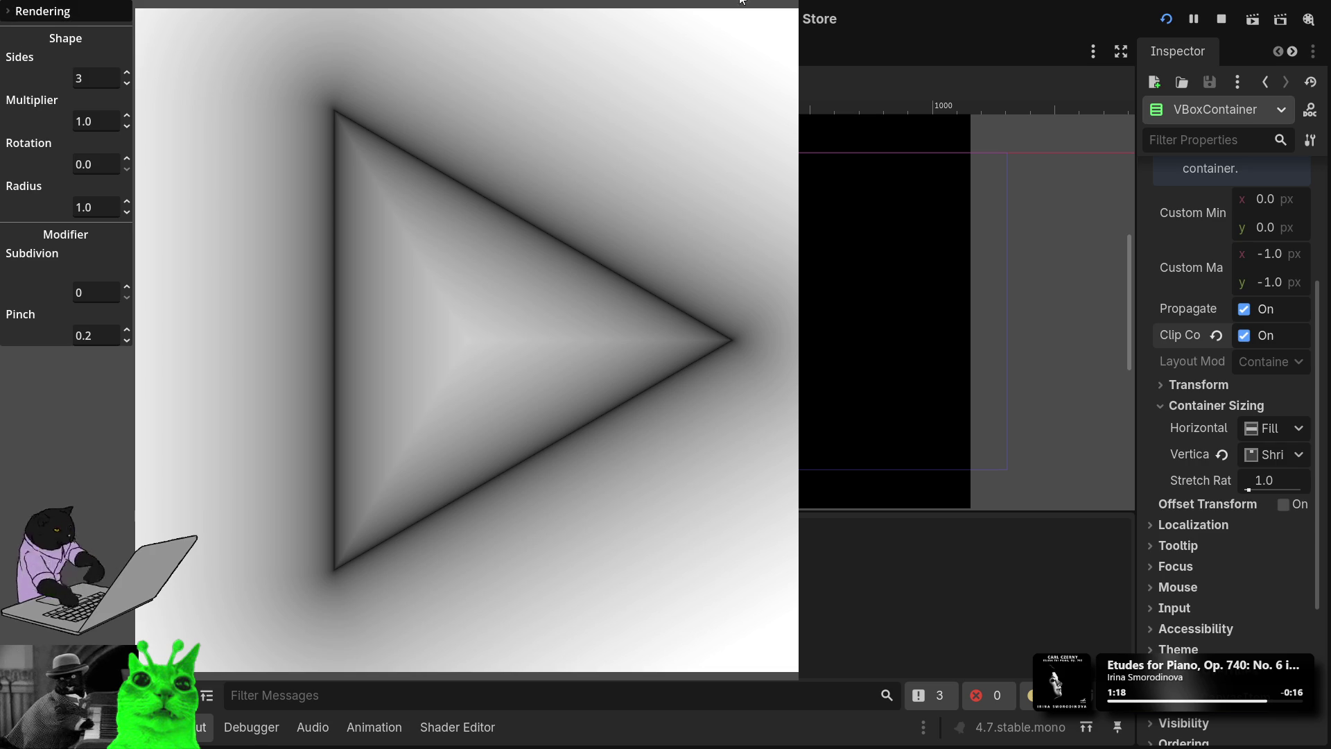
double_click(726, 4)
click(41, 18)
click(24, 18)
click(60, 29)
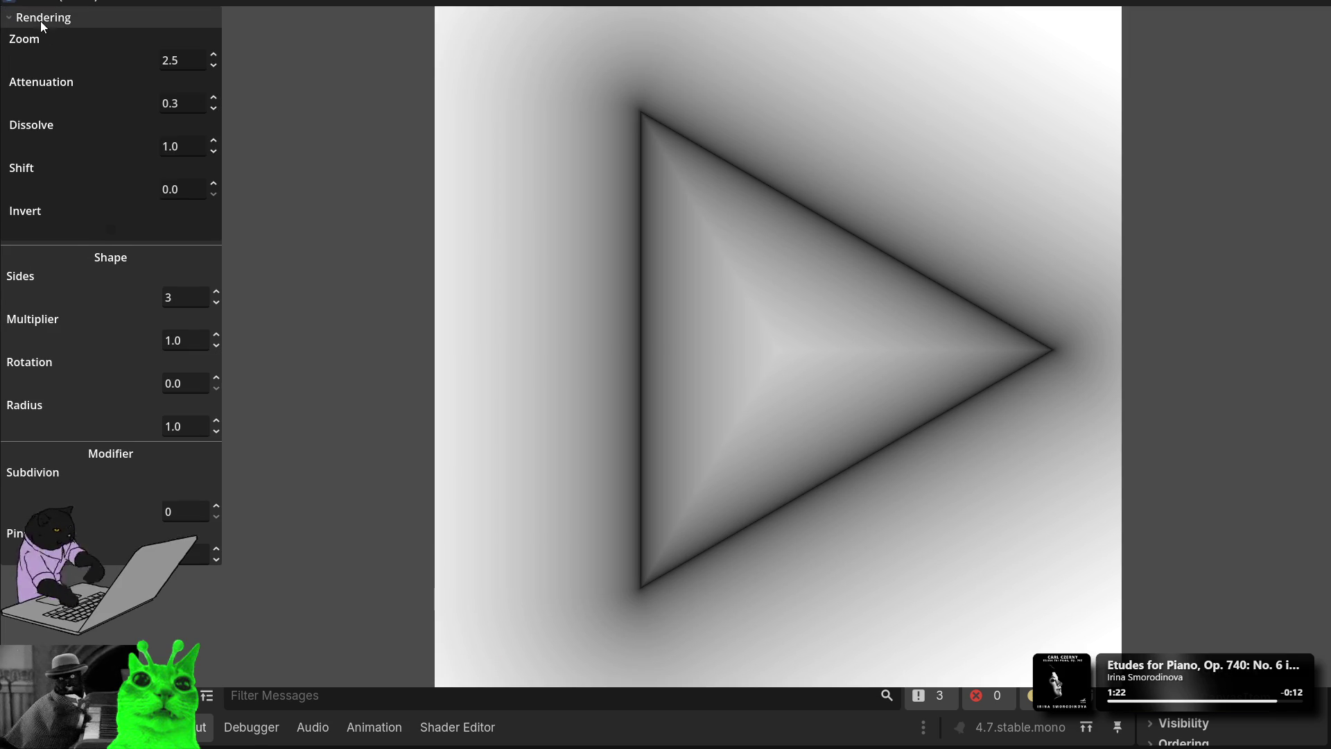
click(42, 20)
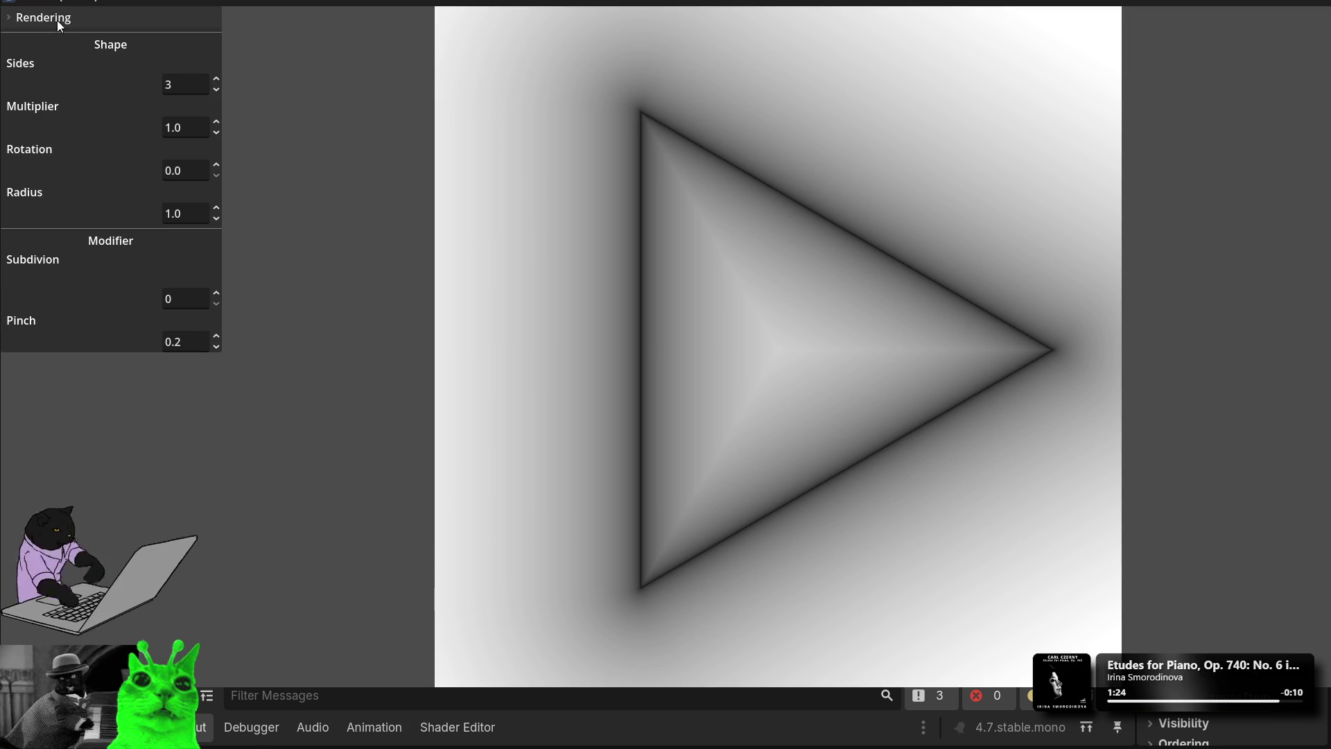
click(56, 20)
Step: Turn Invert on to show the glowing triangle outline, collapse Rendering, and close the game
click(110, 229)
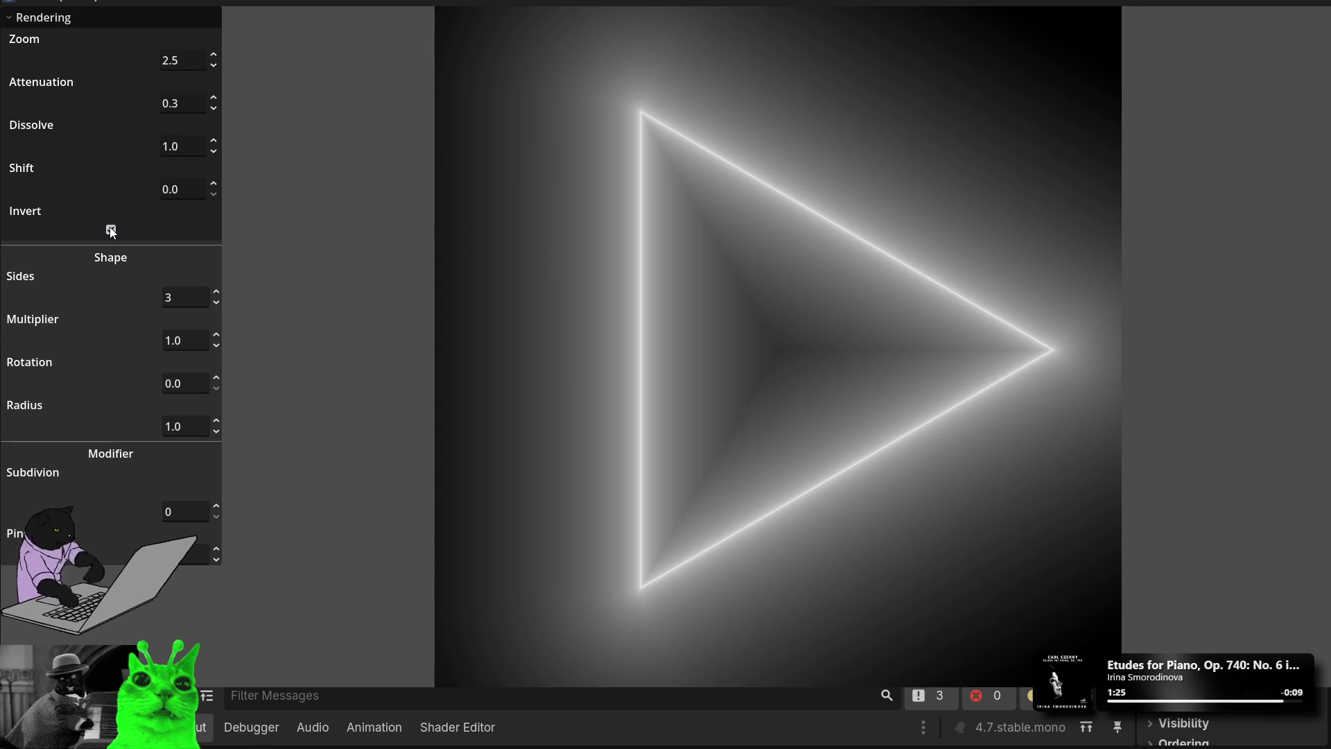
click(111, 229)
click(111, 229)
click(10, 21)
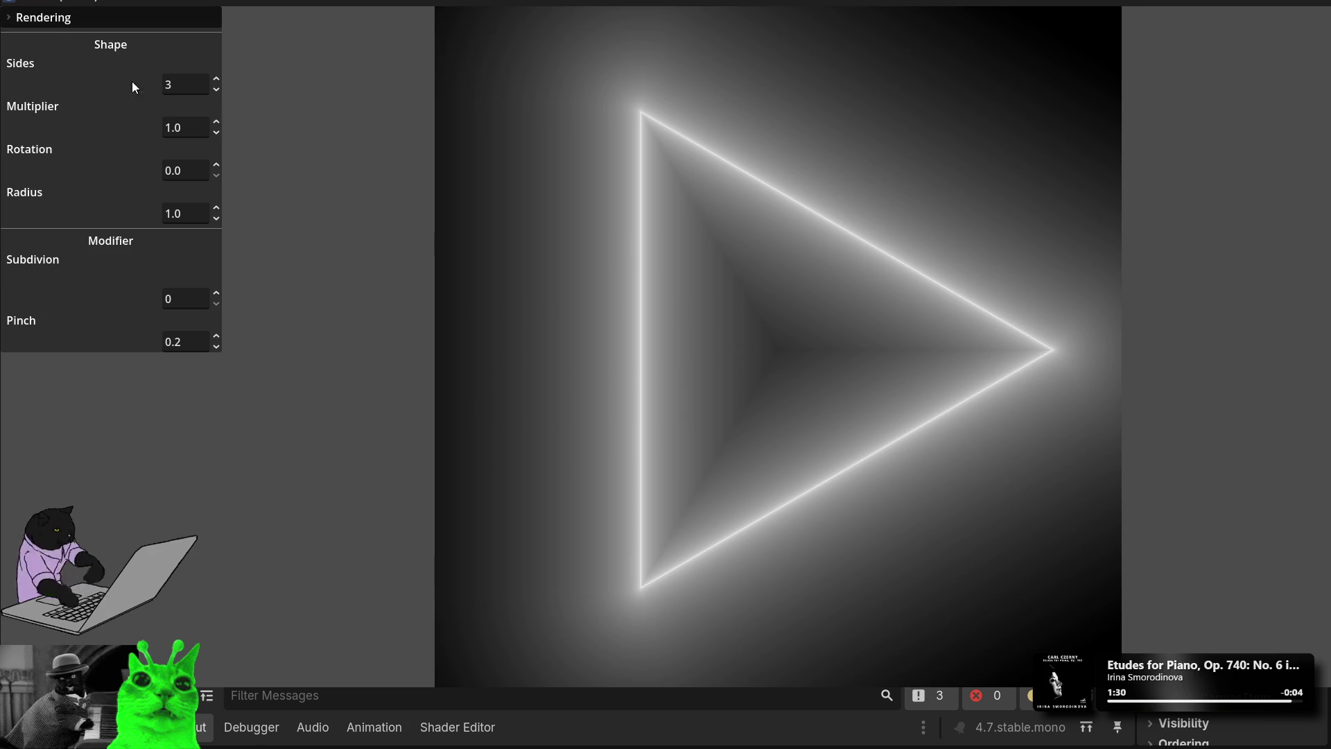
click(1310, 2)
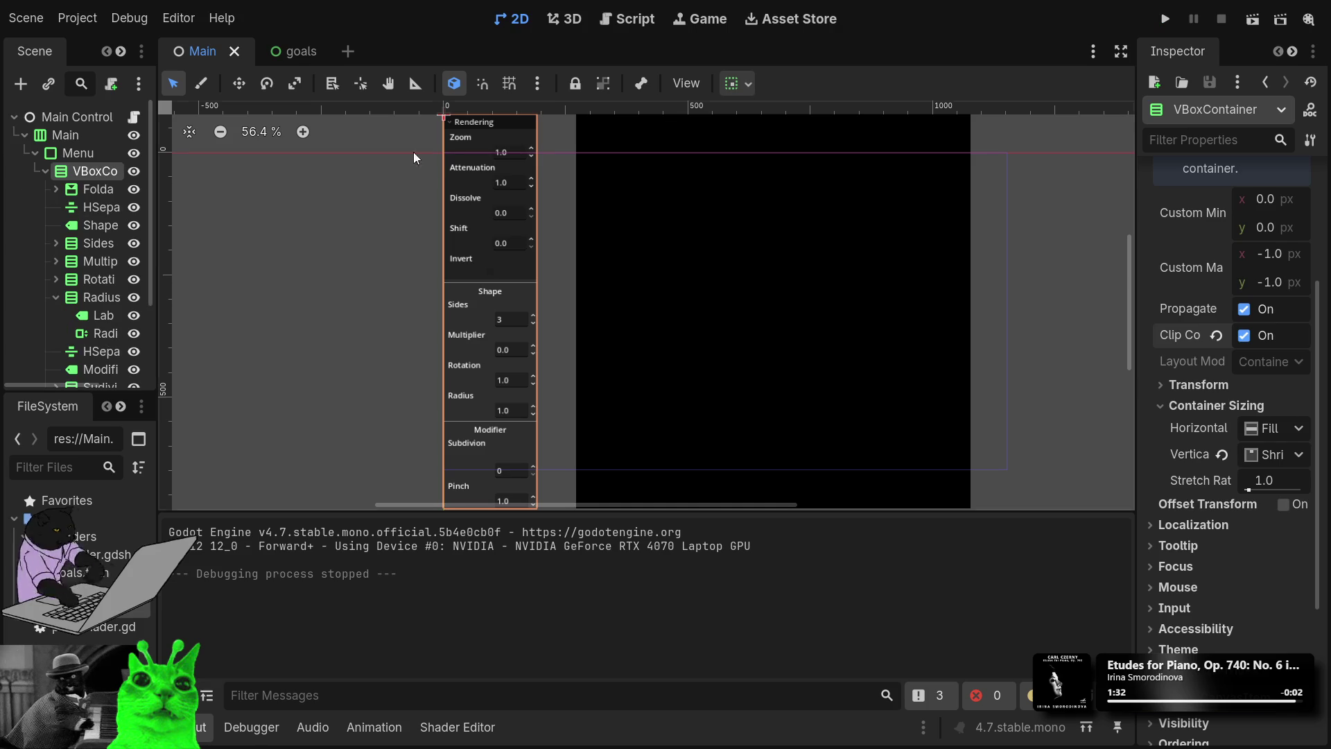
Step: Change the invertCheck node's type to CheckButton and run the project
scroll(499, 262, up, 5)
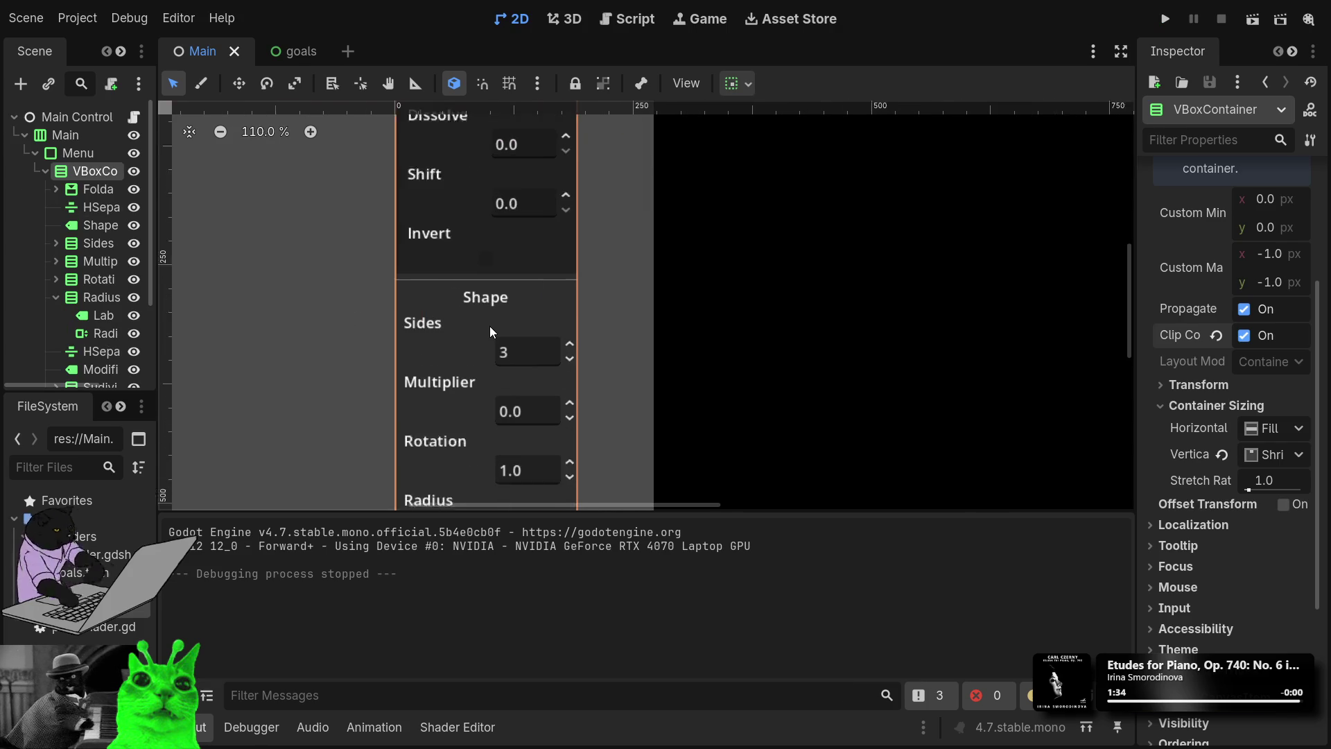
click(494, 251)
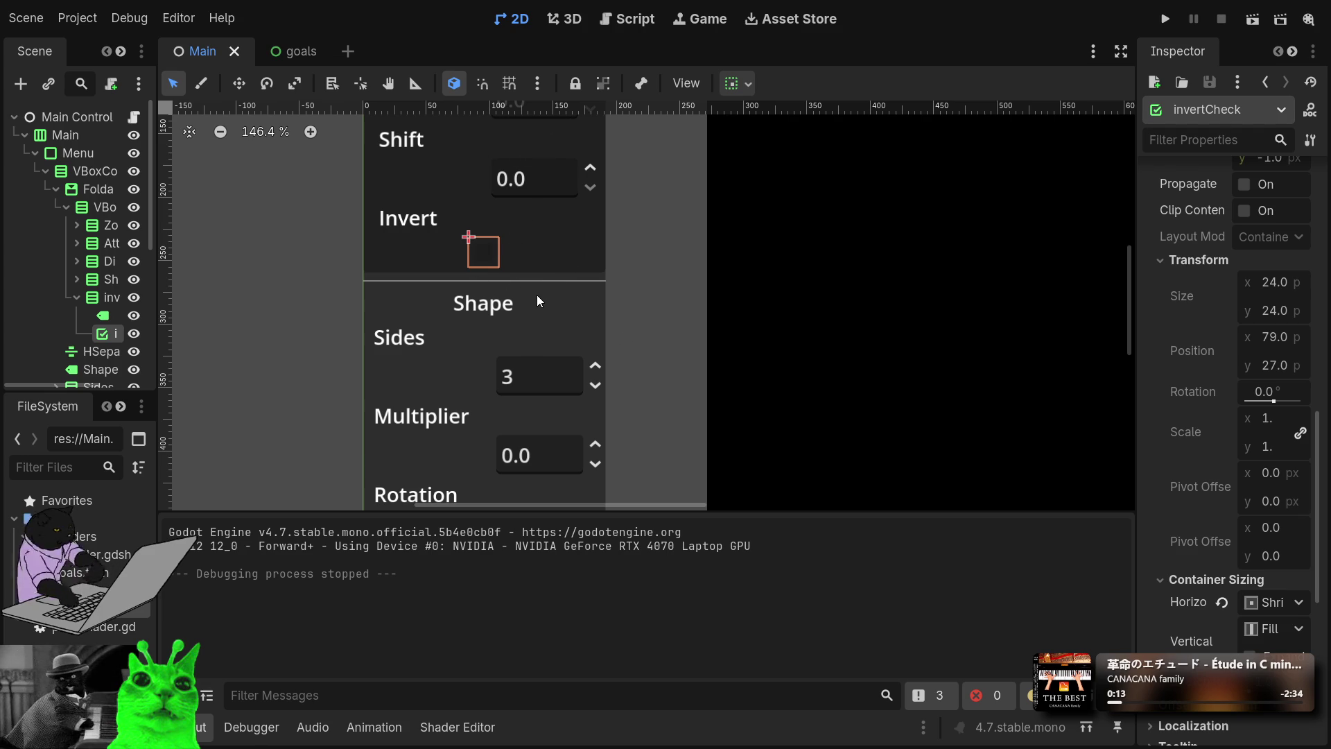
click(535, 663)
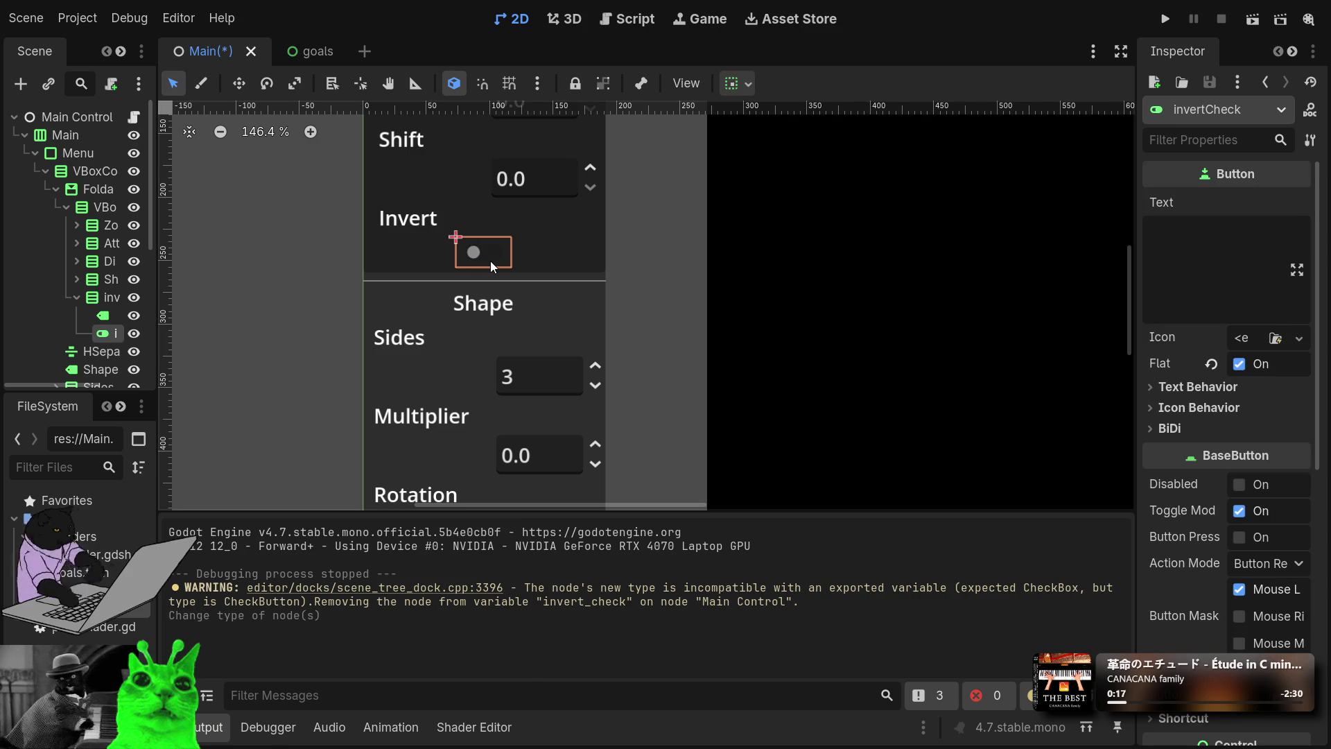
click(1164, 19)
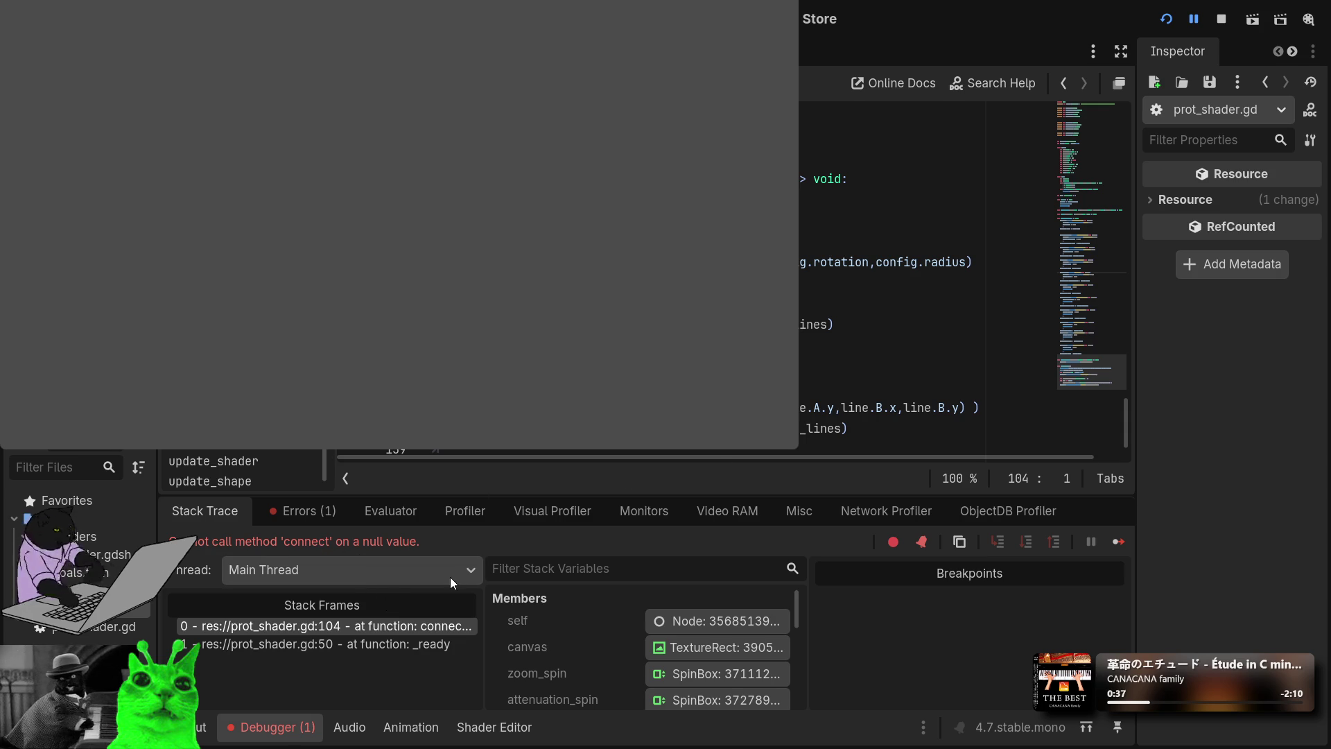
Step: Edit the invert_check export type in prot_shader.gd, retyping part of the name as 'Rect'
scroll(901, 278, up, 10)
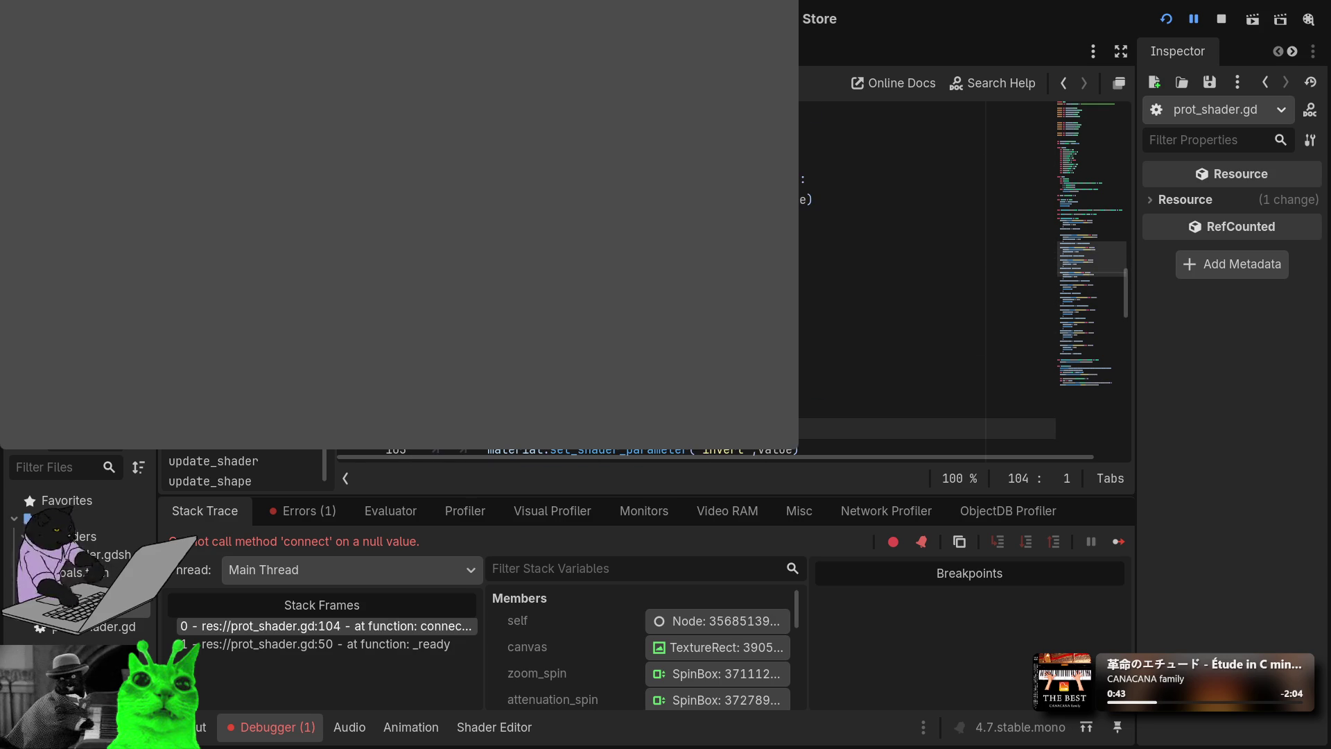
scroll(901, 278, up, 15)
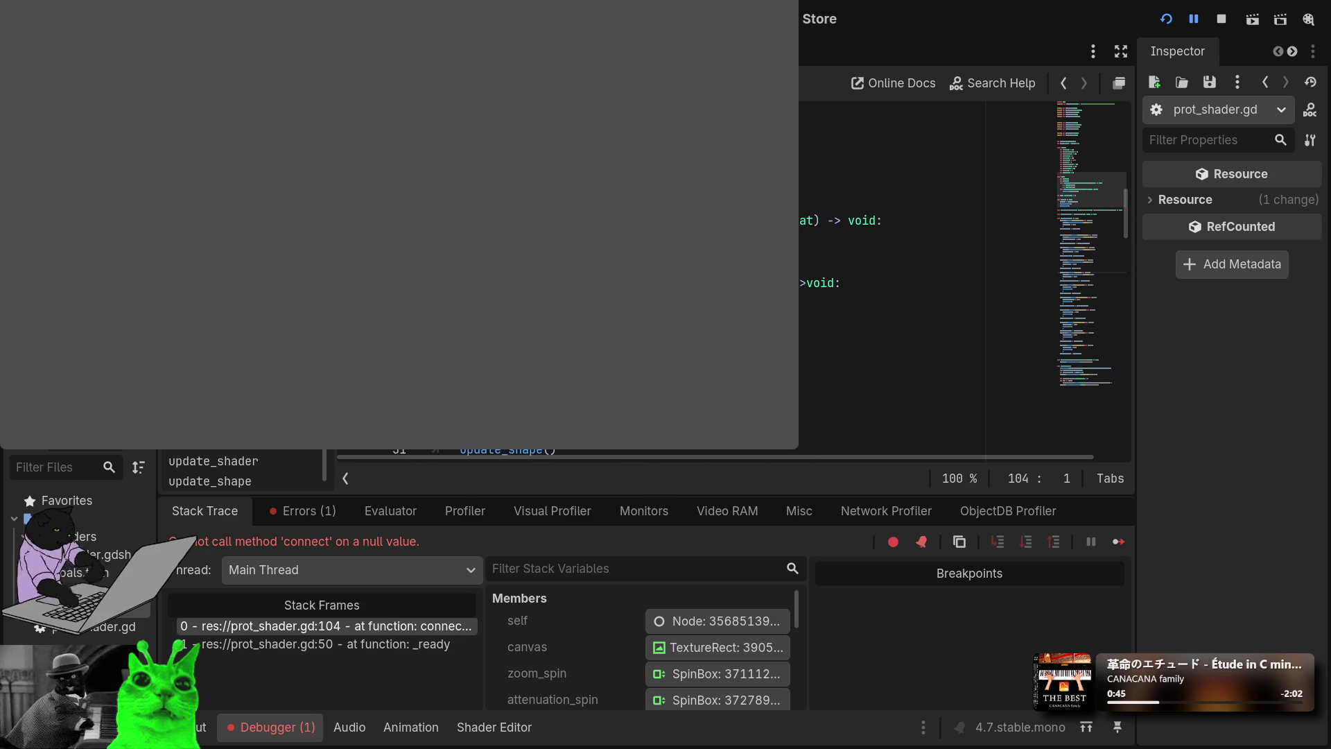
scroll(901, 277, up, 3)
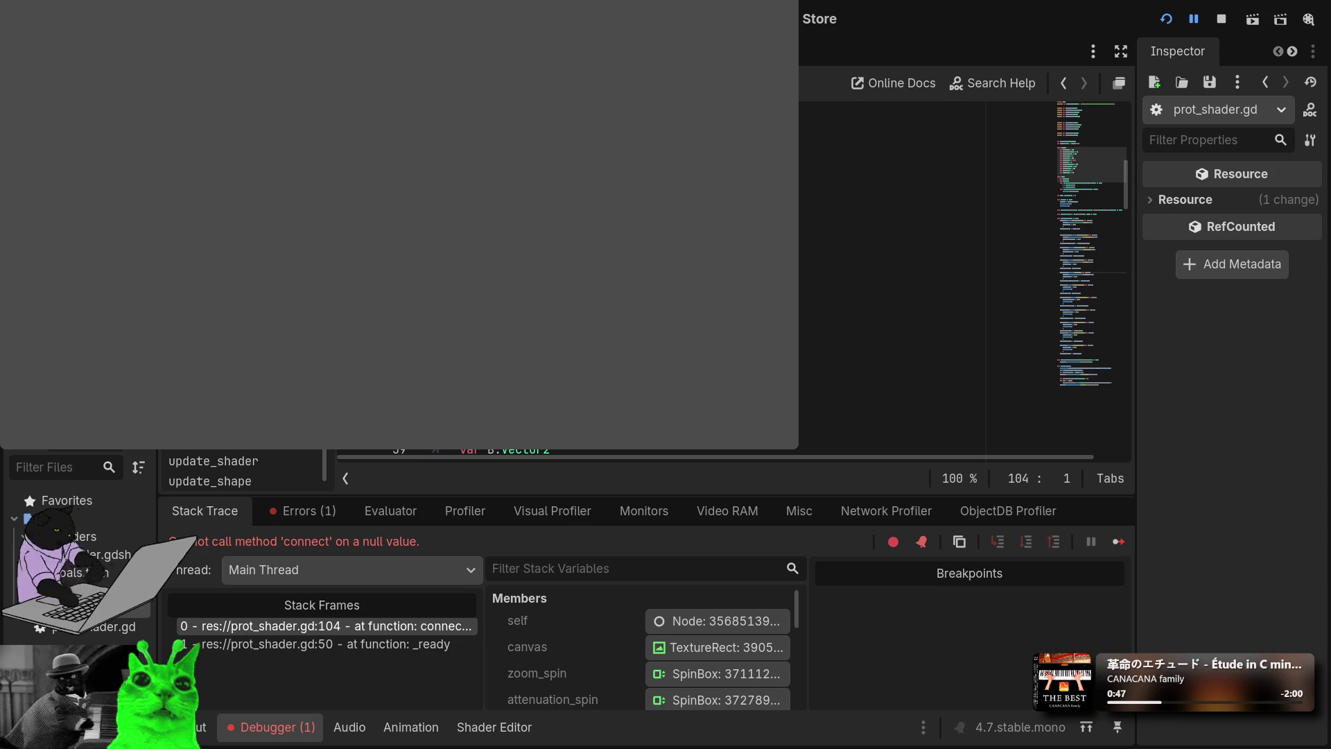
scroll(901, 277, up, 14)
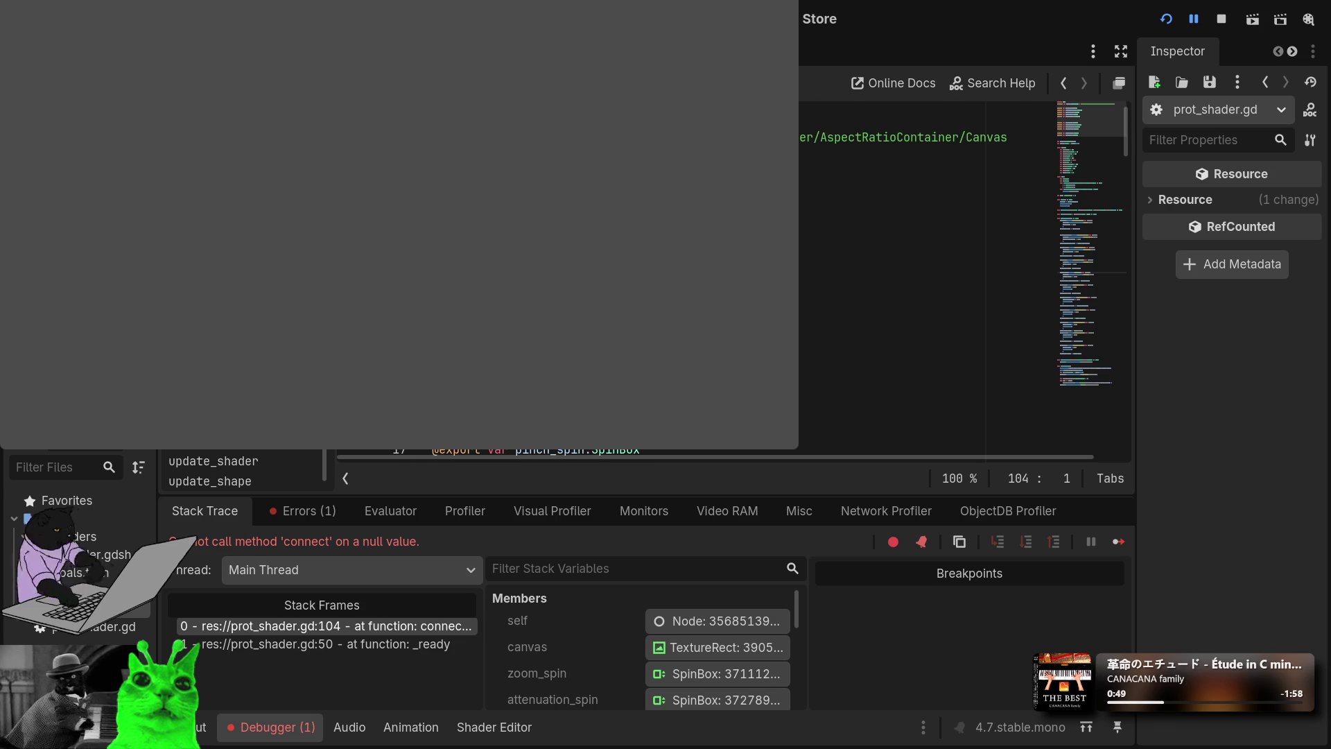
click(901, 262)
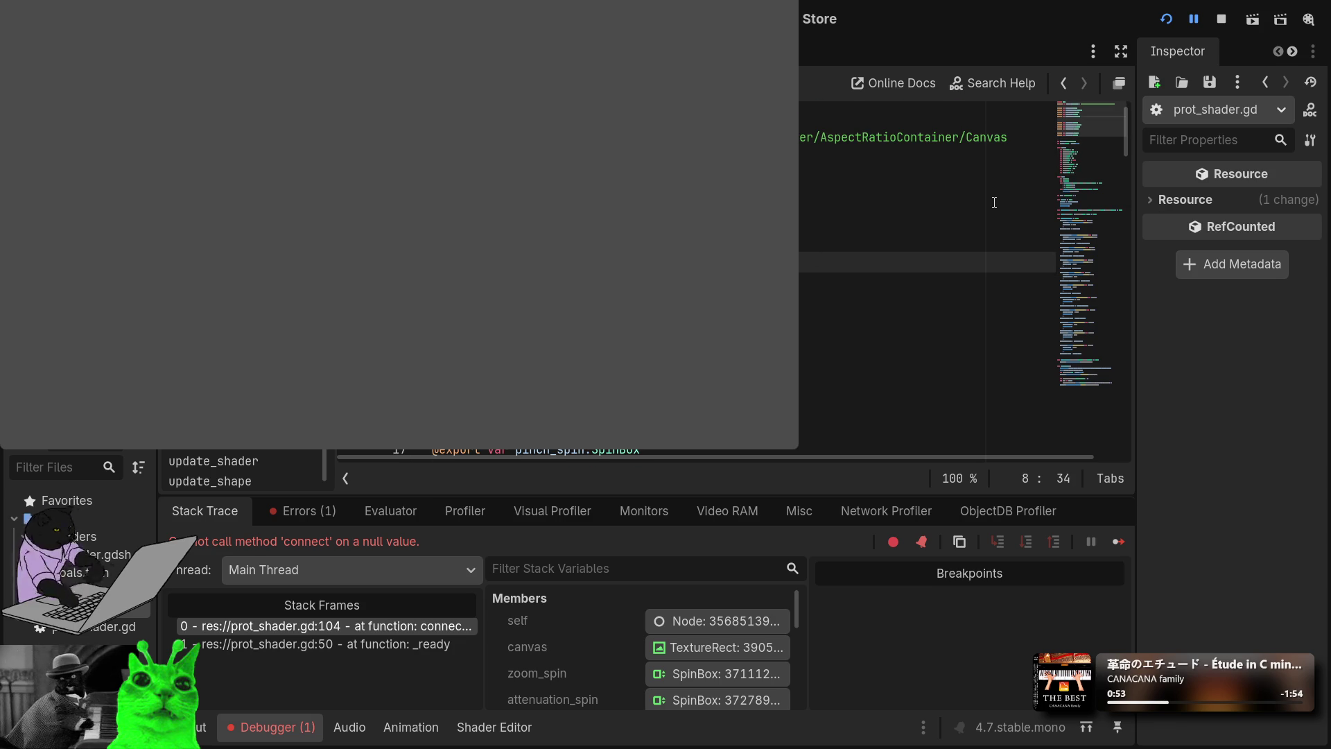
key(BackSpace)
key(BackSpace)
text(Rect)
key(BackSpace)
key(BackSpace)
key(BackSpace)
text(Rect)
Step: Re-run the project and assign the invertCheck node to Main Control's Invert Check property
click(1165, 20)
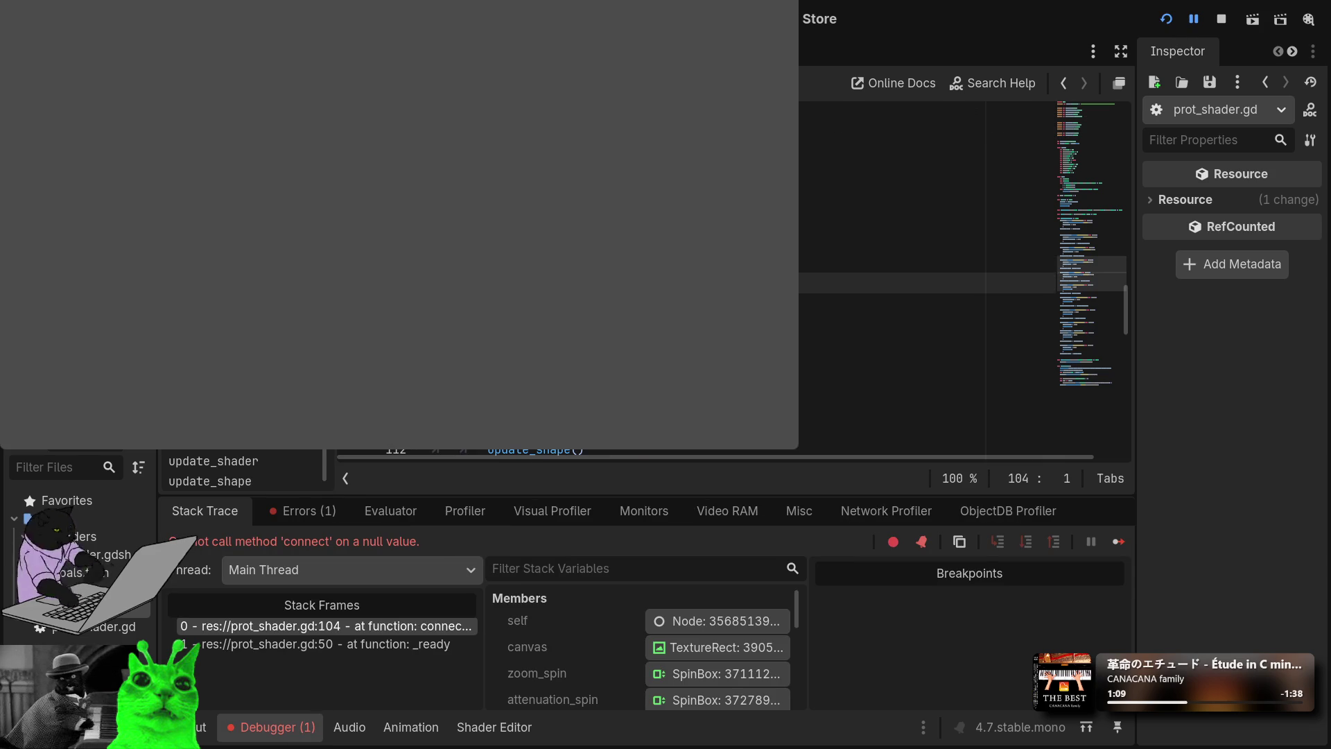
scroll(964, 277, up, 15)
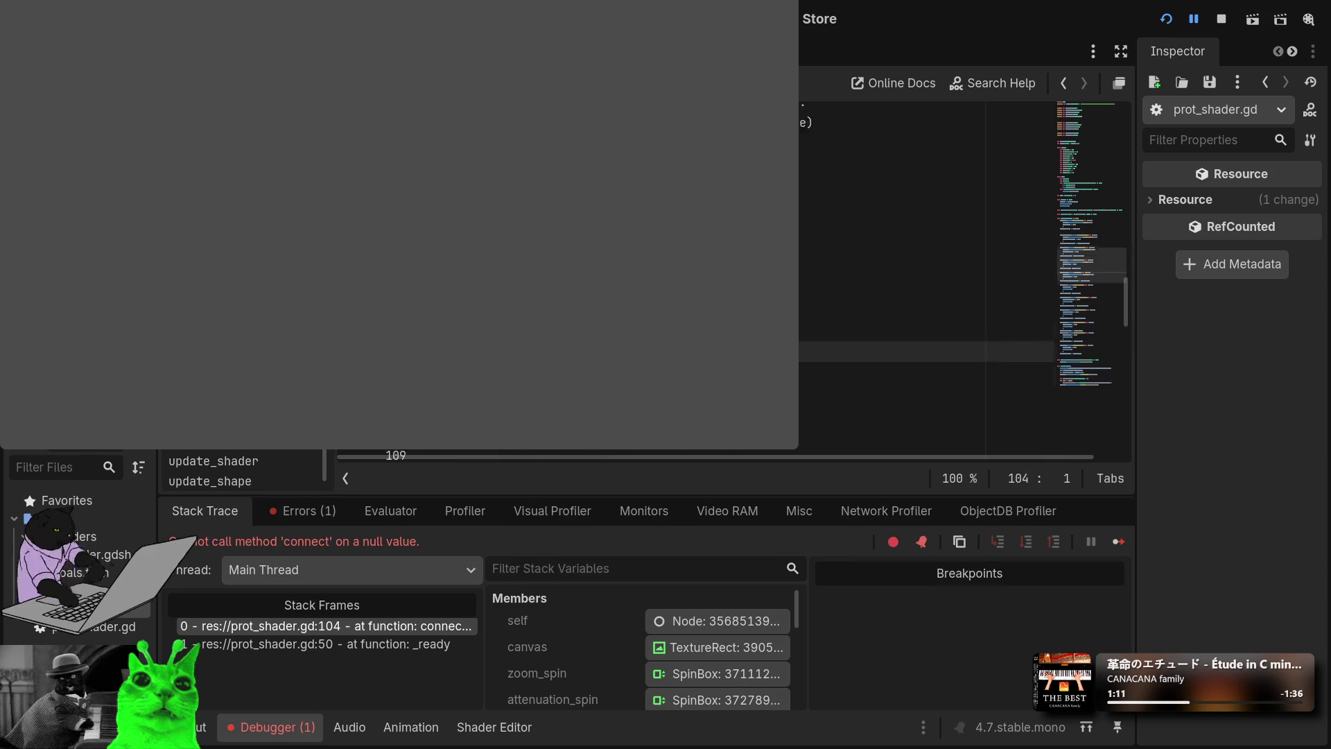
scroll(964, 277, up, 4)
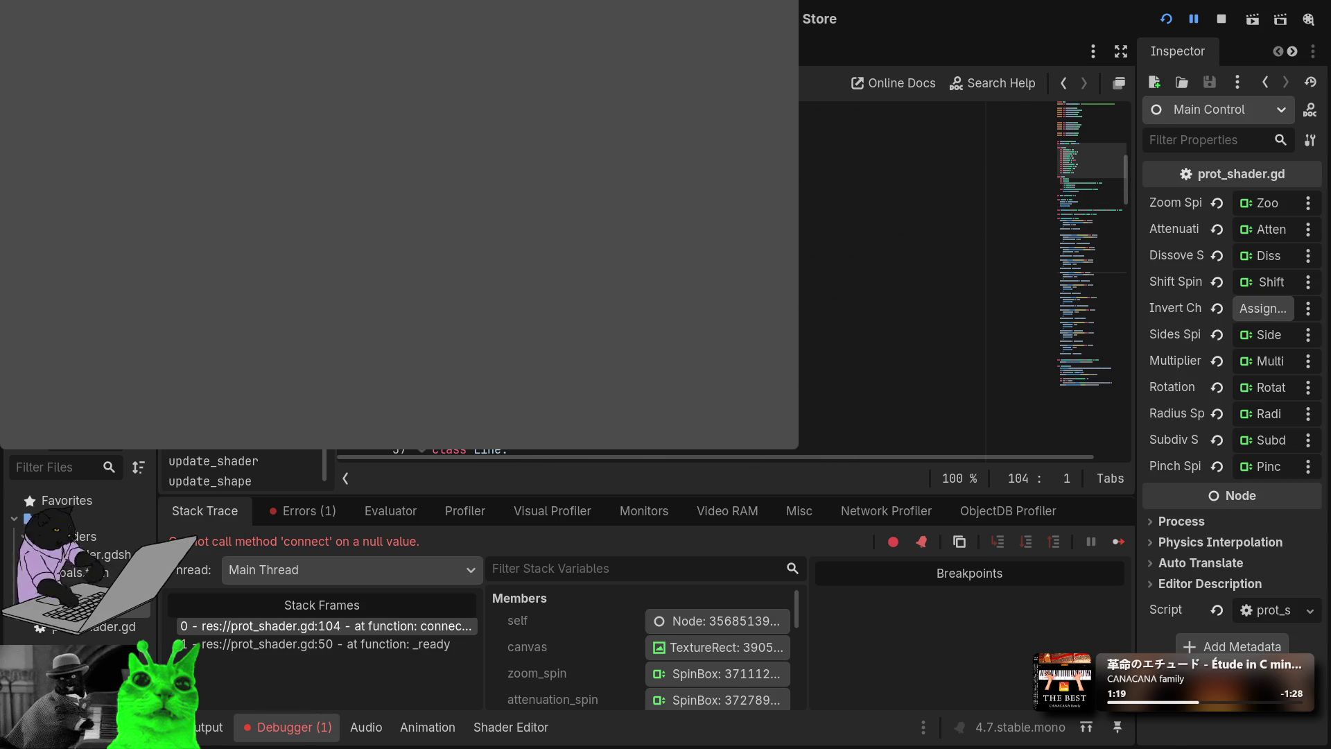
Step: Rerun the project and toggle the Invert switch on and off to compare the looks
click(1167, 21)
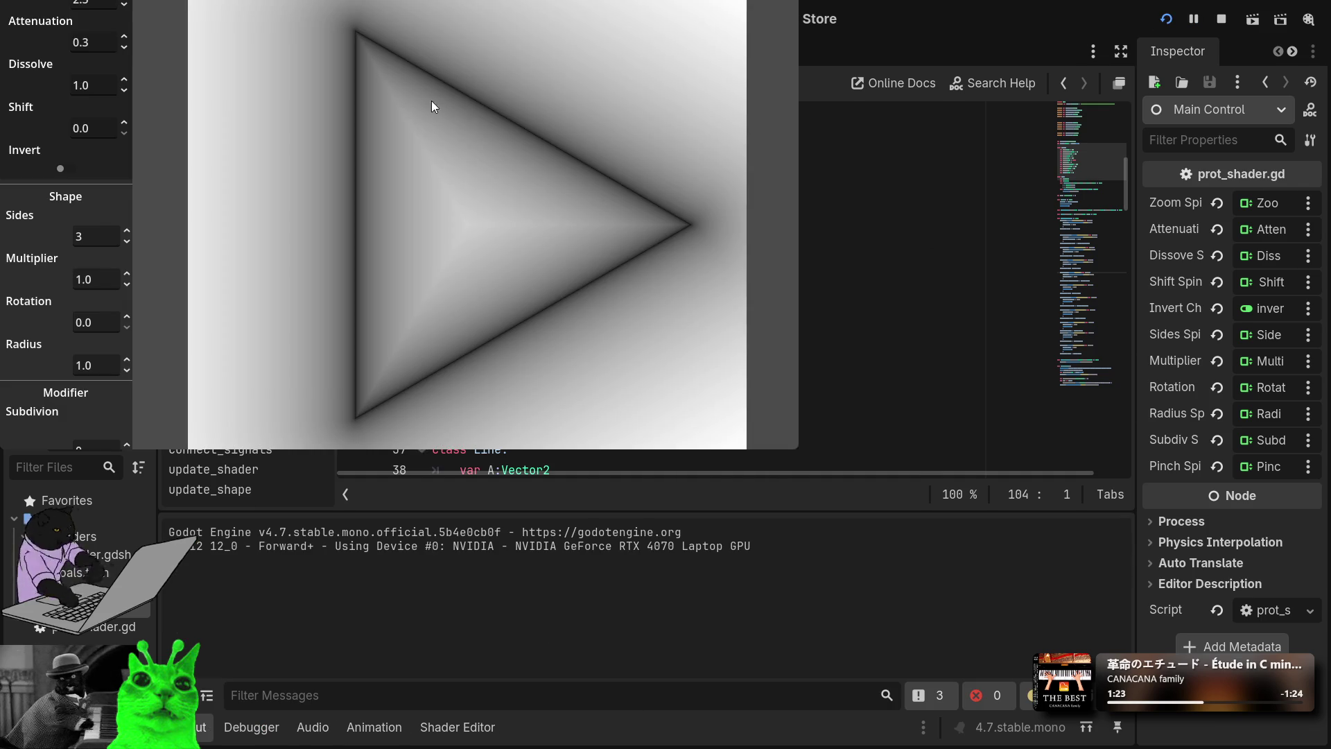
click(68, 173)
click(68, 173)
click(68, 174)
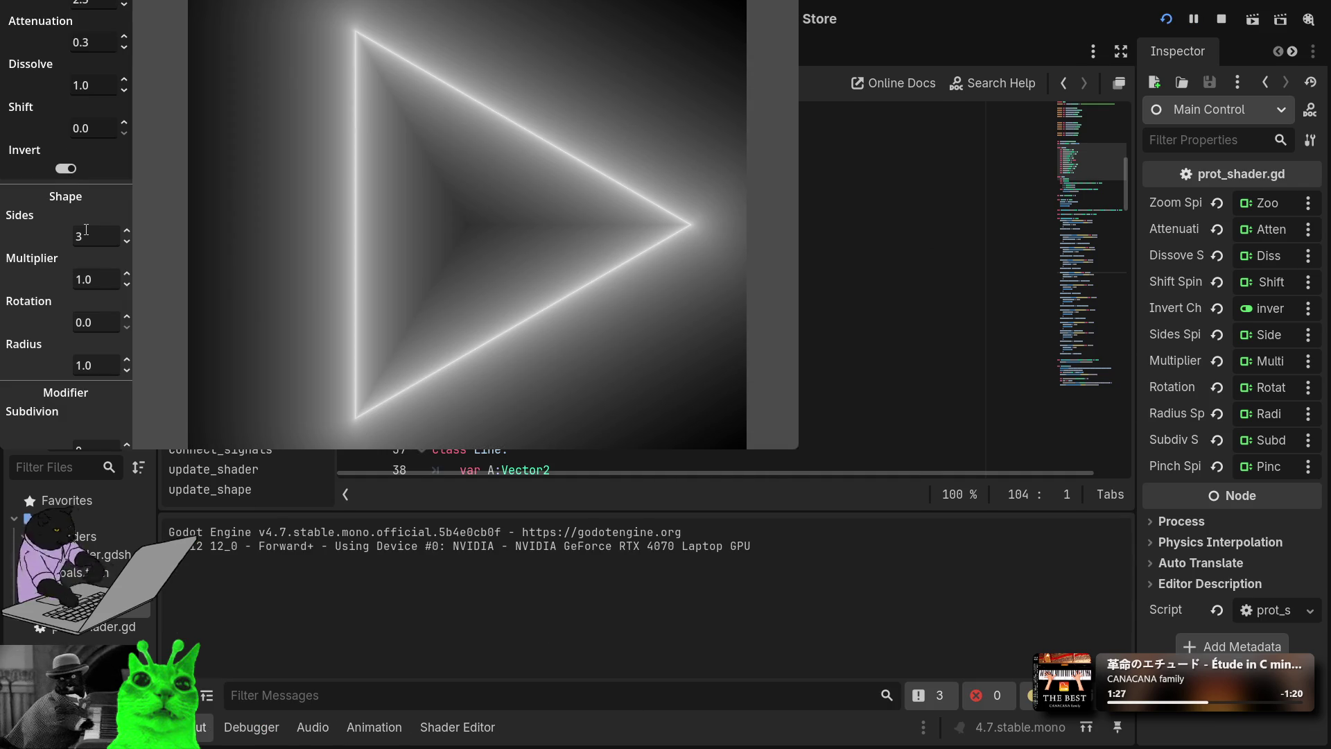
click(64, 166)
click(75, 171)
click(75, 170)
click(75, 169)
Step: Maximize the game window, set Shift to 0.15 and raise Rotation
key(super+Up)
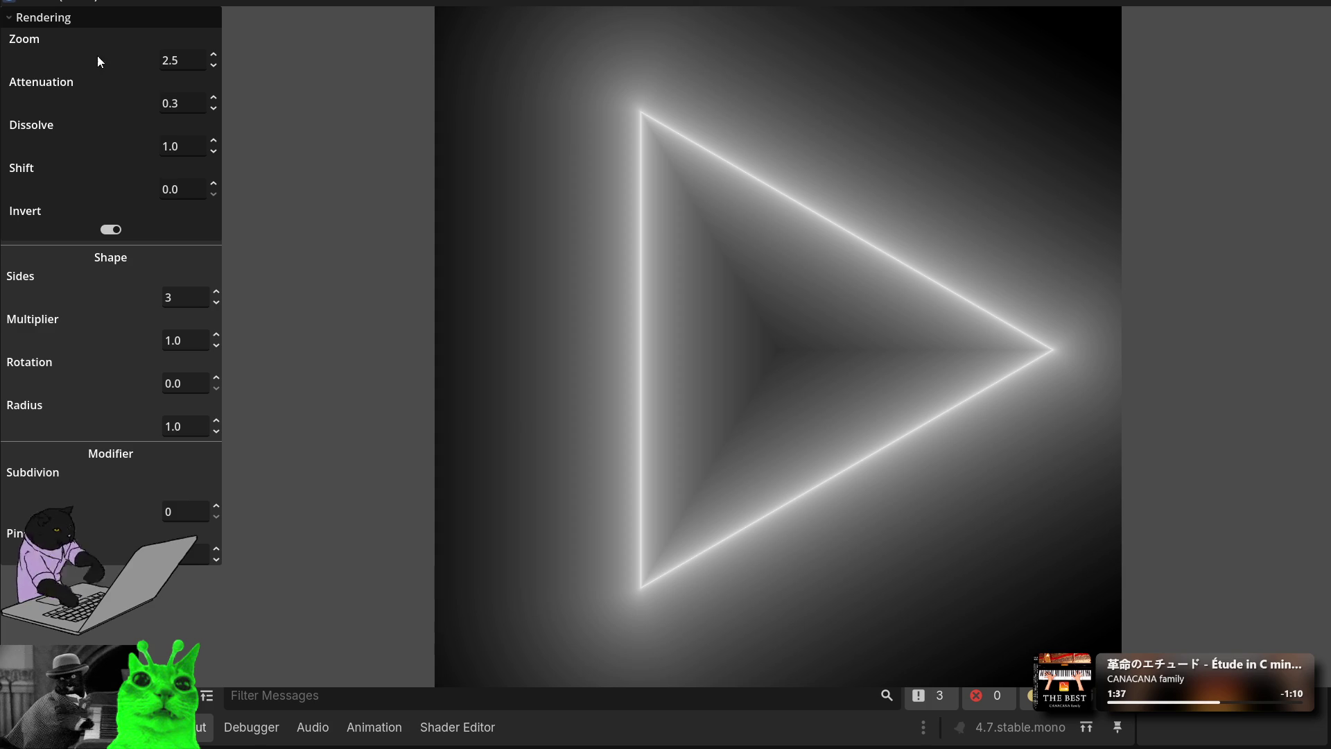
click(89, 19)
click(88, 19)
click(215, 195)
text(0.3)
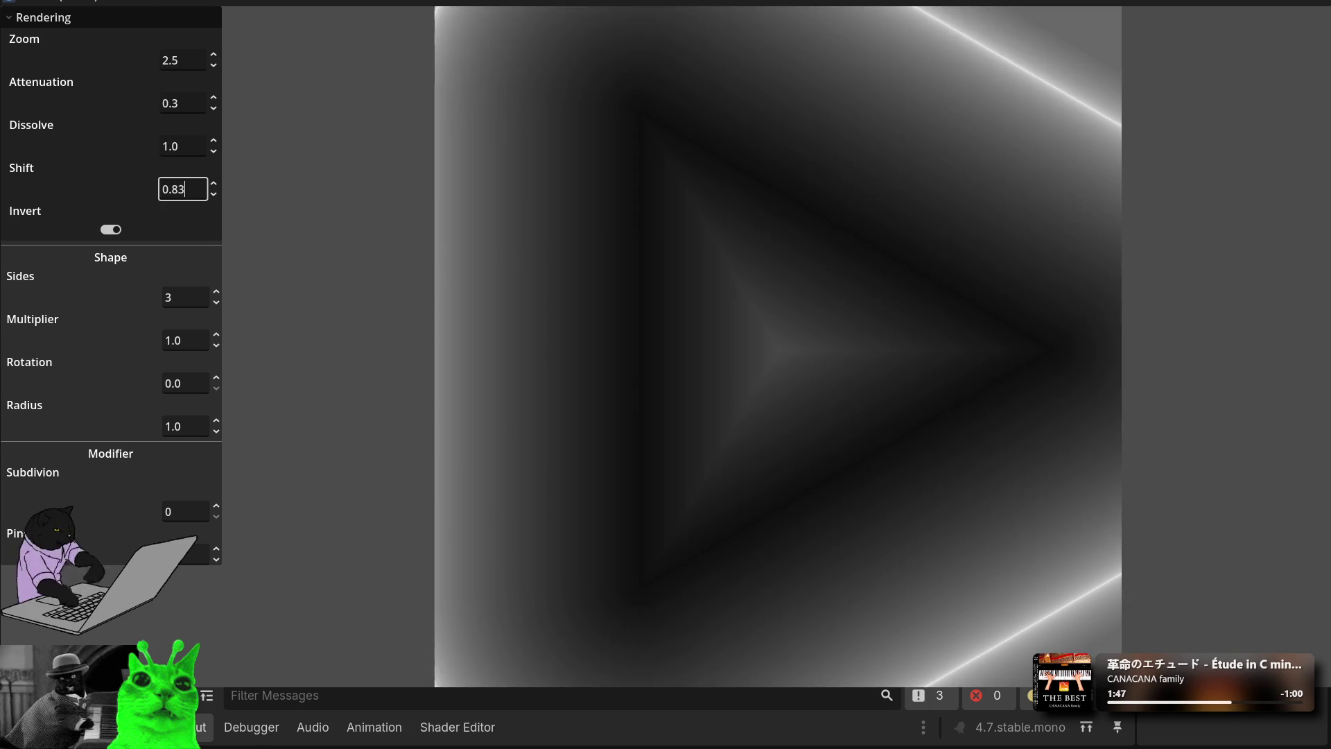
key(BackSpace)
text(15)
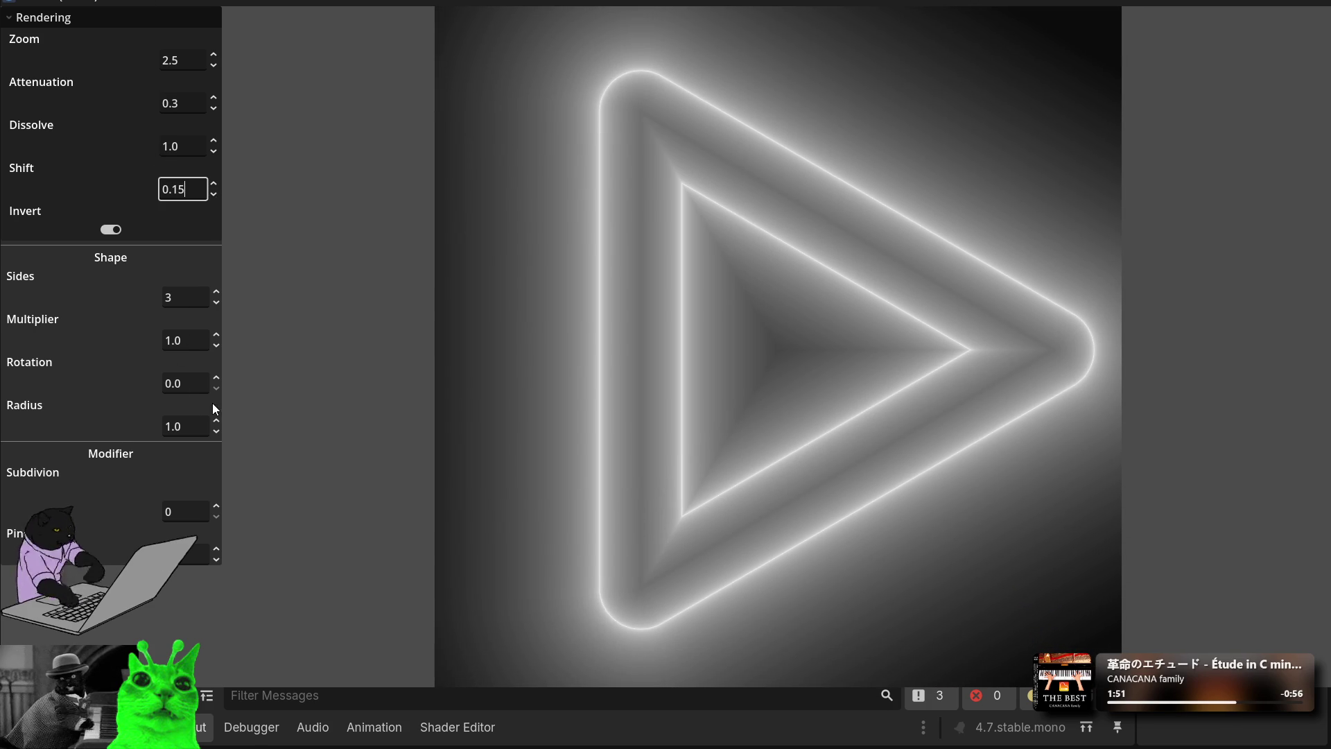
mouse_move(213, 384)
mouse_down()
mouse_move(213, 242)
mouse_move(213, 382)
mouse_move(214, 321)
mouse_up()
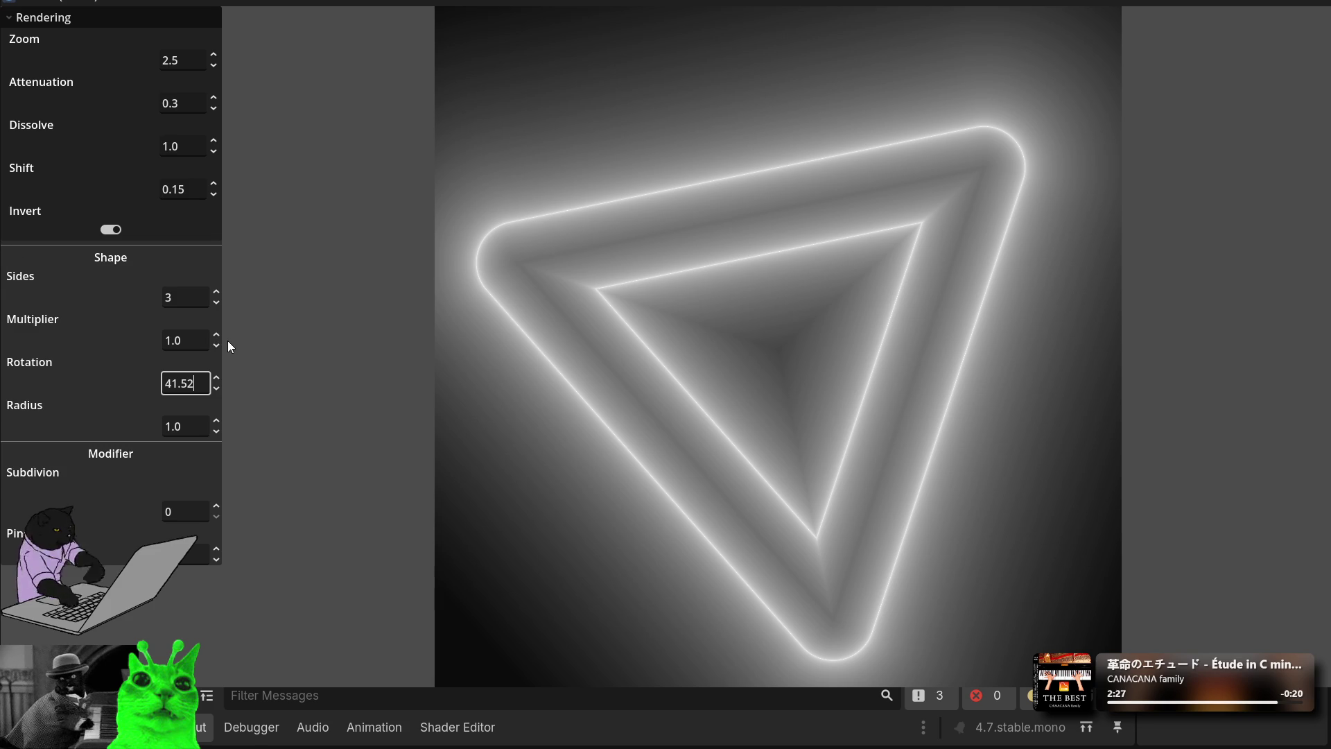
Step: Adjust Rotation to 40.44 and Multiplier to 0.7, then set Subdivision to 1
mouse_move(218, 389)
mouse_down()
mouse_move(217, 454)
mouse_move(218, 393)
mouse_up()
mouse_move(217, 345)
mouse_down()
mouse_move(218, 388)
mouse_move(218, 342)
mouse_up()
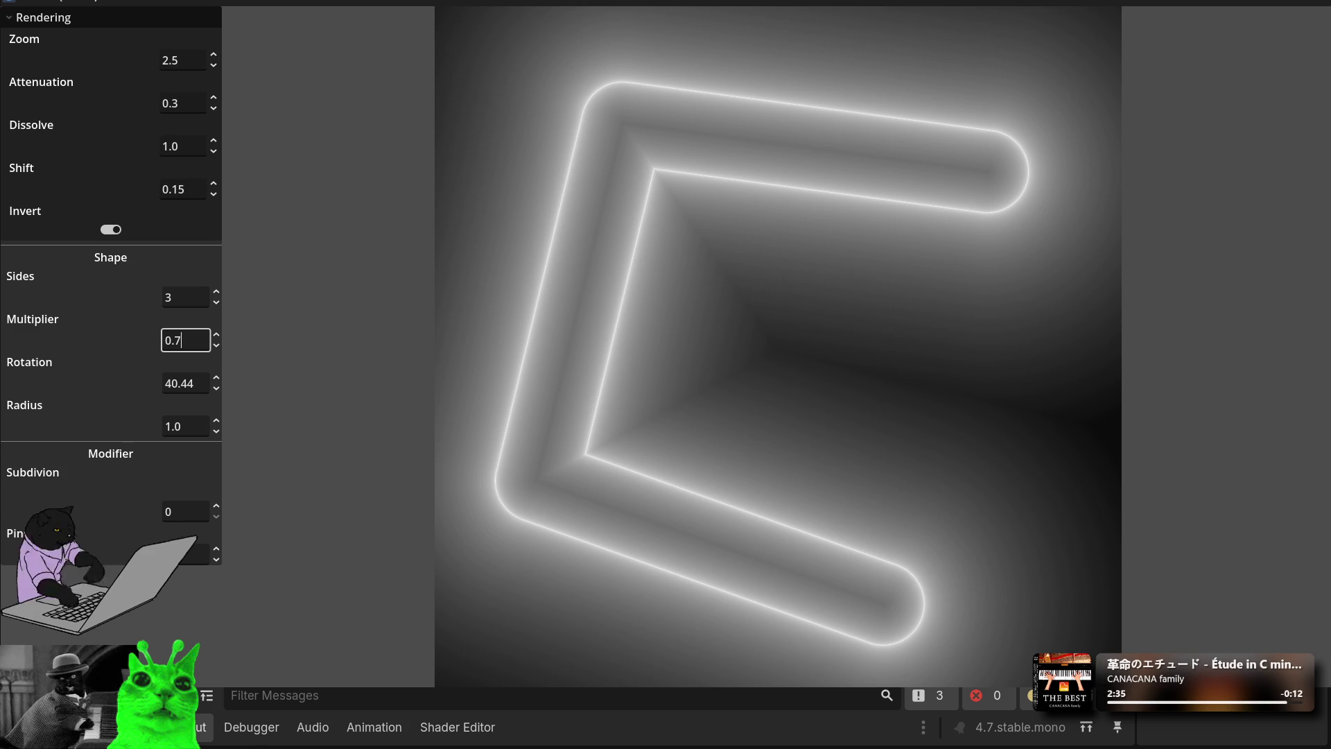
click(207, 560)
click(207, 511)
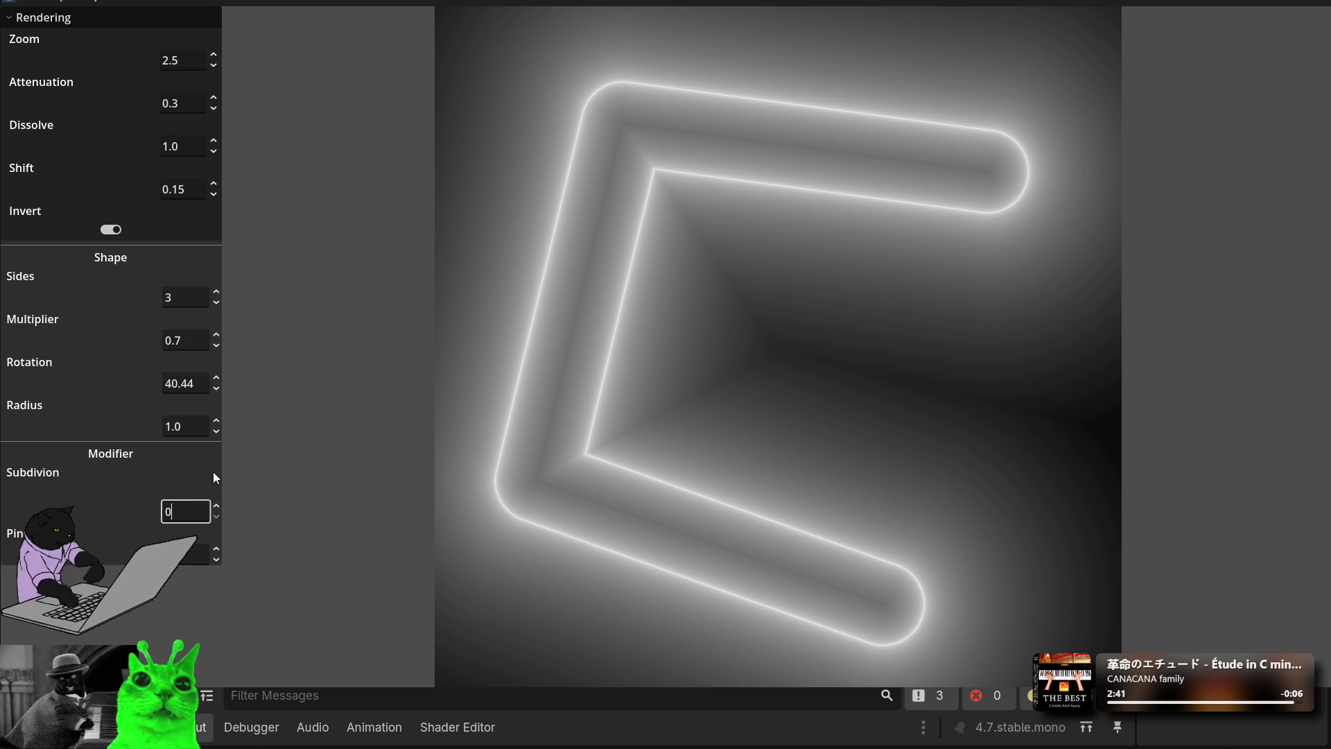
scroll(216, 511, up, 6)
scroll(216, 511, down, 6)
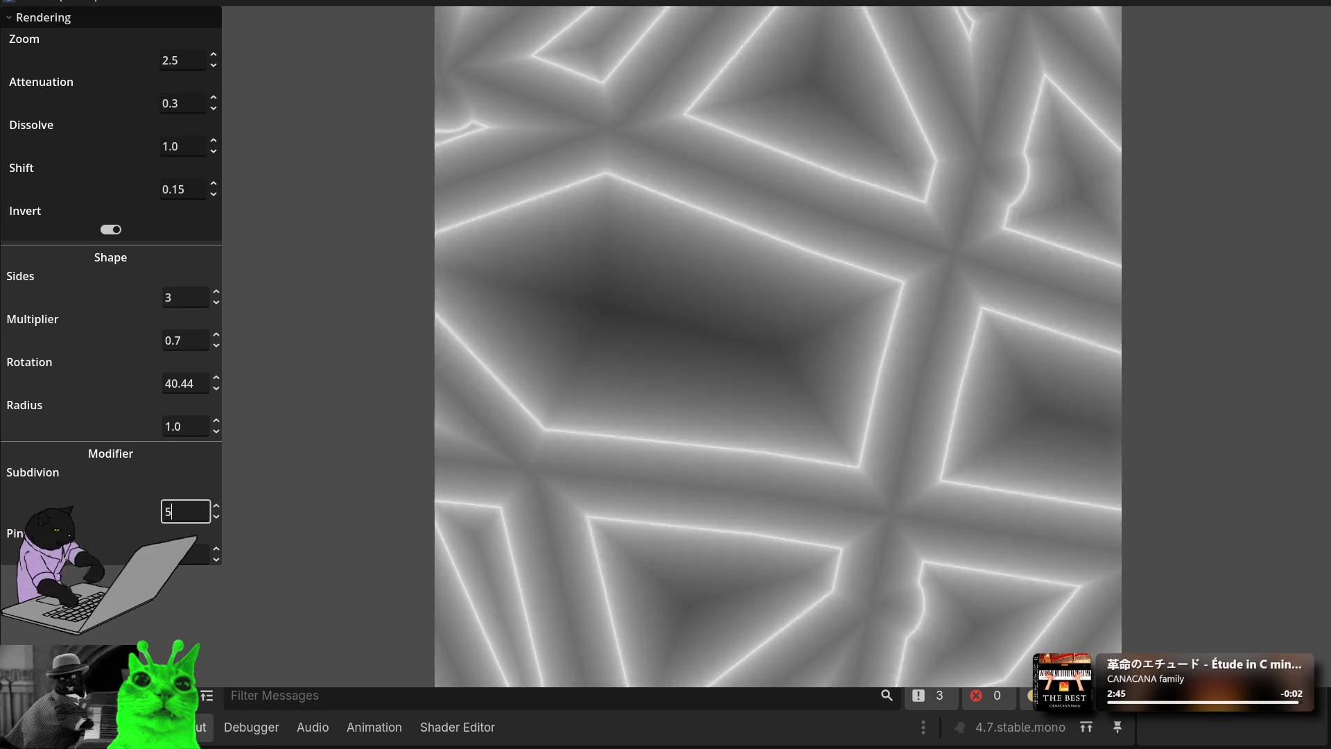
click(214, 505)
Step: Scroll the Pin value until an X shape appears, toggle the Rendering fold, and stop the demo
click(216, 549)
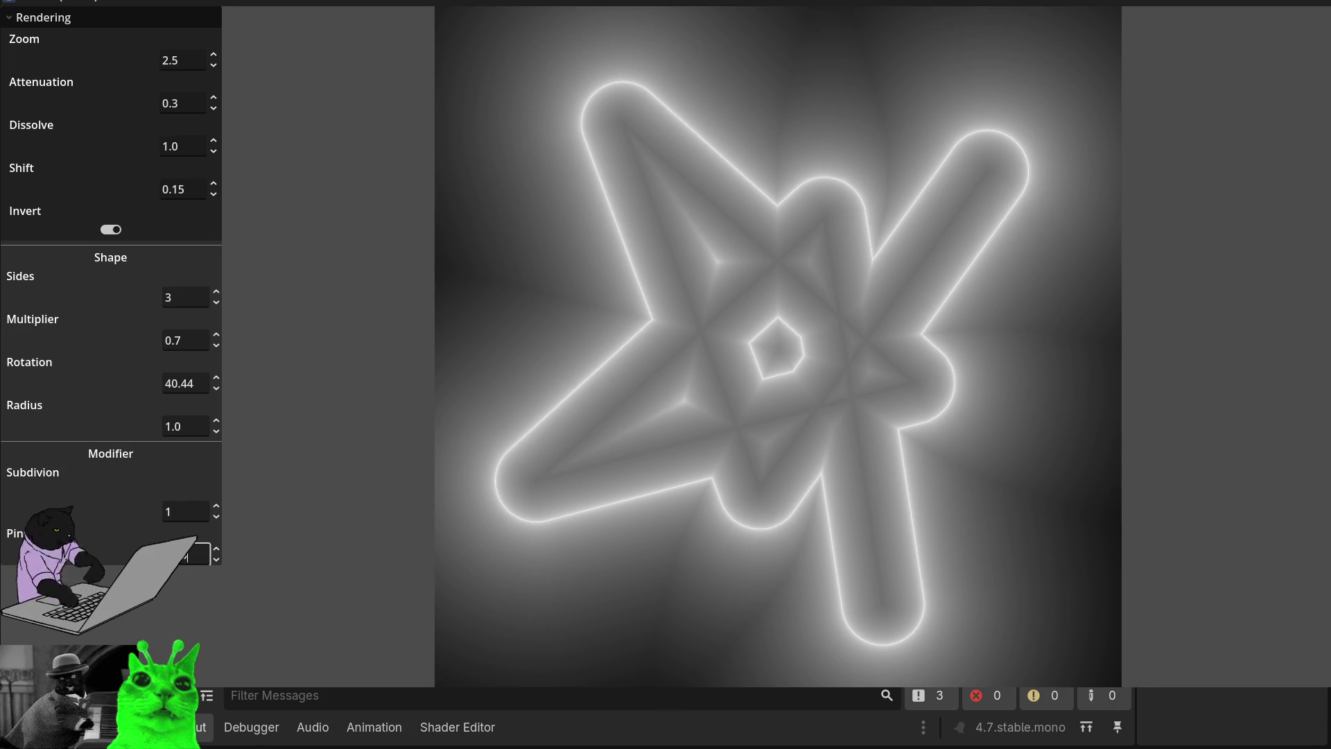
scroll(217, 553, up, 5)
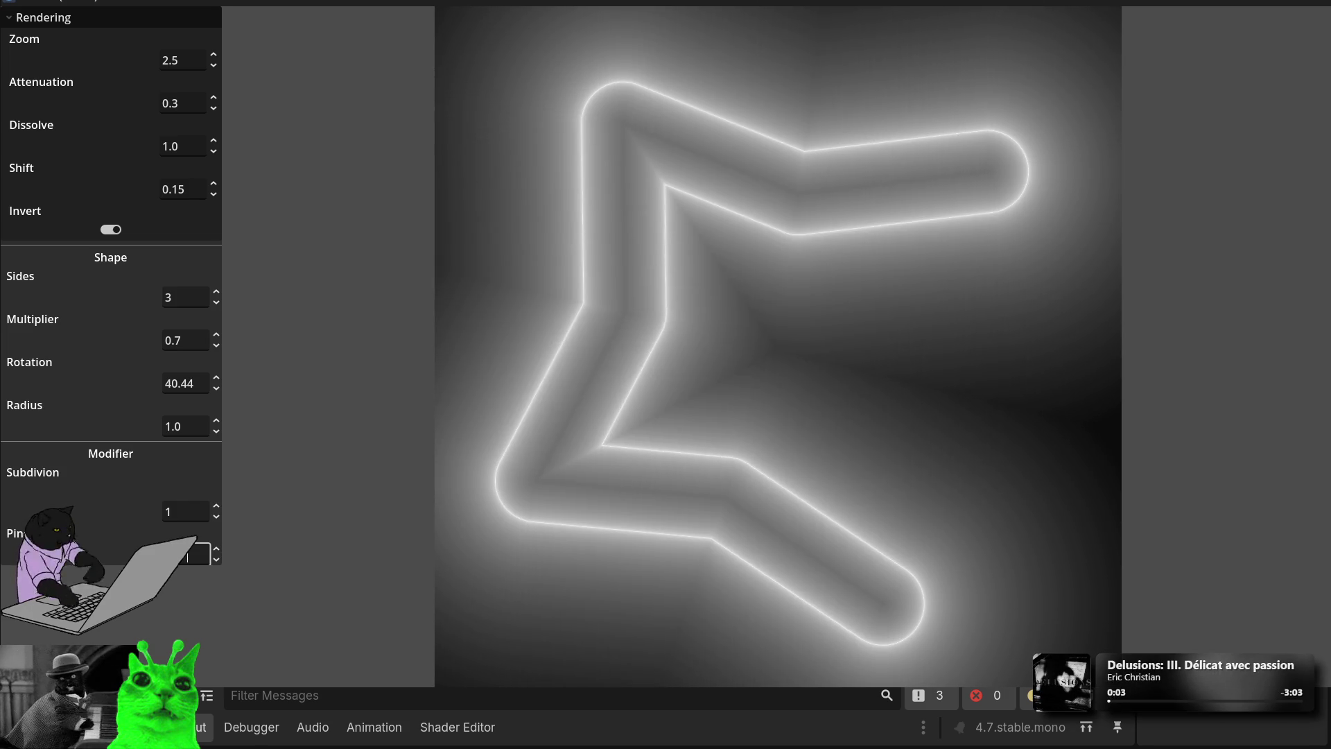
scroll(216, 553, up, 3)
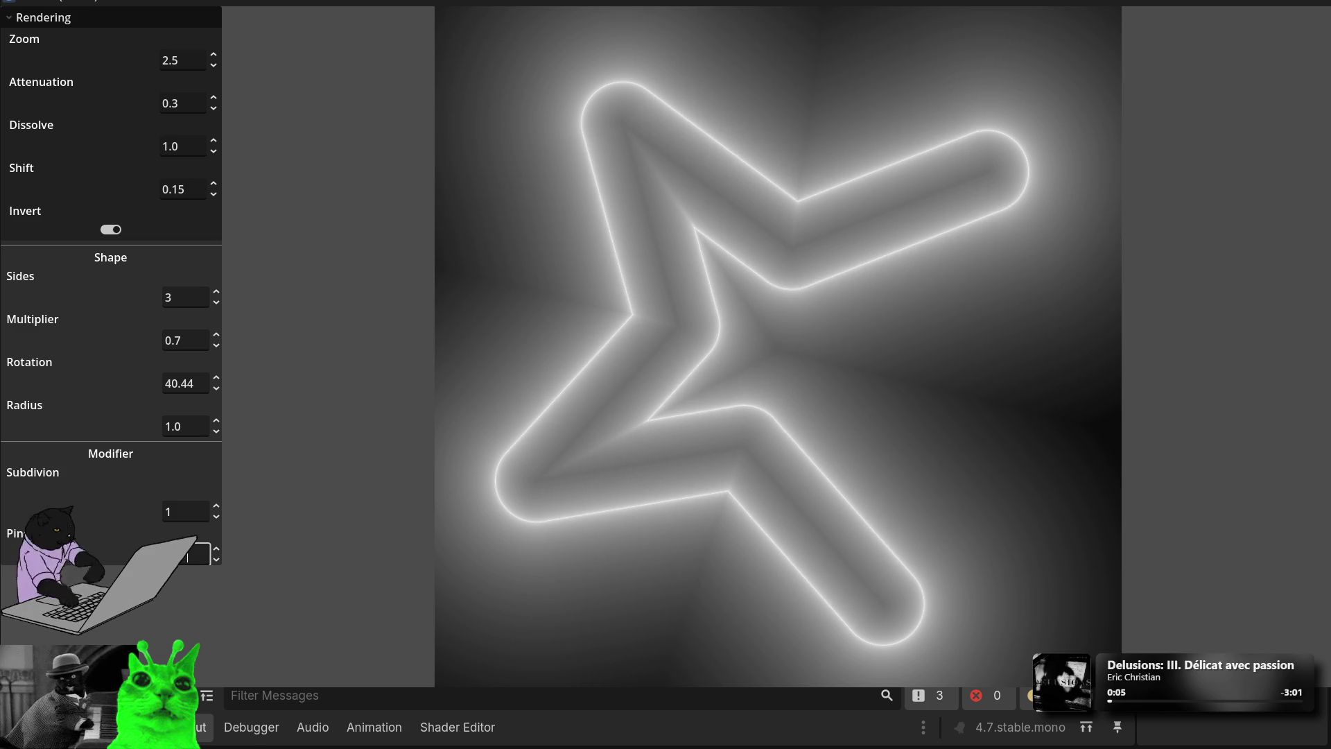
scroll(216, 554, down, 3)
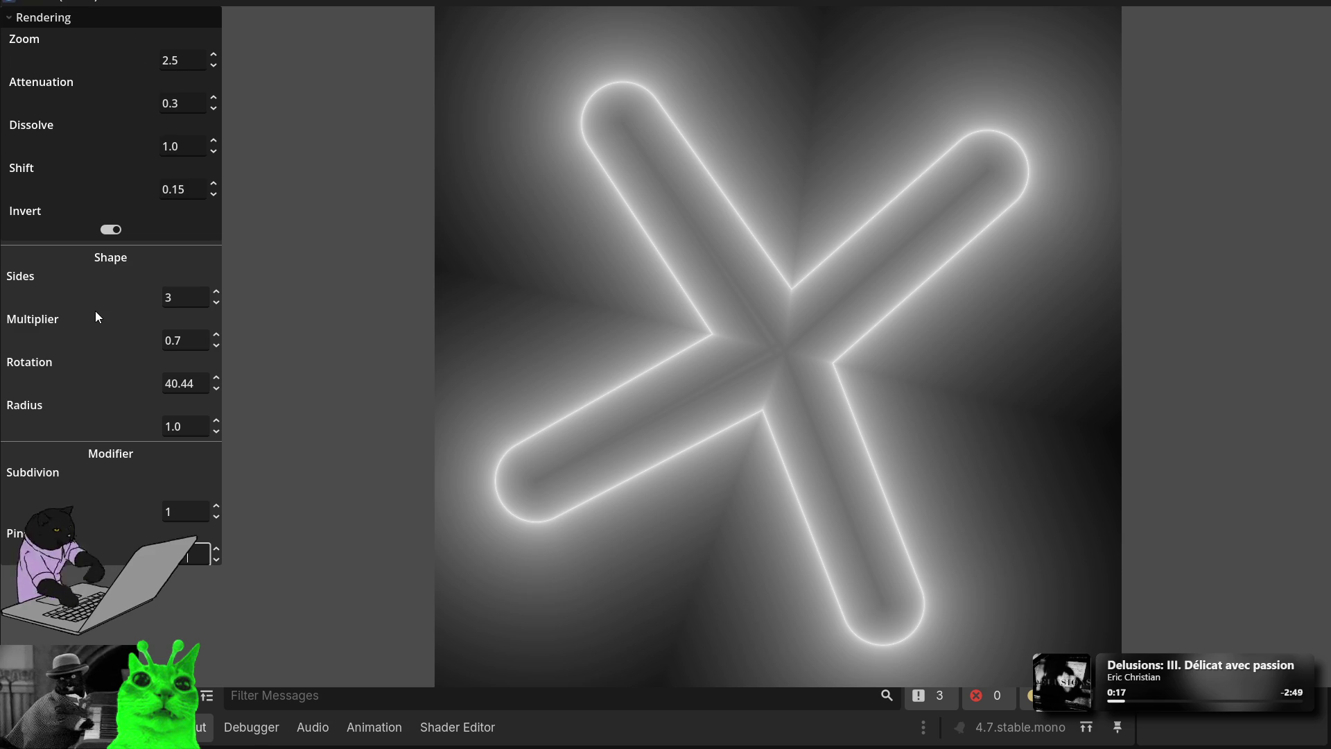
click(25, 14)
click(24, 9)
click(1317, 3)
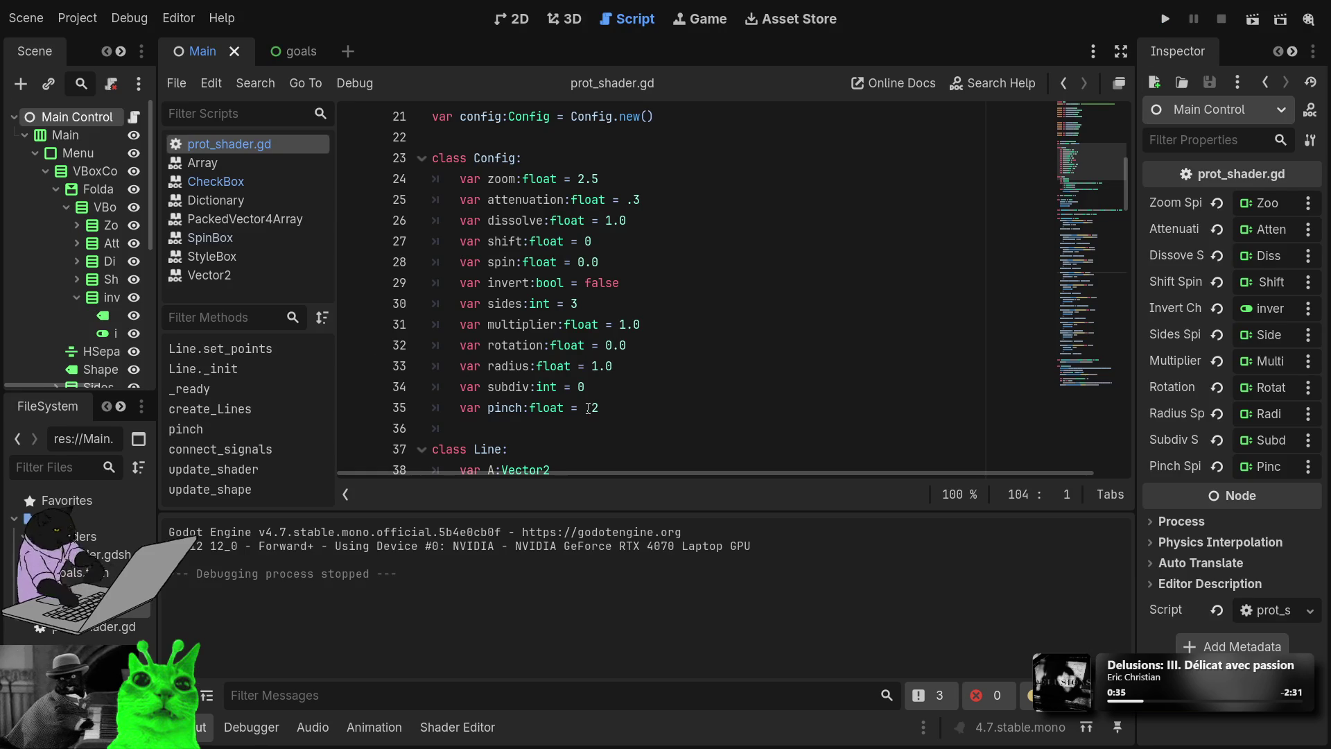
Step: In the shader code, rename the slider uniform on line 4 to smoothness
click(457, 727)
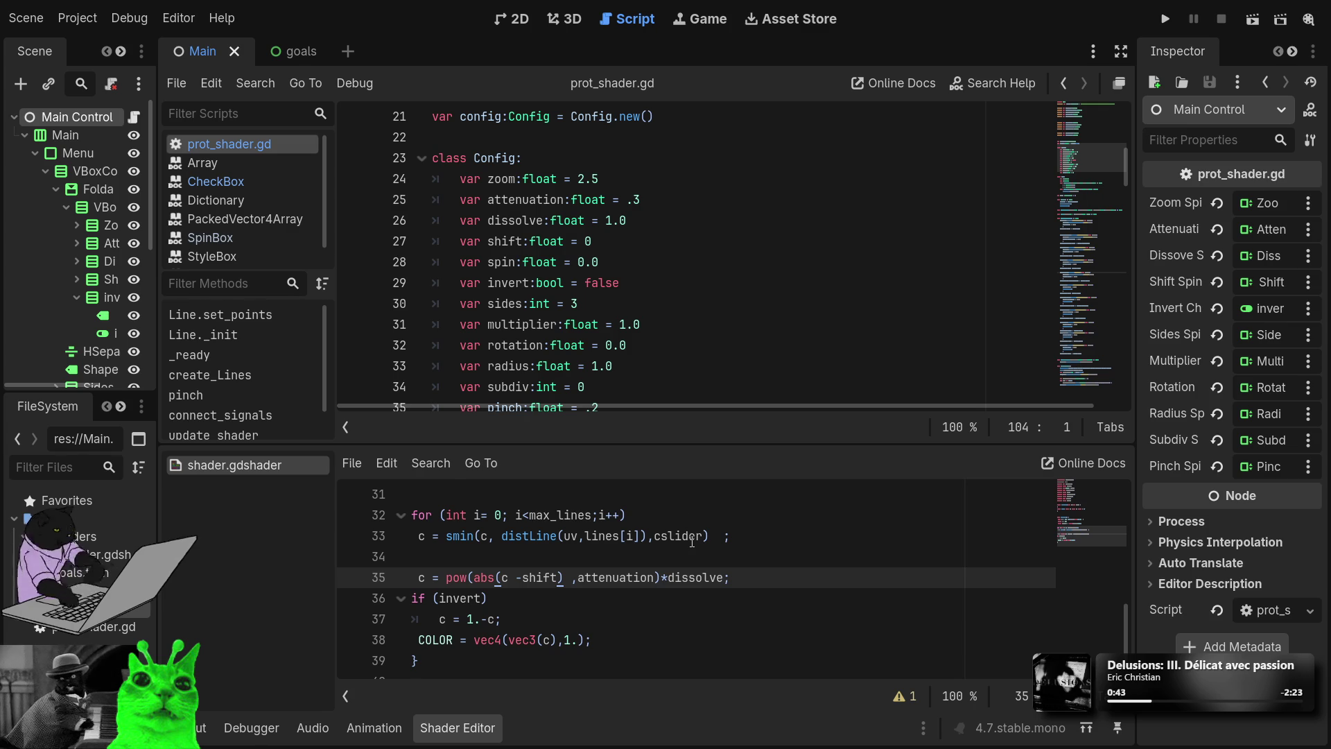
scroll(692, 540, up, 3)
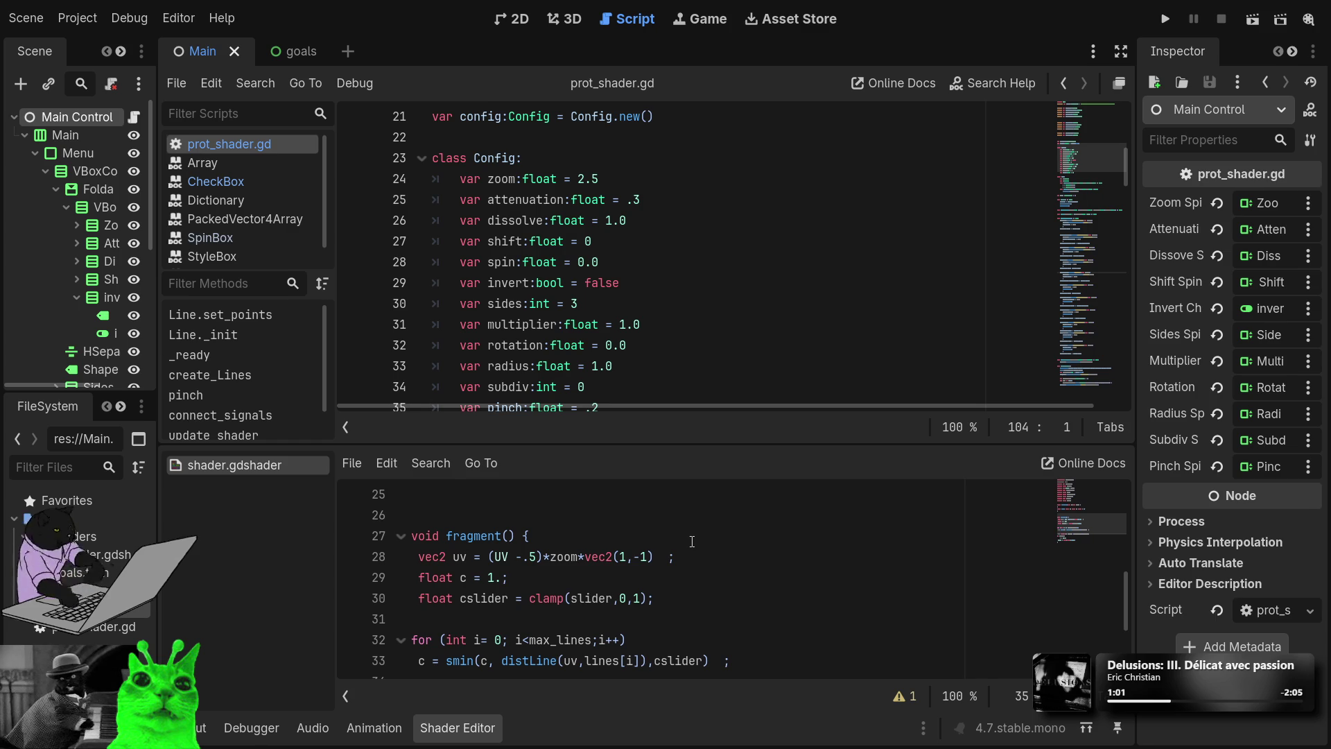
scroll(692, 541, up, 8)
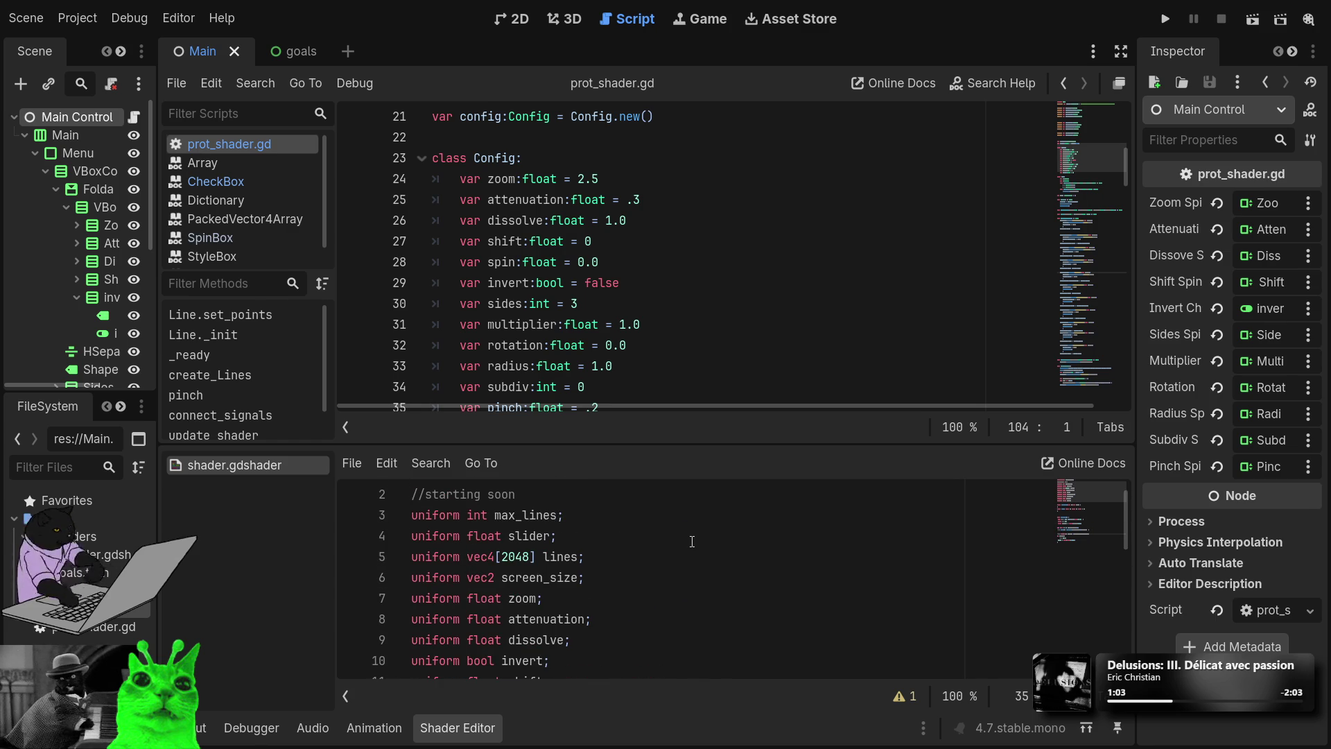
scroll(692, 542, up, 1)
double_click(529, 562)
text(smoothness)
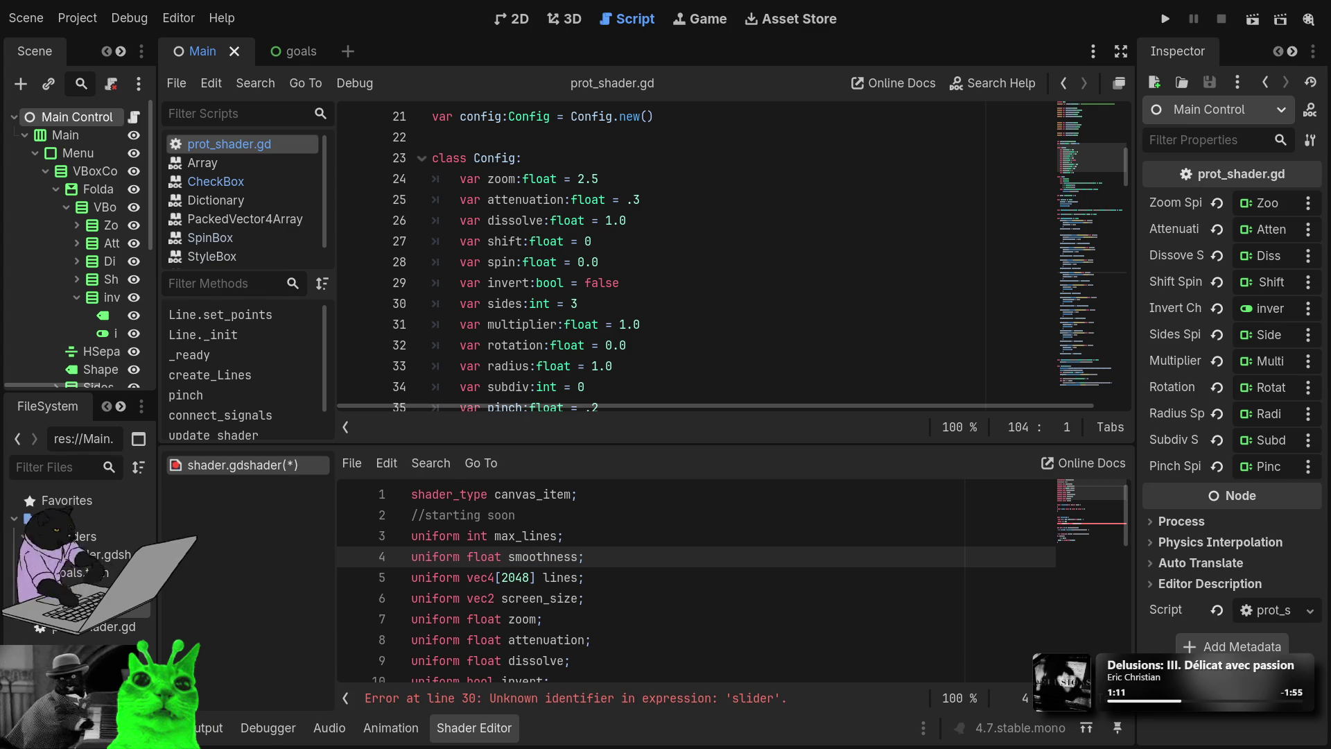
Step: Replace cslider with smoothness in the smin call, also retyping slider in the clamp line
double_click(551, 557)
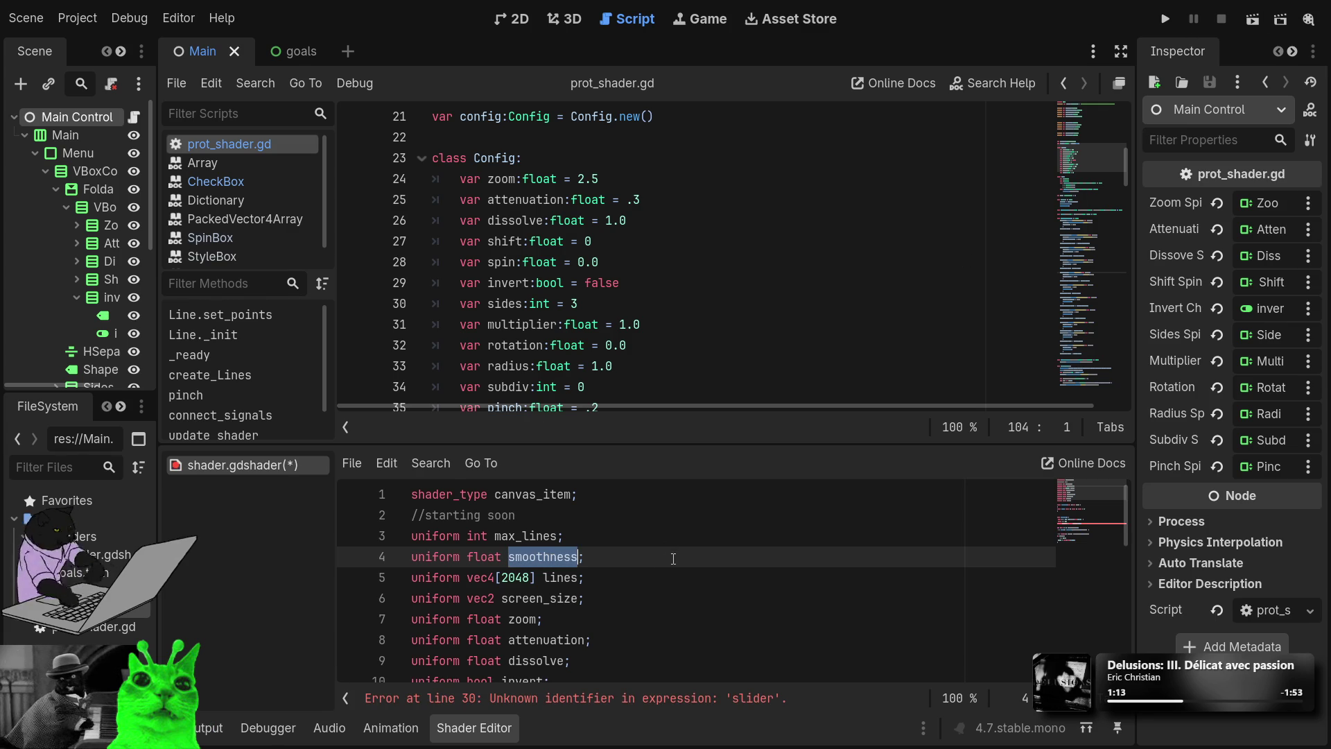
scroll(658, 569, down, 3)
scroll(610, 586, up, 2)
scroll(603, 590, up, 1)
scroll(624, 596, down, 9)
scroll(667, 607, up, 1)
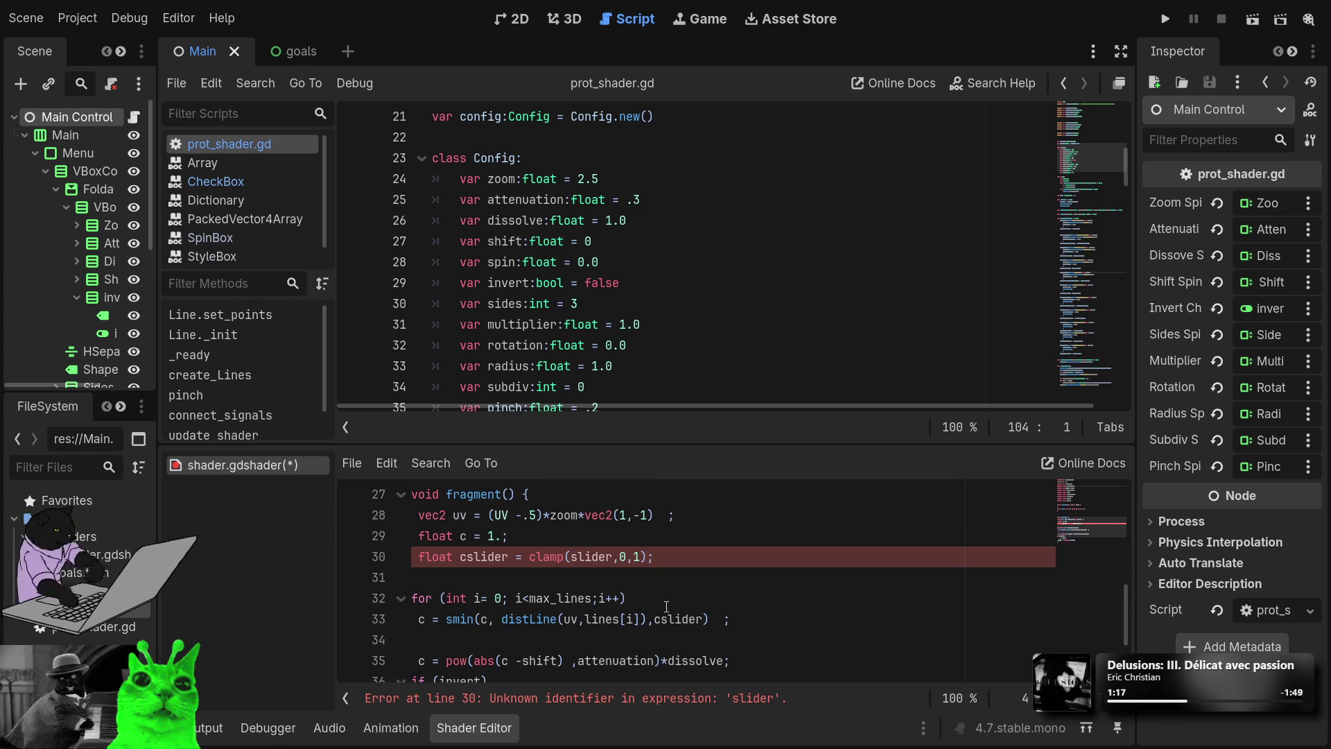
click(588, 552)
double_click(596, 554)
text(smoothnessr)
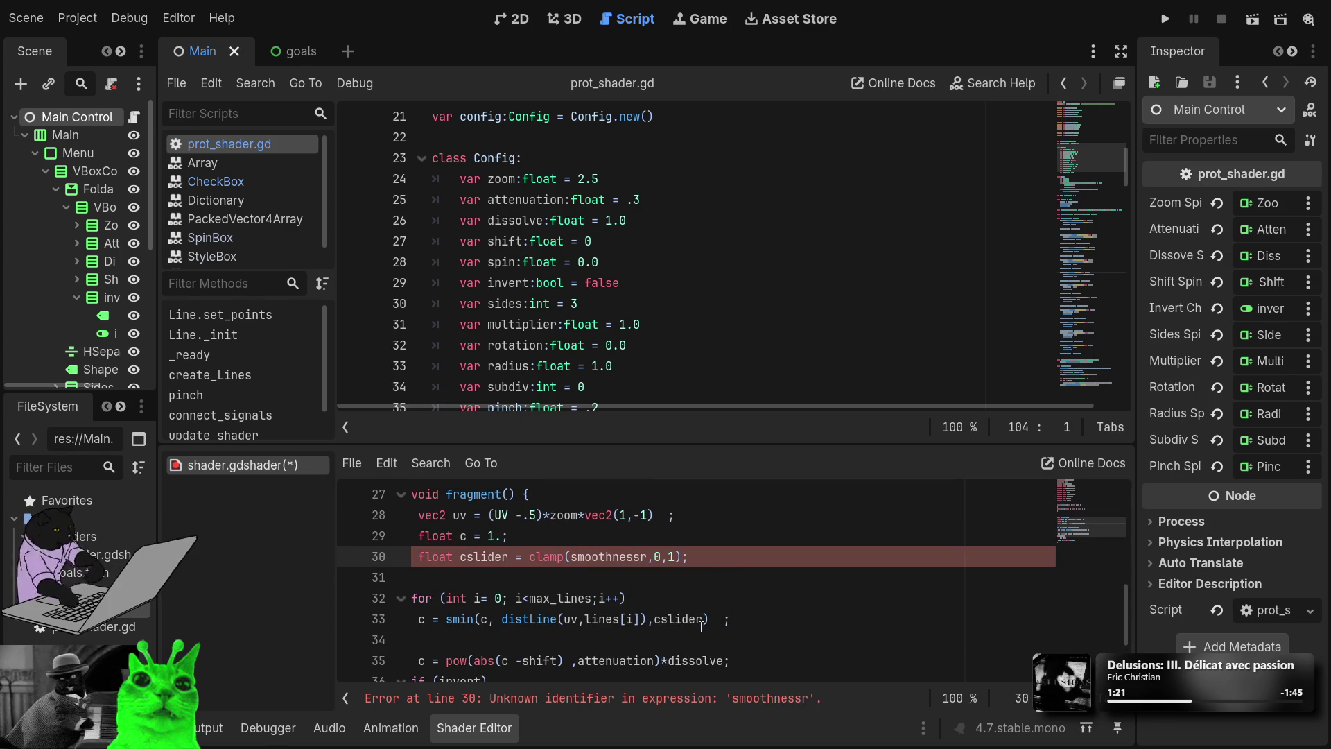
double_click(690, 619)
text(smoothness)
Step: Delete the cslider clamp line, save shader.gdshader, and hide the shader panel
click(718, 556)
drag(718, 556, 529, 557)
key(shift+Home)
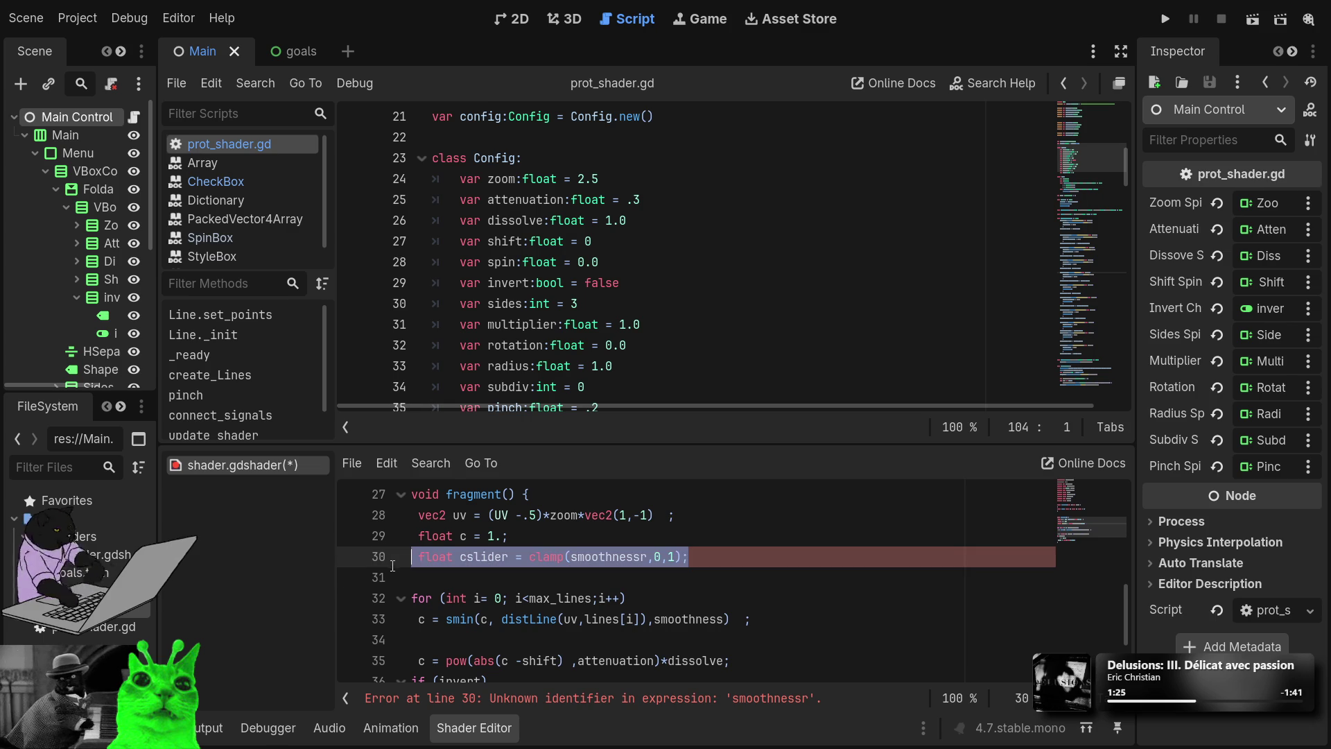
key(BackSpace)
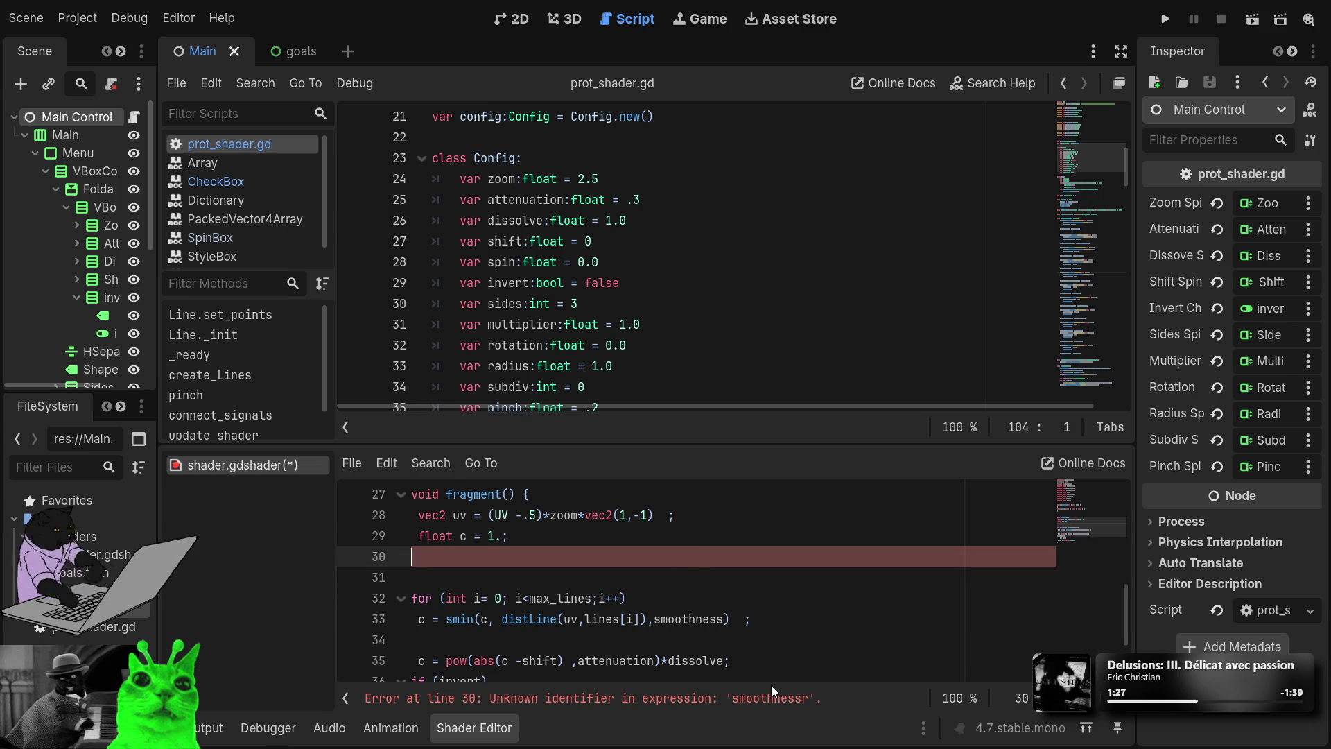
key(ctrl+s)
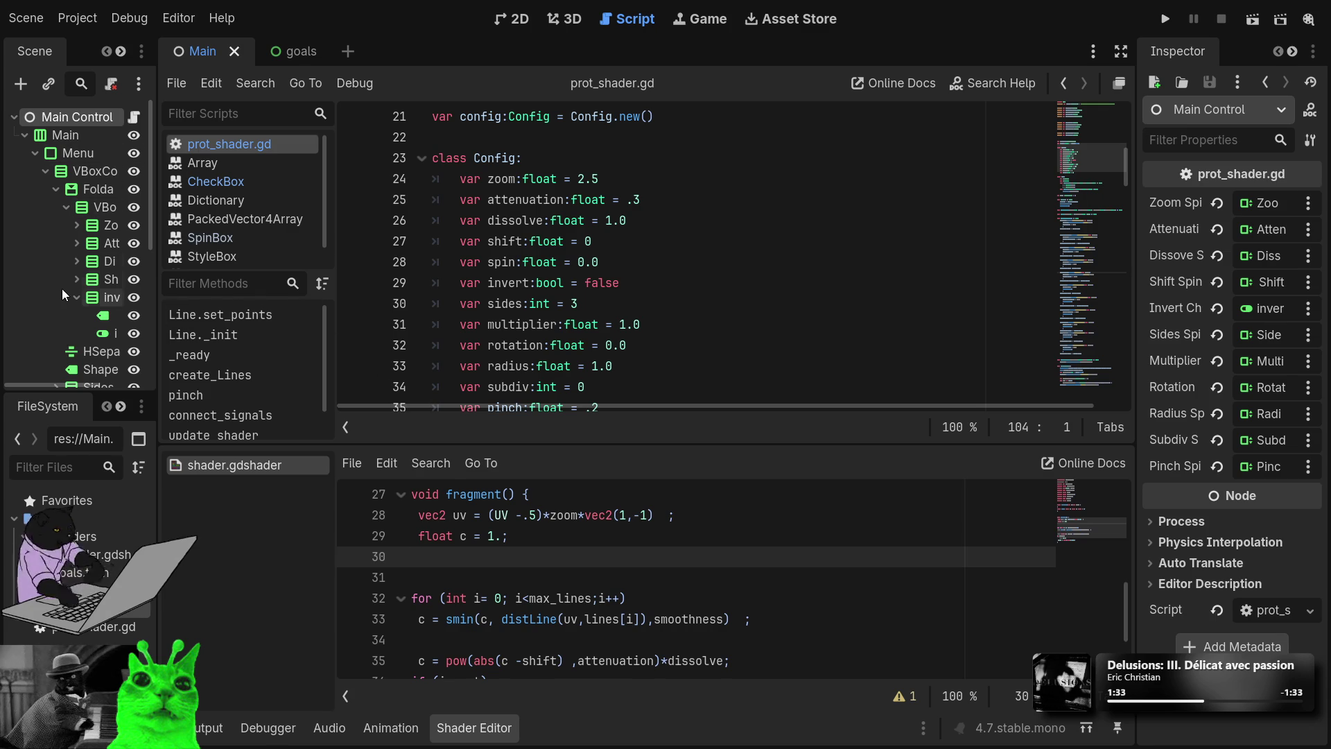
click(77, 296)
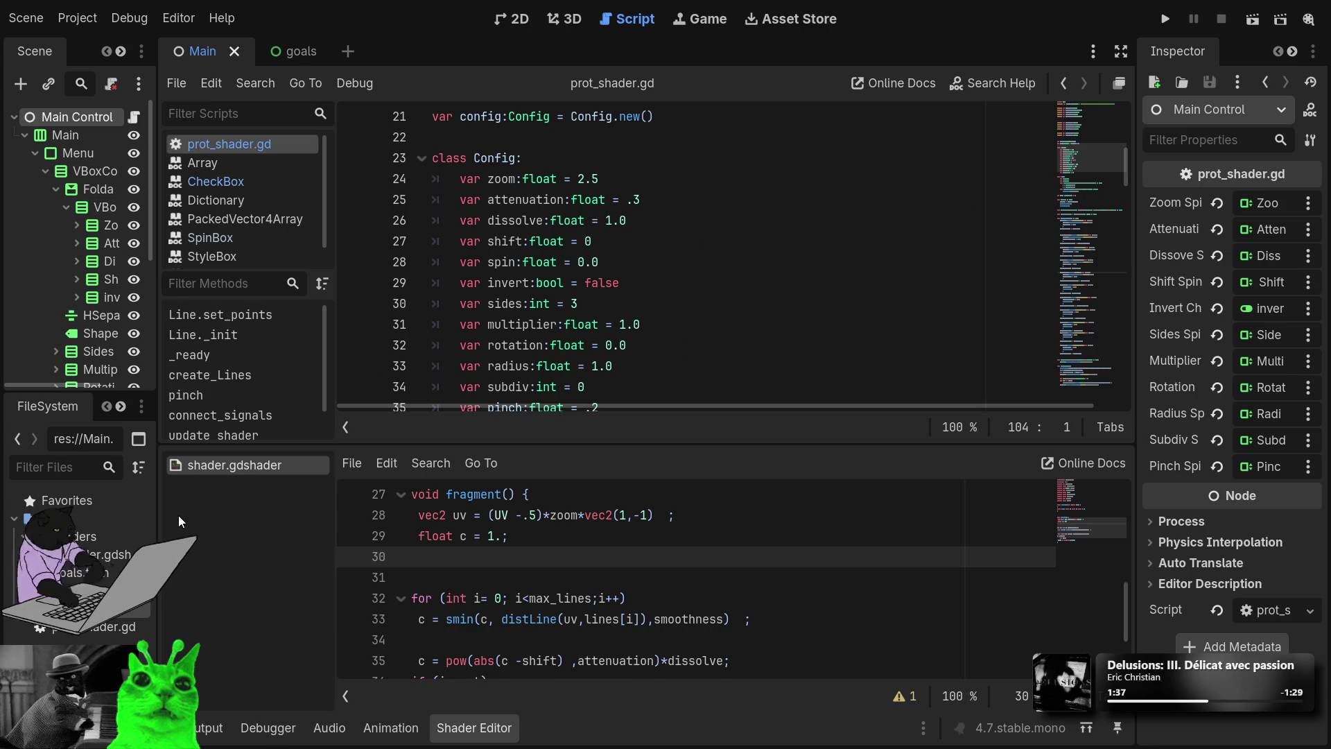
click(509, 728)
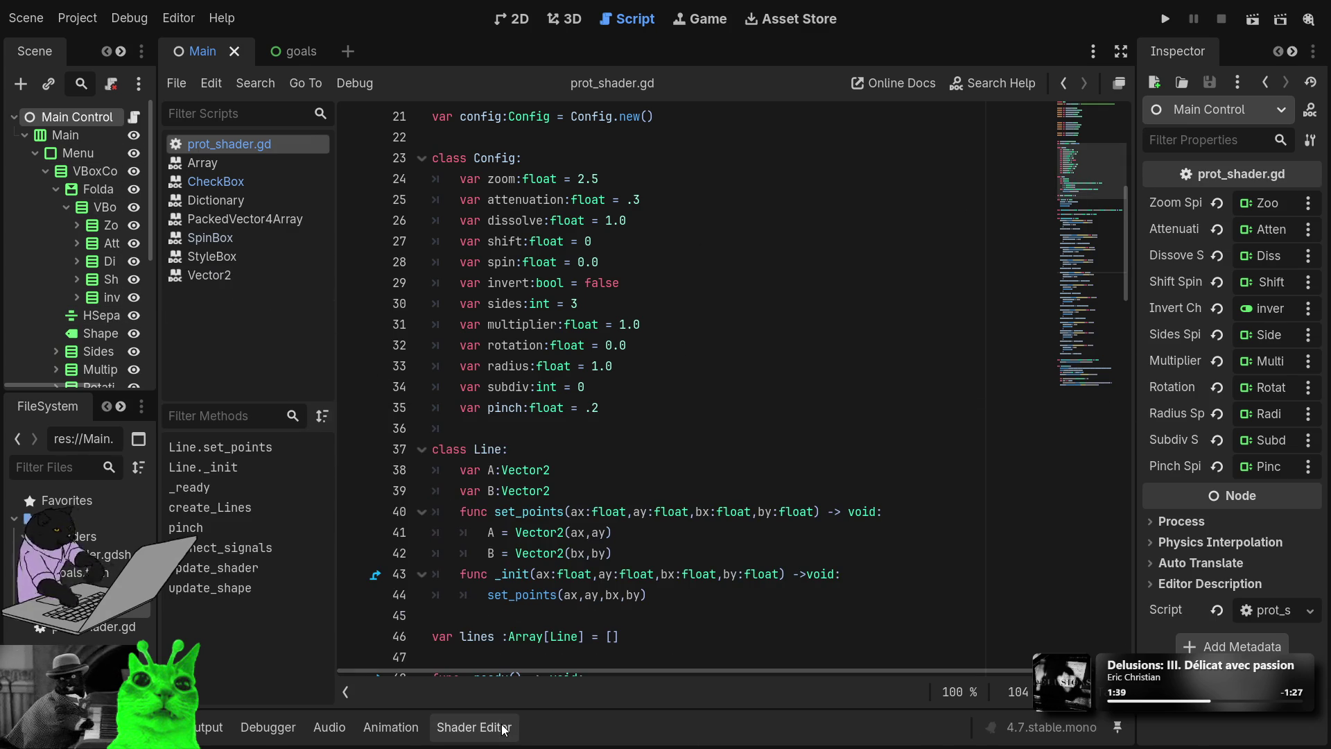
Step: Delete the HSeparator between Rendering and Shape in the 2D scene tree
click(507, 30)
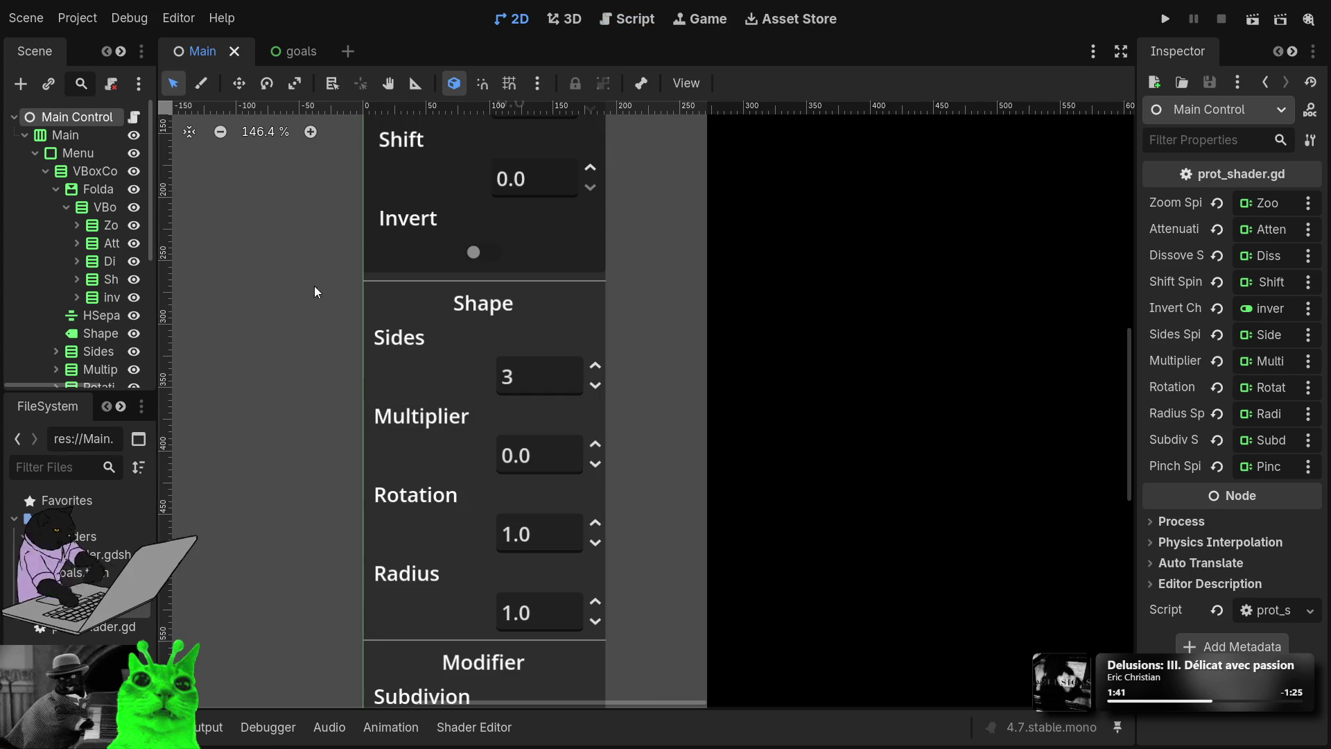
click(83, 316)
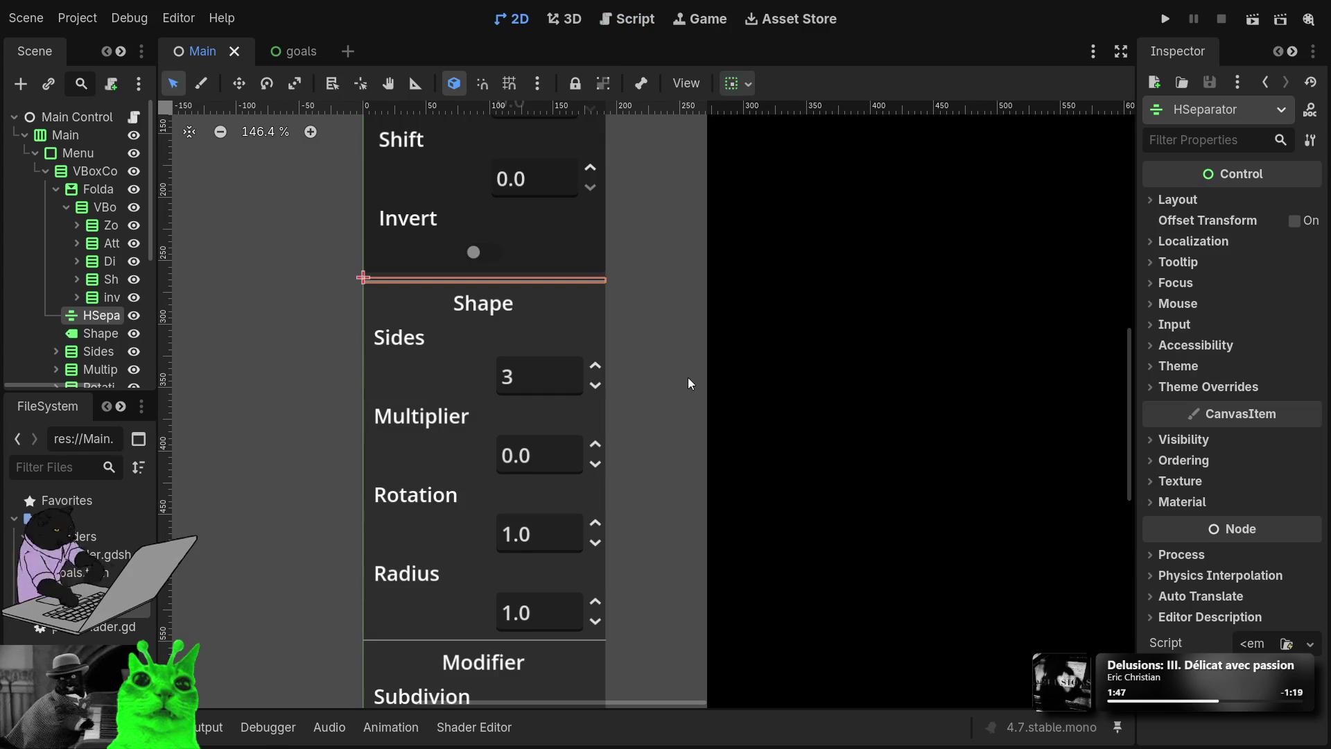
key(Delete)
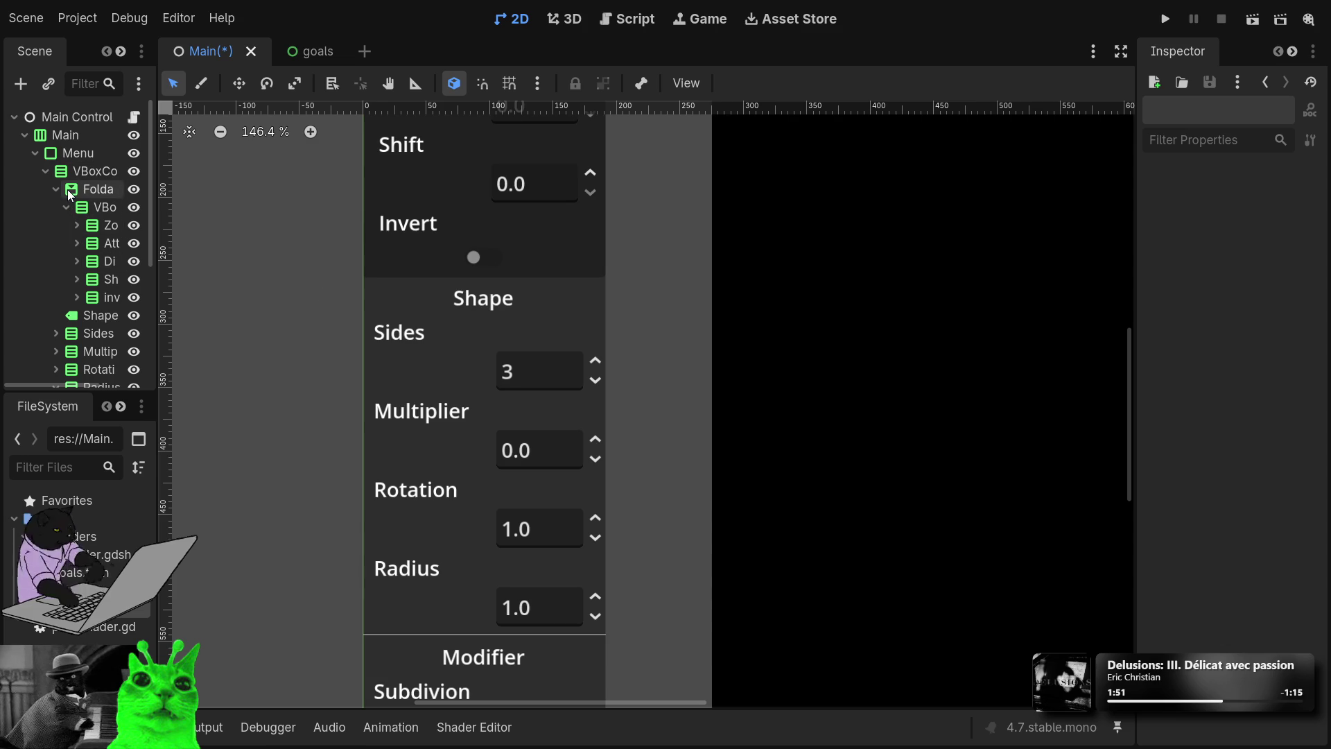
Step: Select the Rendering FoldableContainer and duplicate it into a new FoldableContainer
click(56, 189)
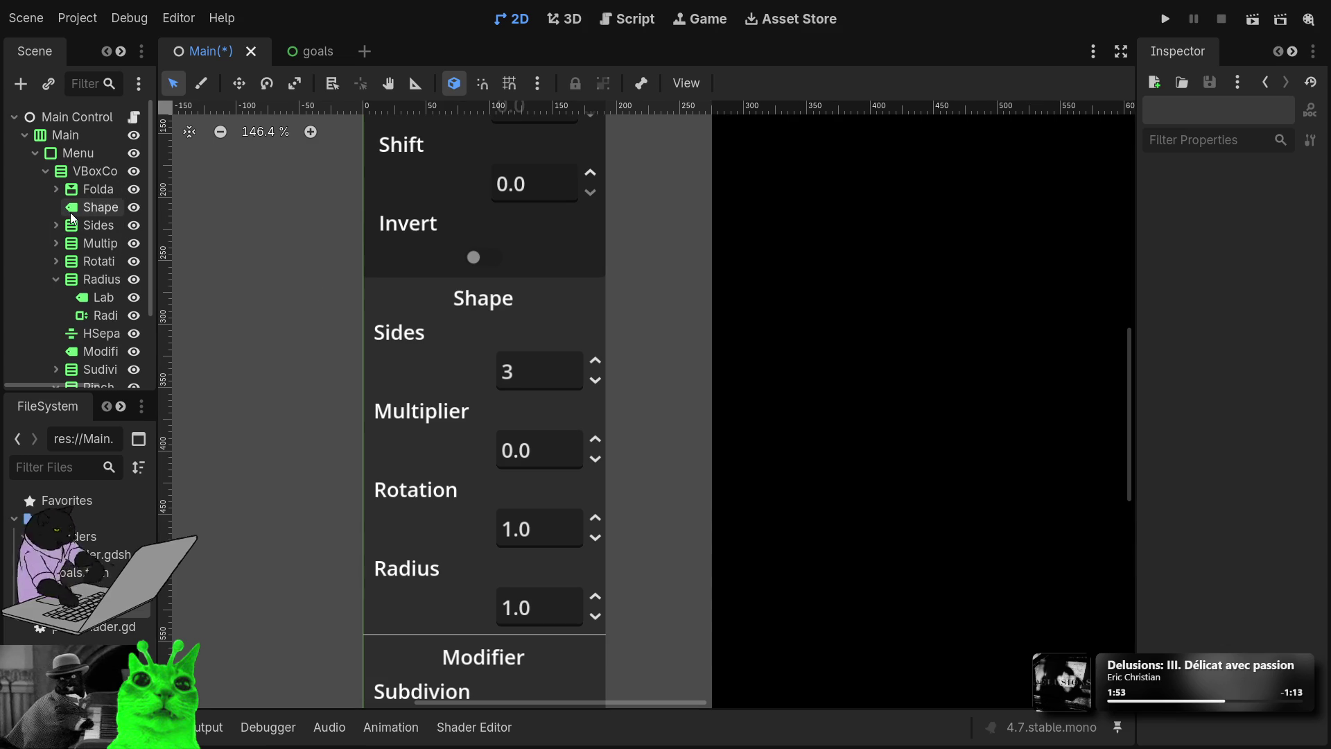
click(72, 216)
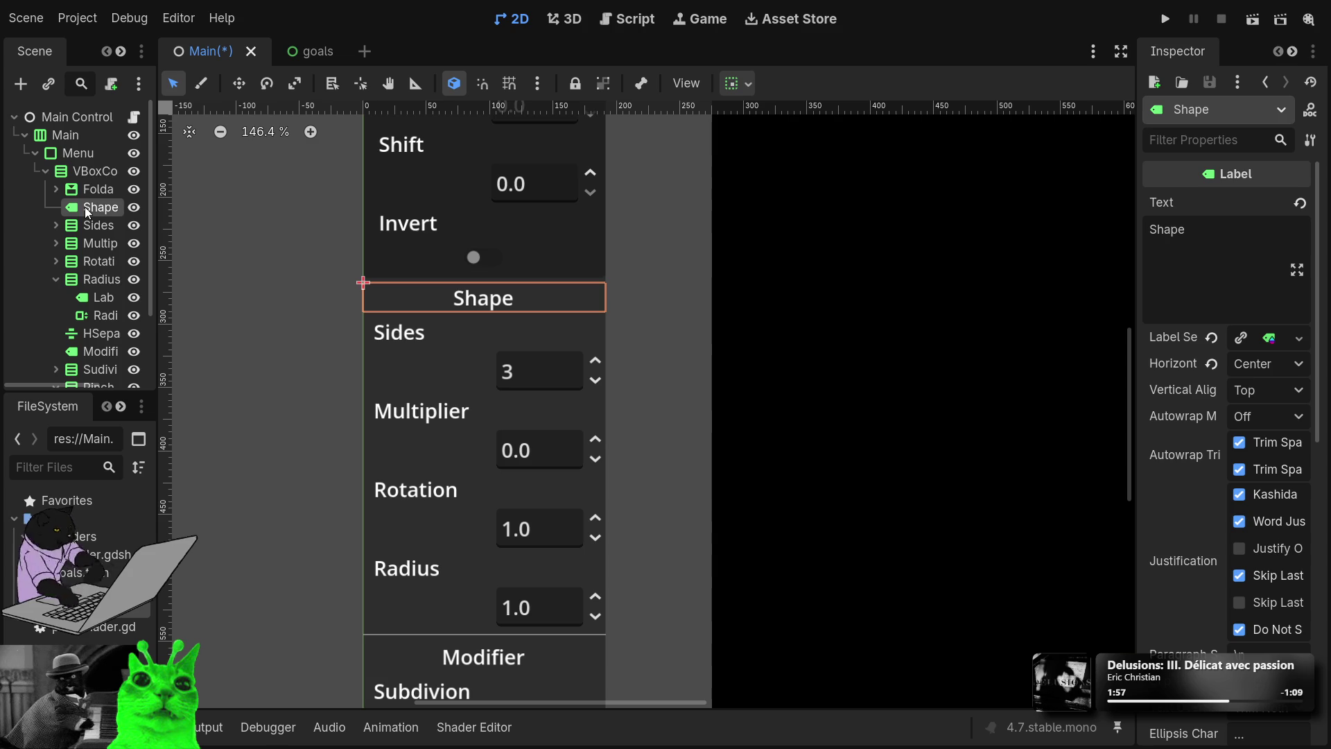
click(55, 279)
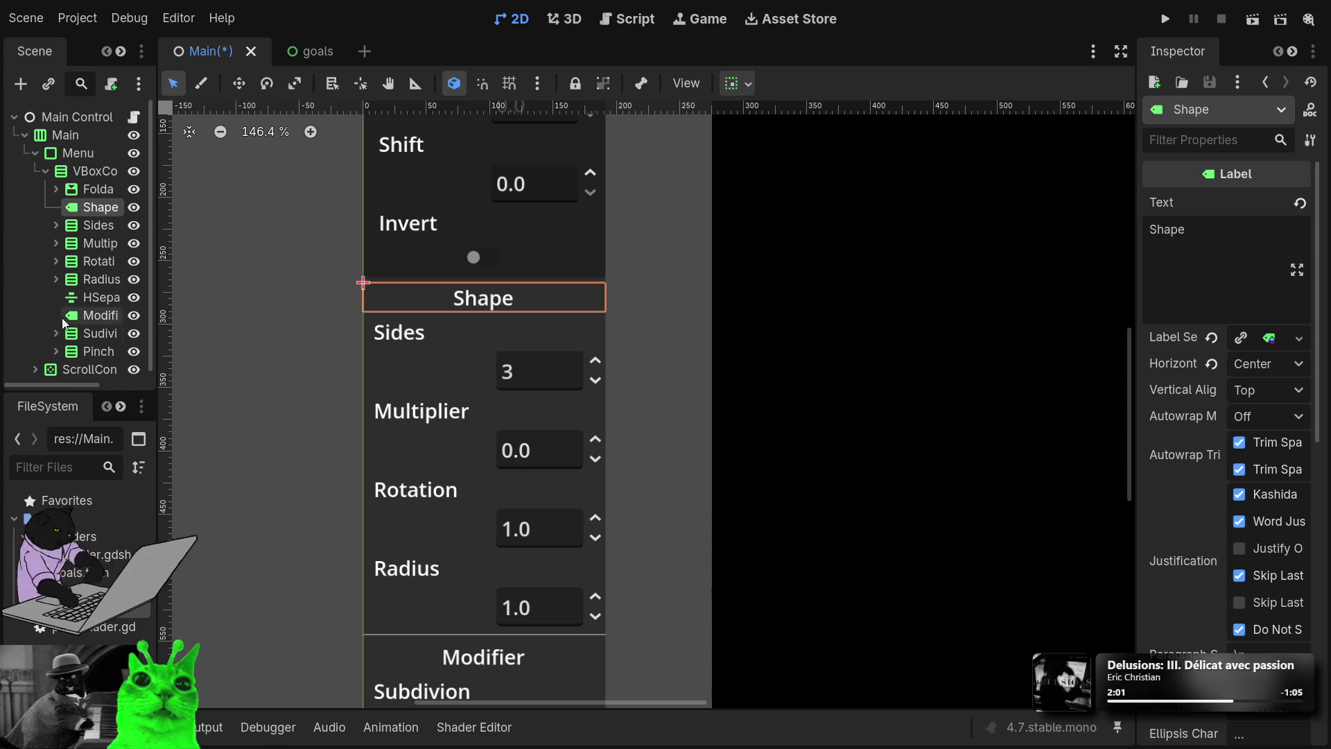
click(76, 194)
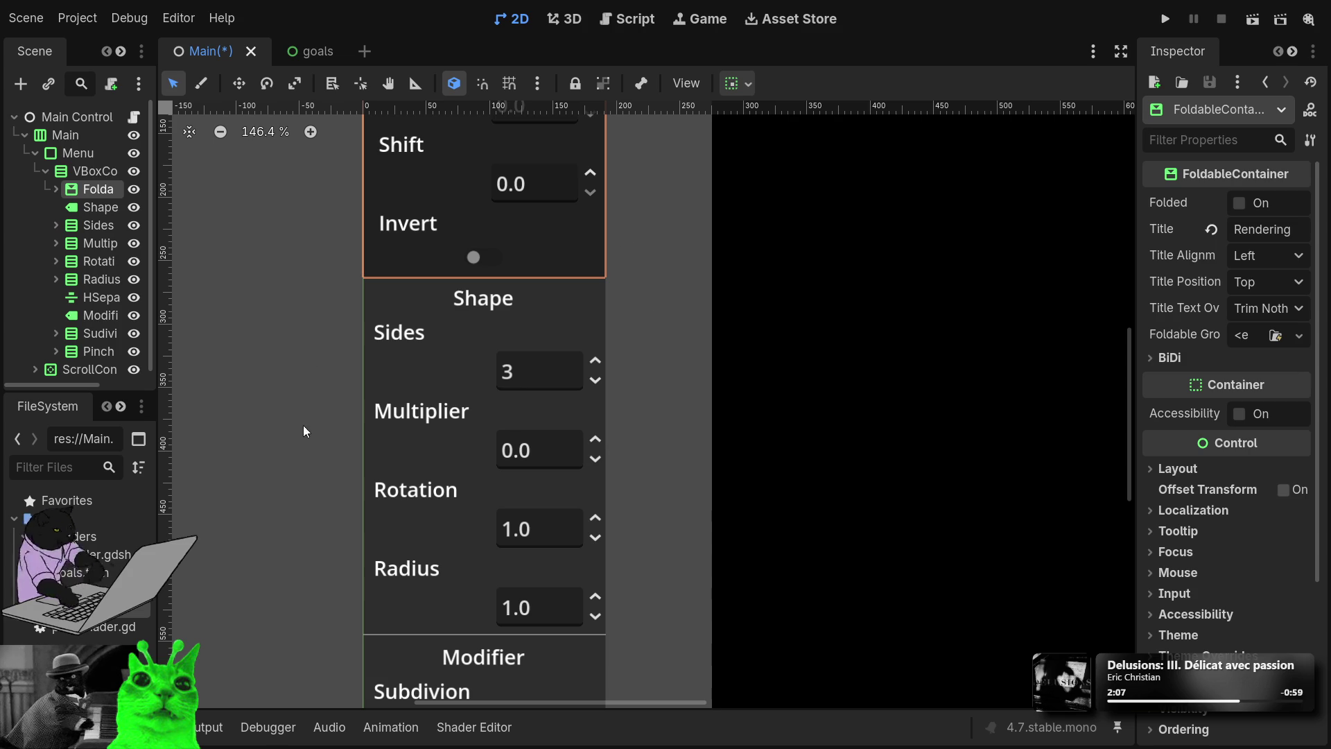
click(335, 449)
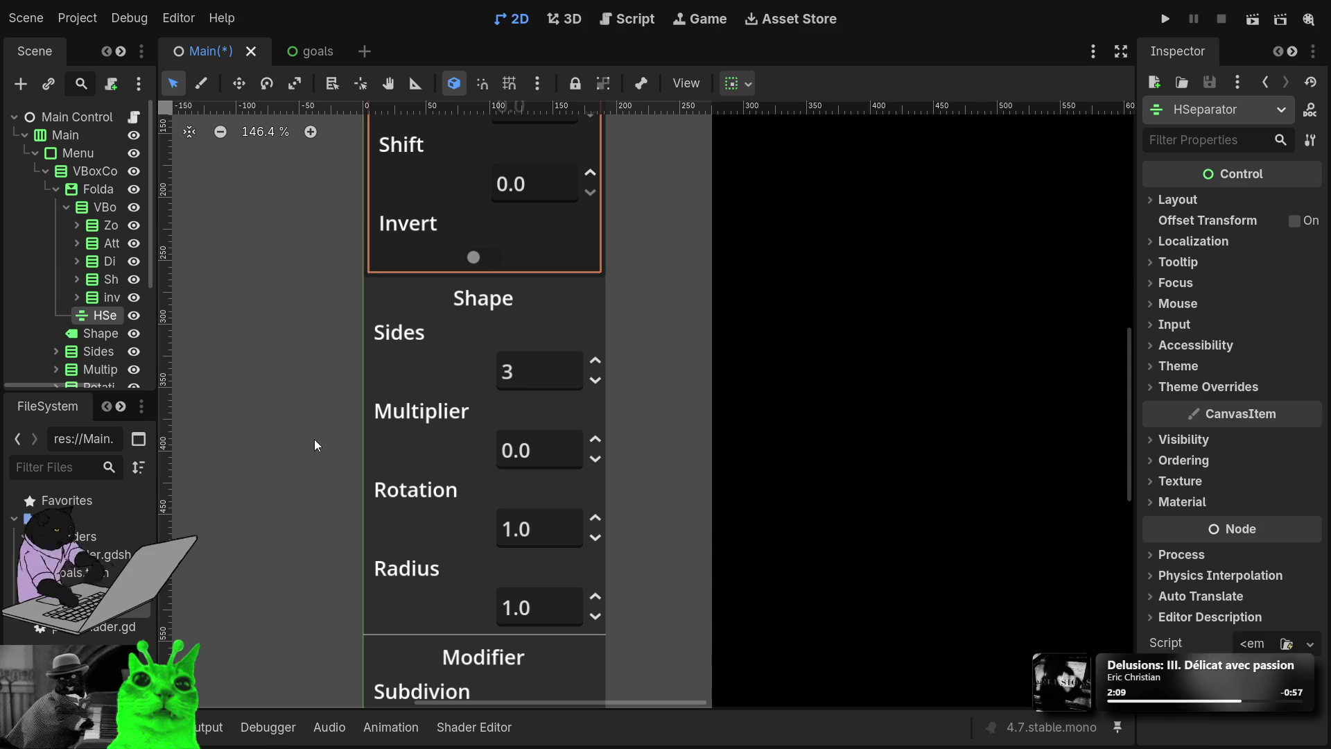
click(53, 190)
click(76, 191)
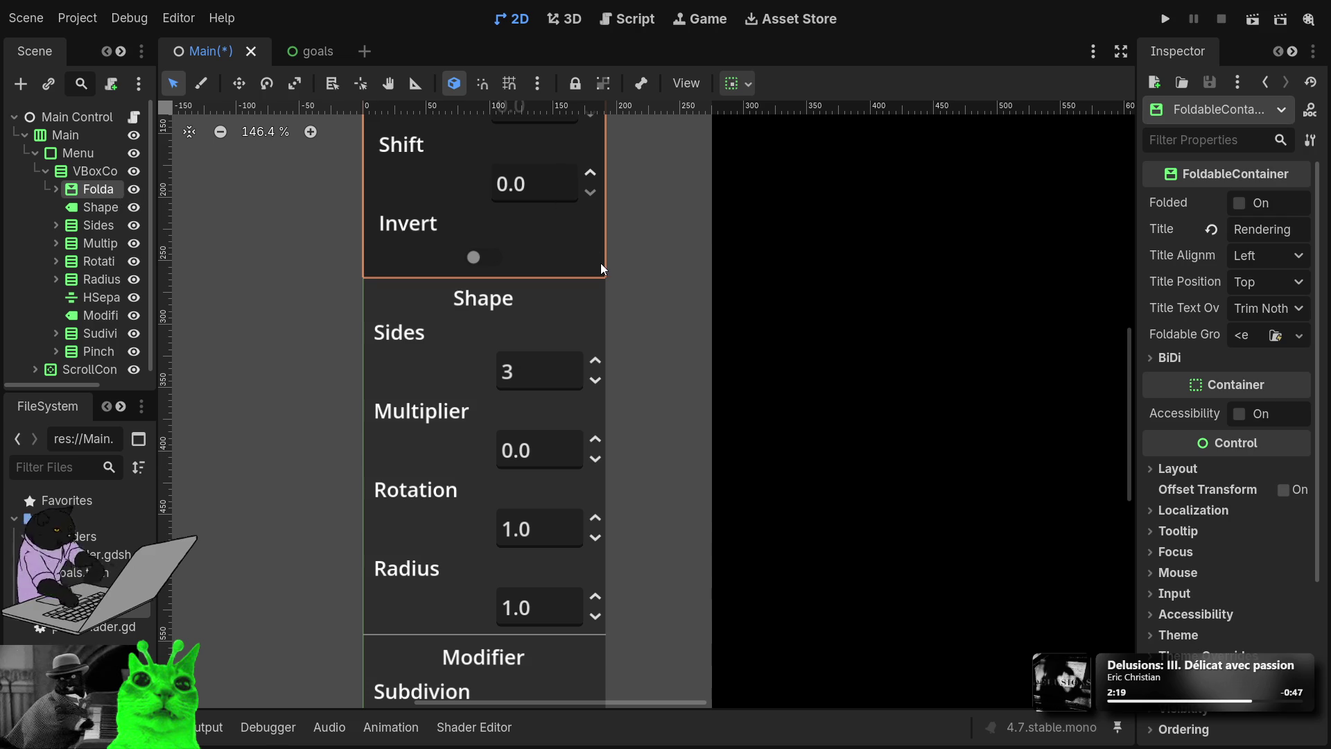
key(ctrl+z)
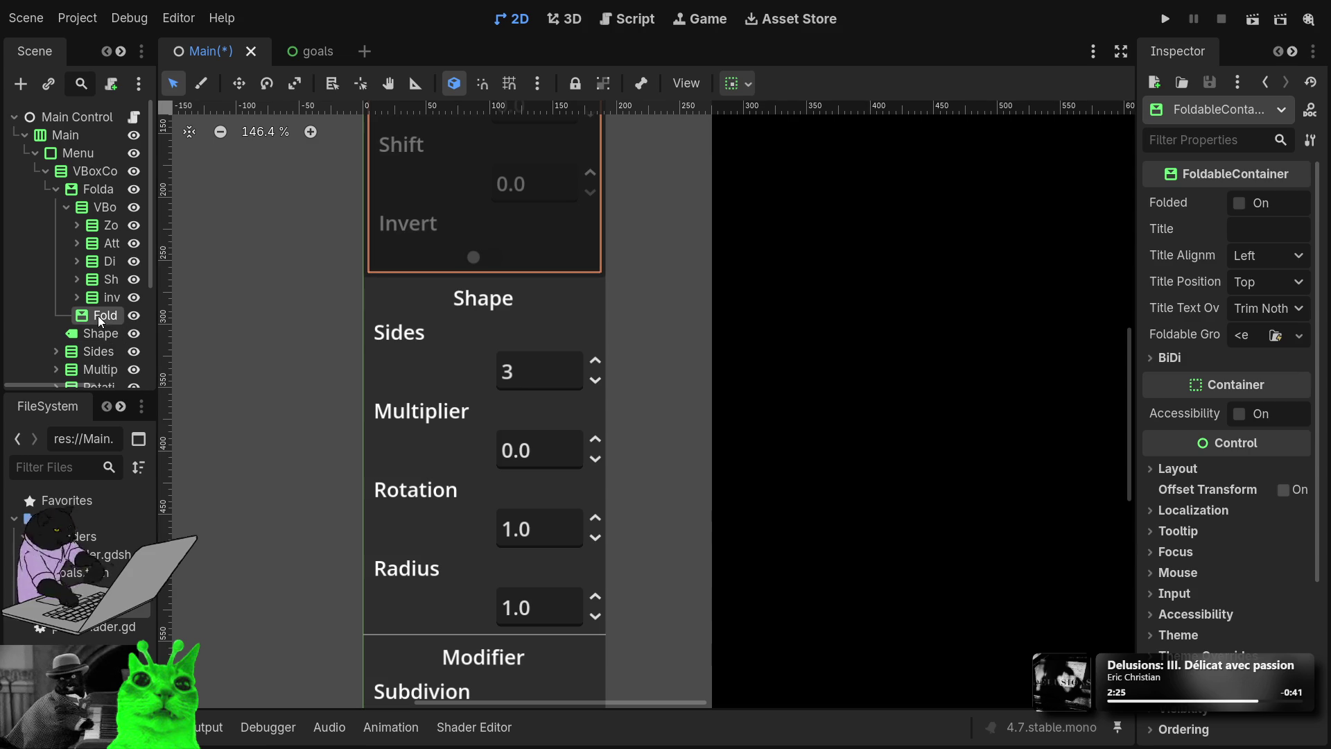
Step: Move the duplicated FoldableContainer up the scene tree to sit just above Shape
click(57, 190)
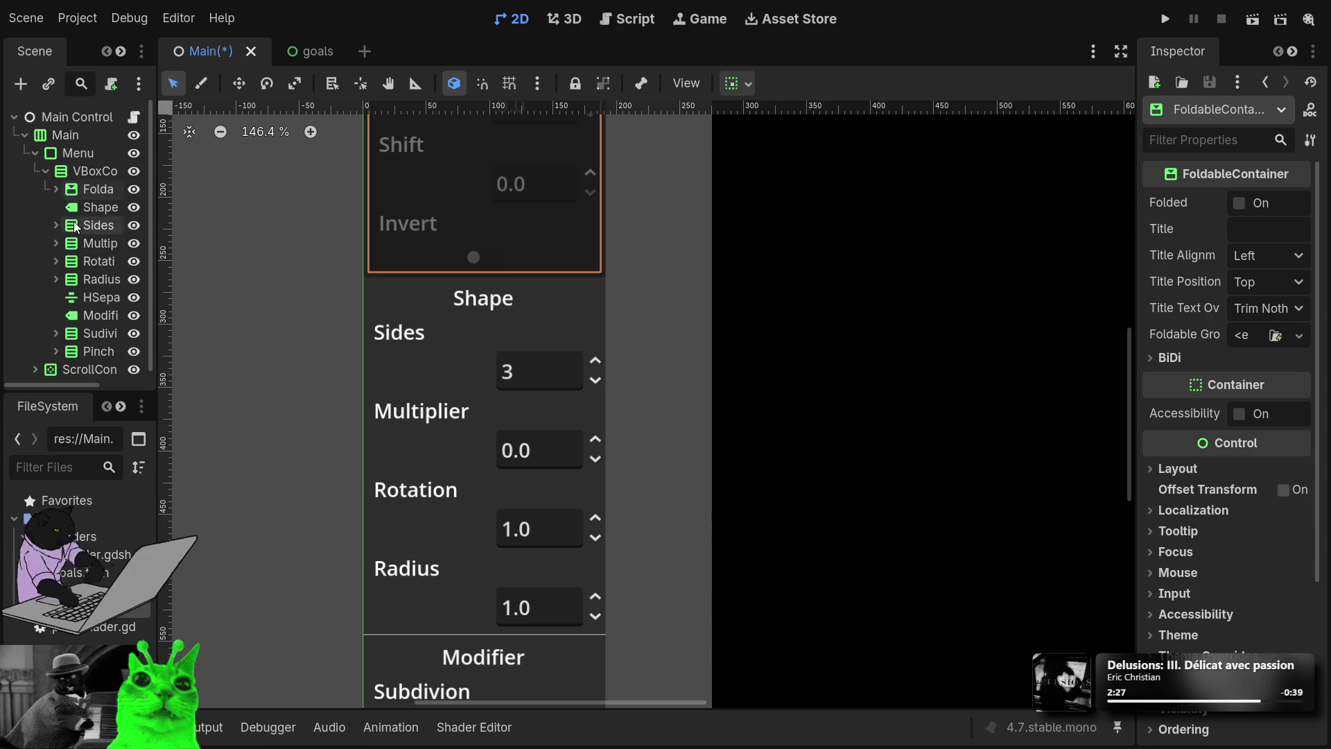
click(57, 190)
mouse_move(107, 317)
mouse_down()
mouse_move(102, 172)
mouse_move(104, 217)
mouse_up()
click(56, 207)
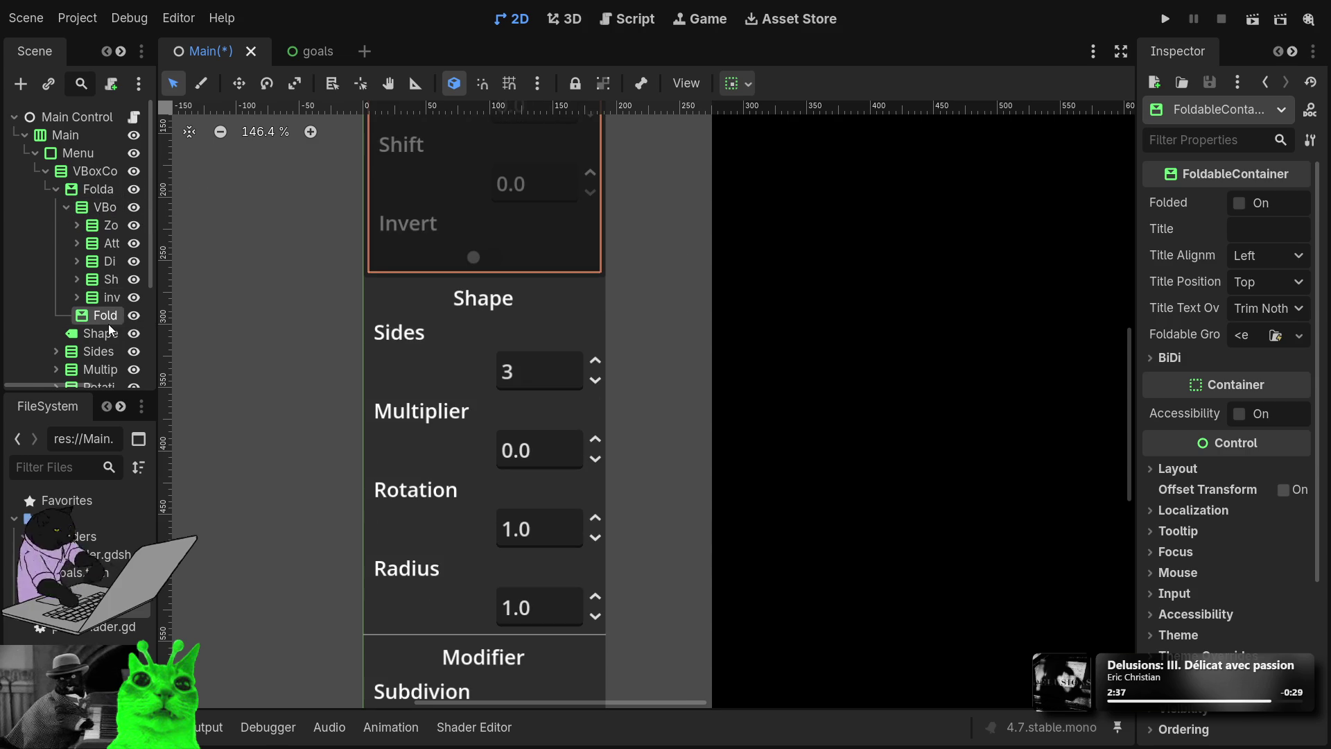
drag(90, 317, 88, 333)
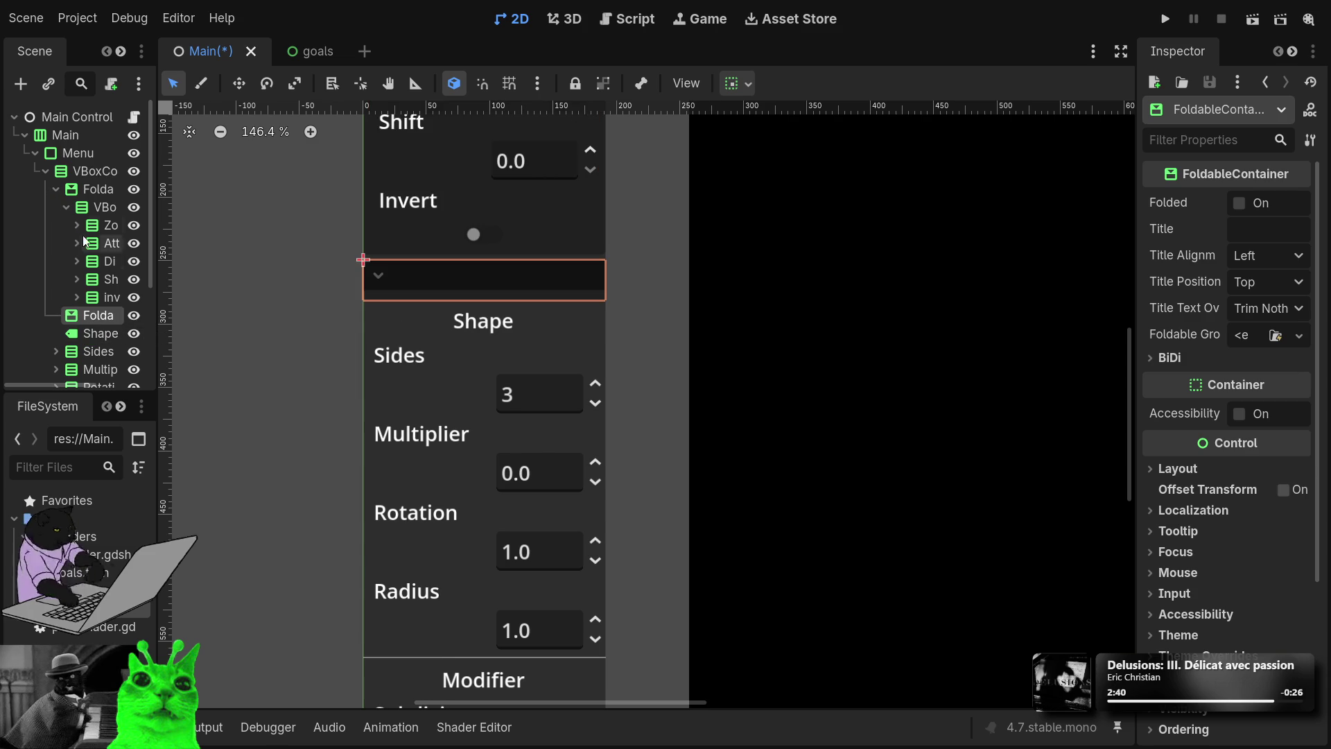
click(57, 190)
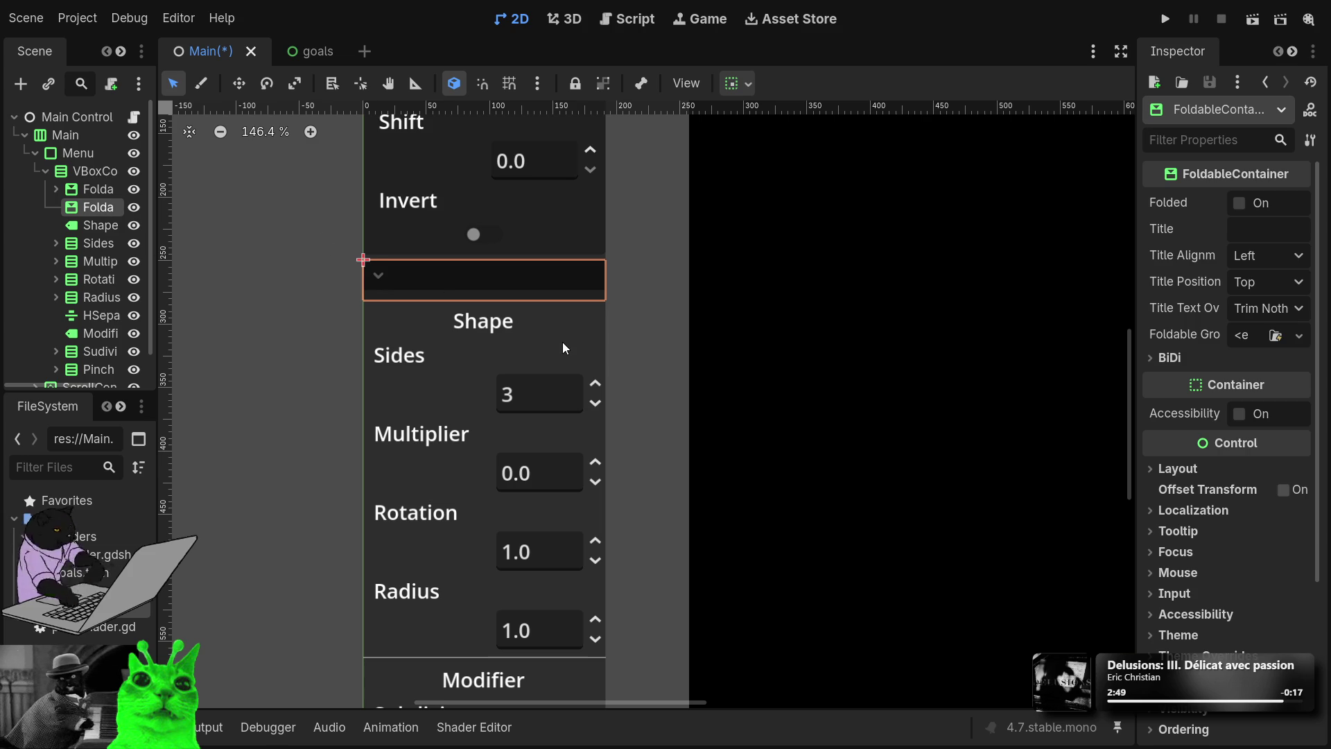
Step: Add a VBoxContainer inside it and move Sides through Radius into that box
key(ctrl+v)
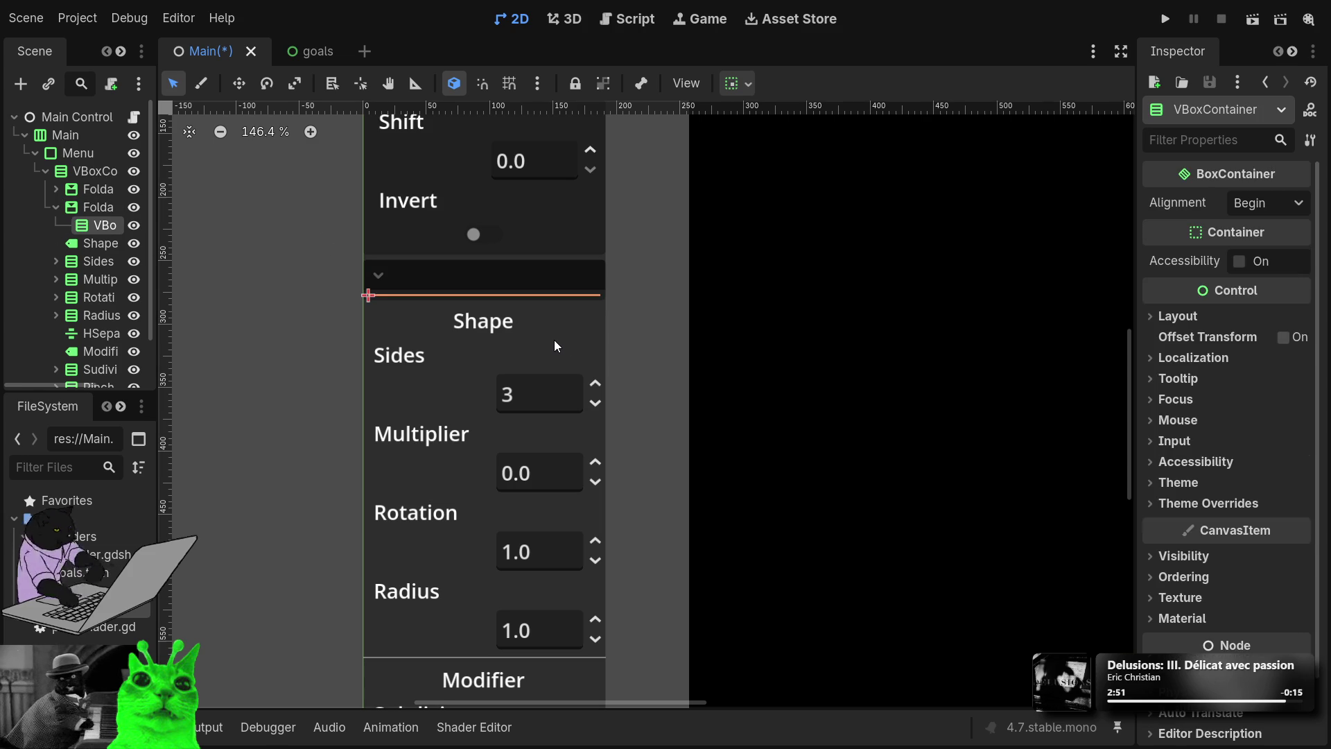
click(103, 254)
shift+click(107, 314)
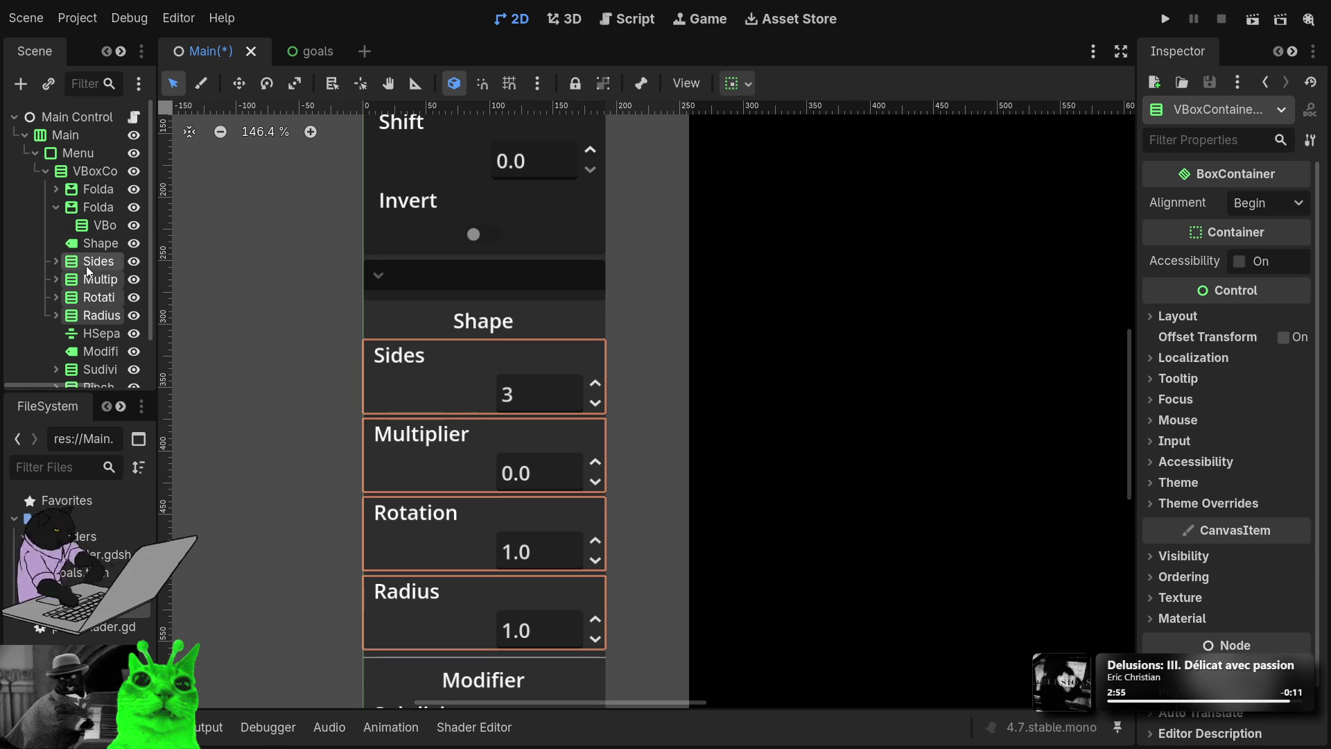
drag(88, 271, 99, 223)
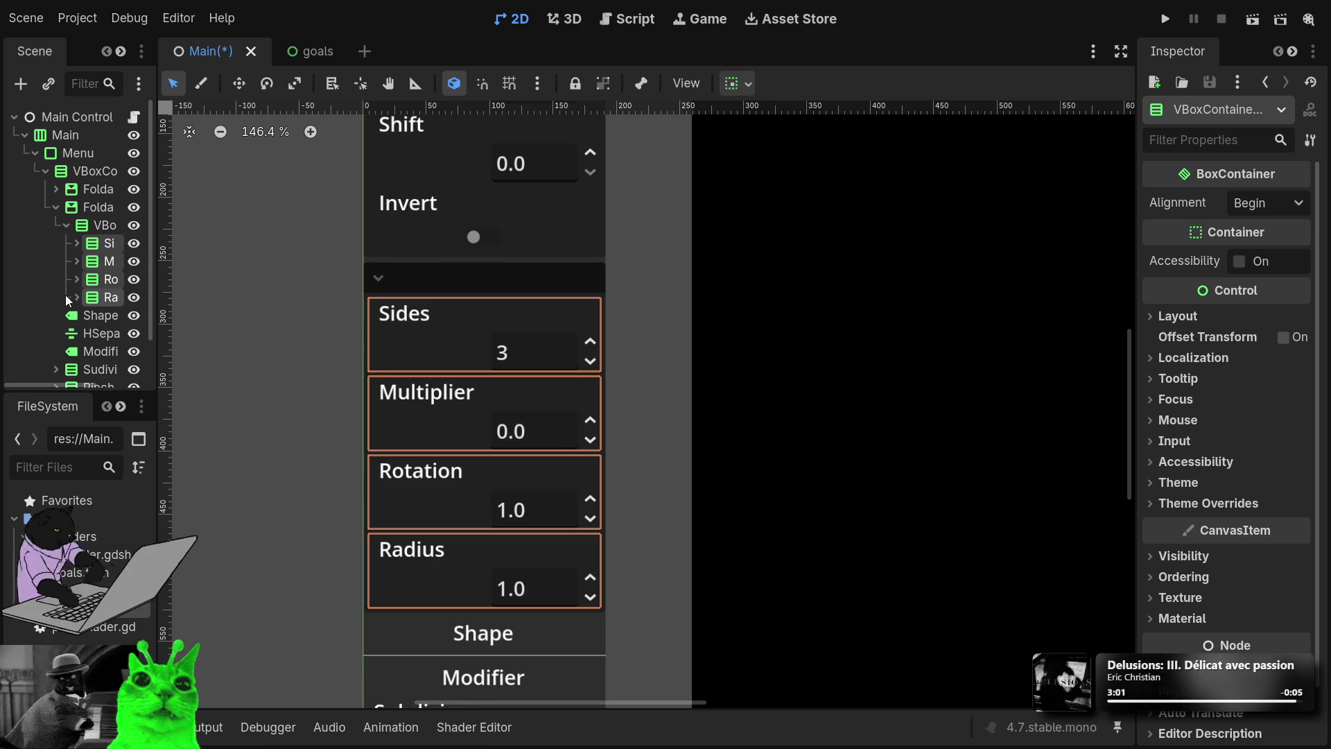
Step: Delete the old Shape label and the separator, then select the second FoldableContainer
click(95, 318)
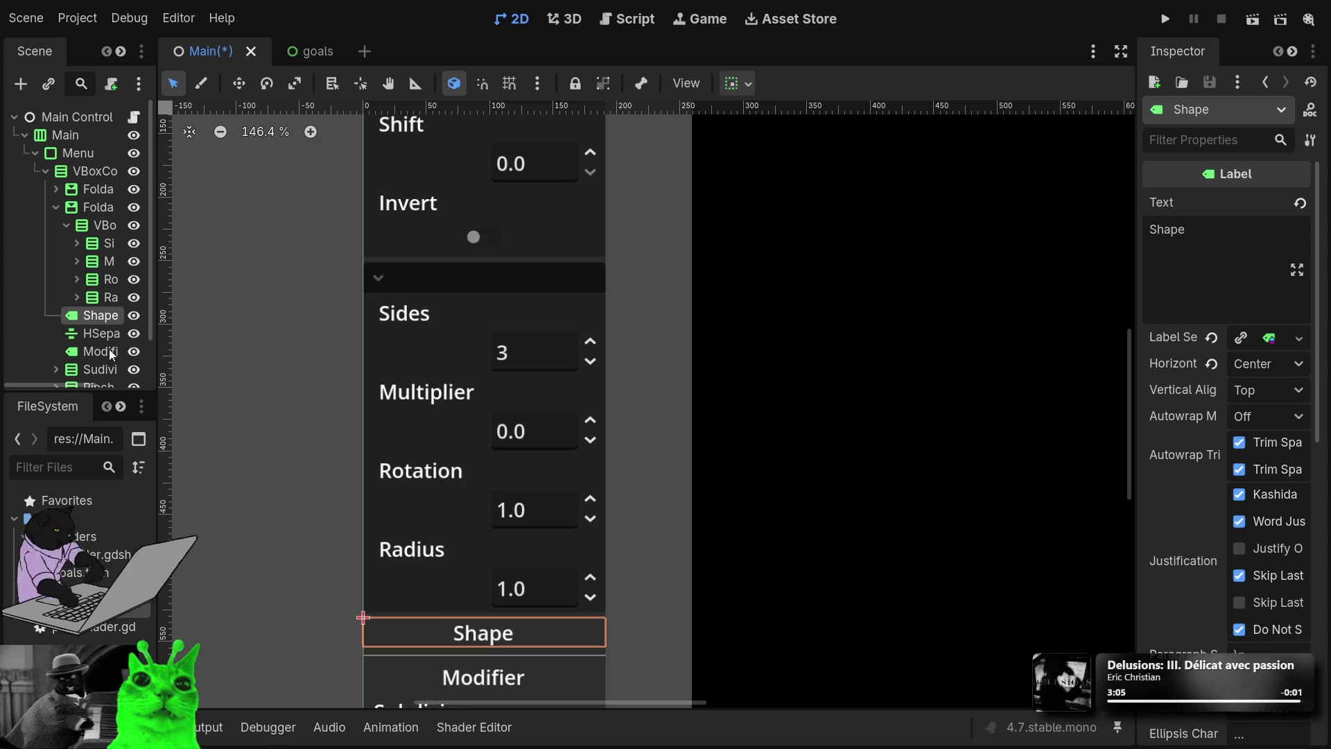
key(Delete)
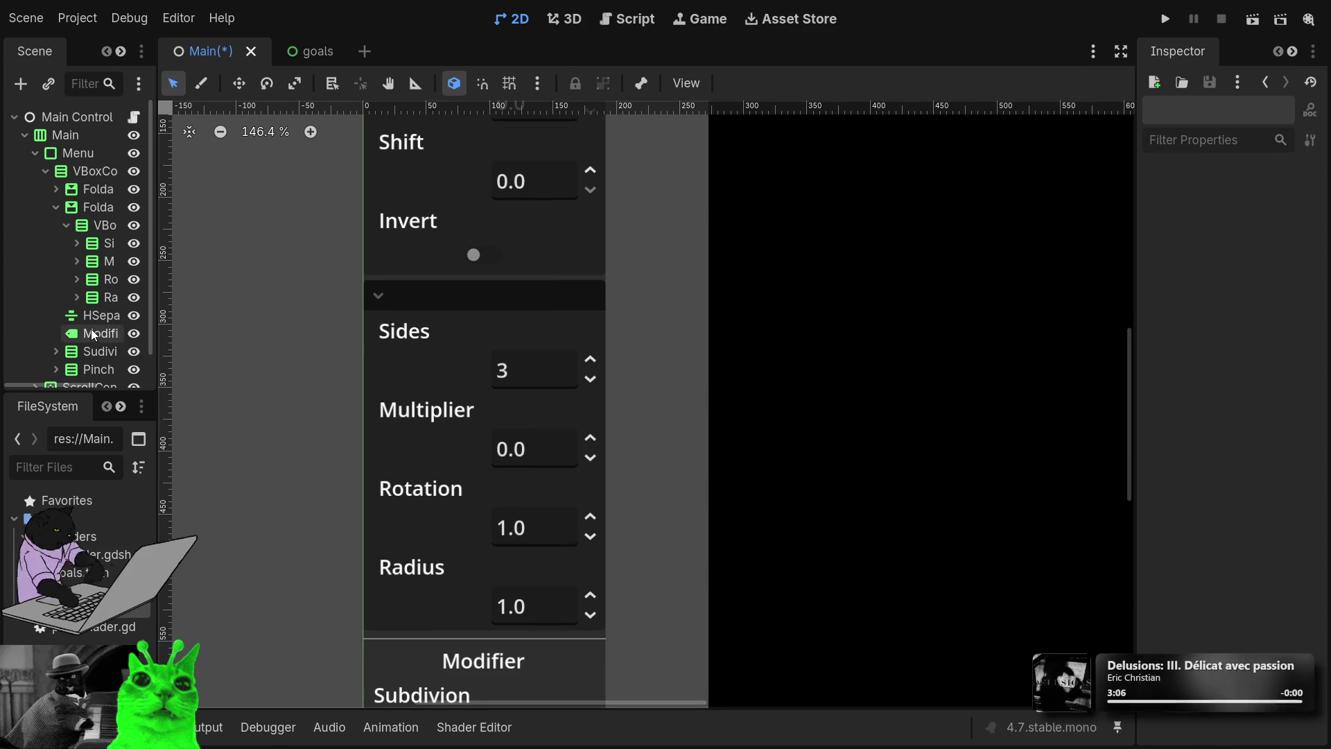
click(89, 315)
key(Delete)
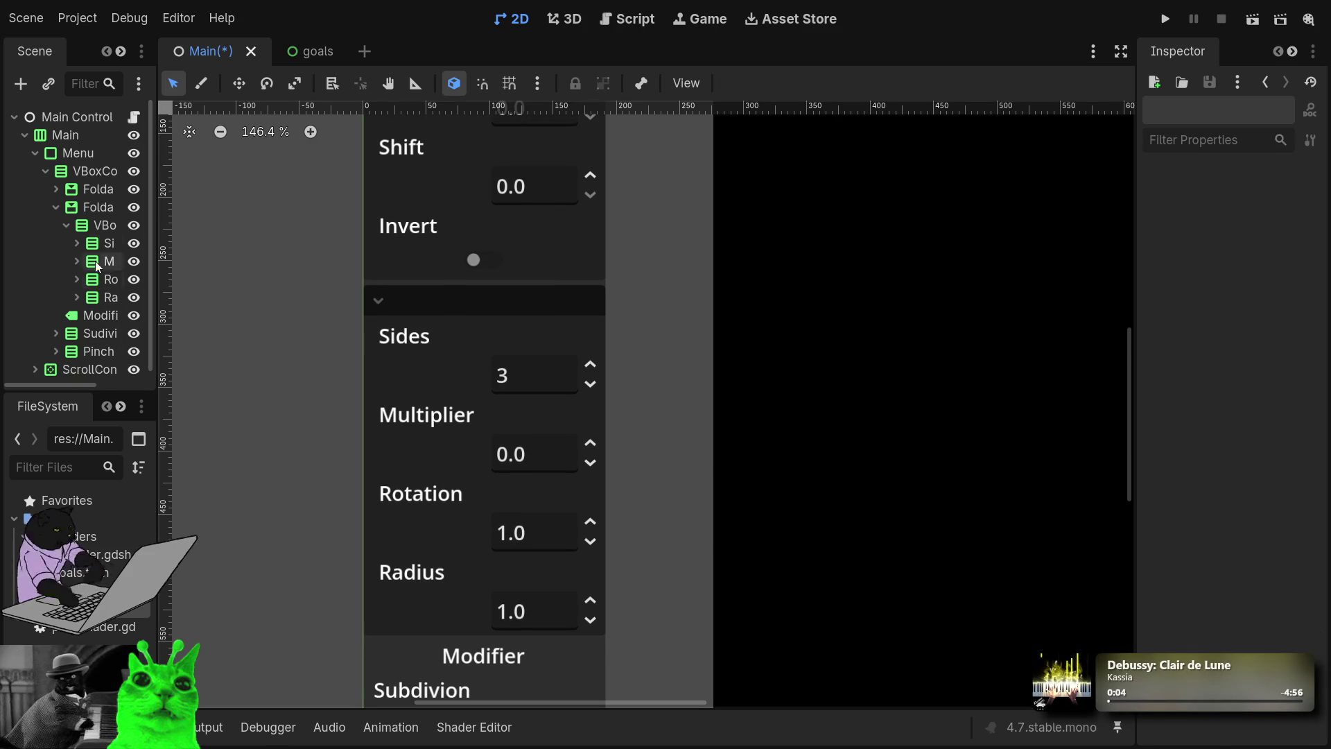
click(55, 207)
click(86, 212)
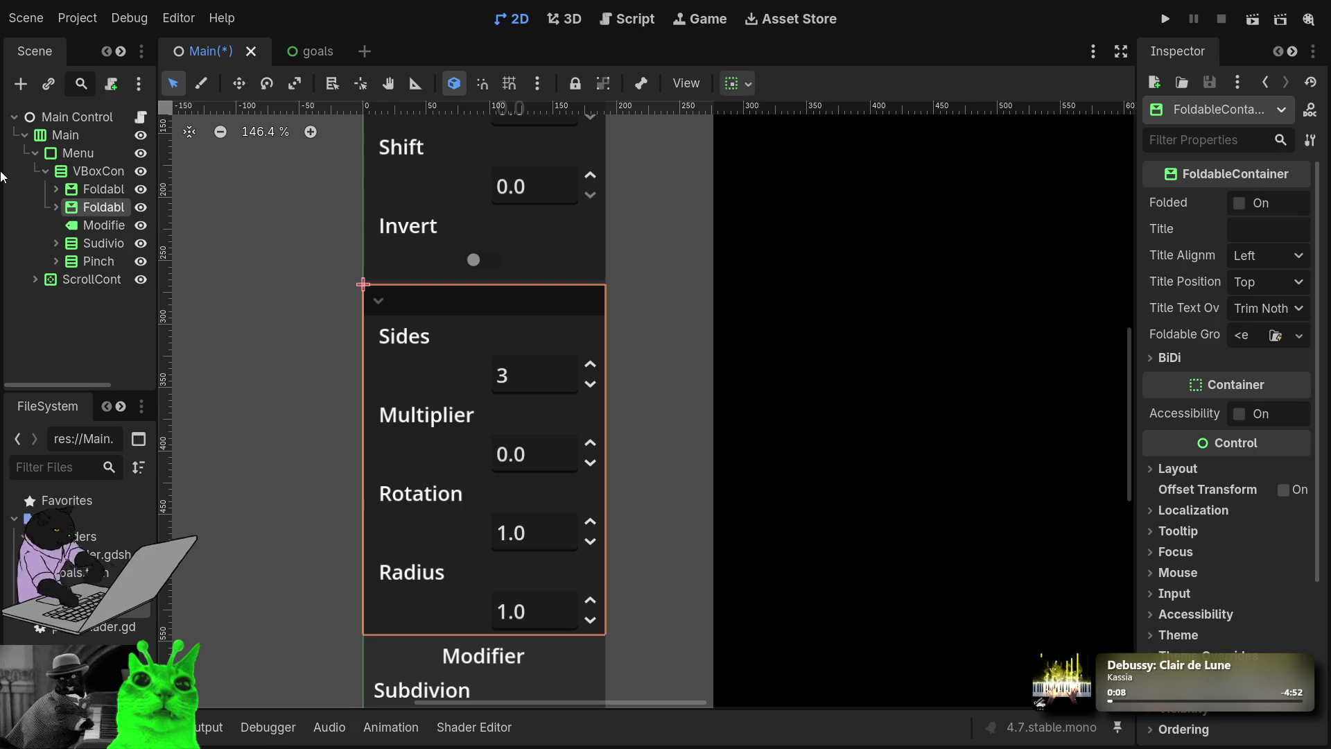
Step: Set the second FoldableContainer's Title to 'Shape' in the Inspector
scroll(1241, 561, down, 3)
scroll(1240, 575, up, 3)
click(1268, 229)
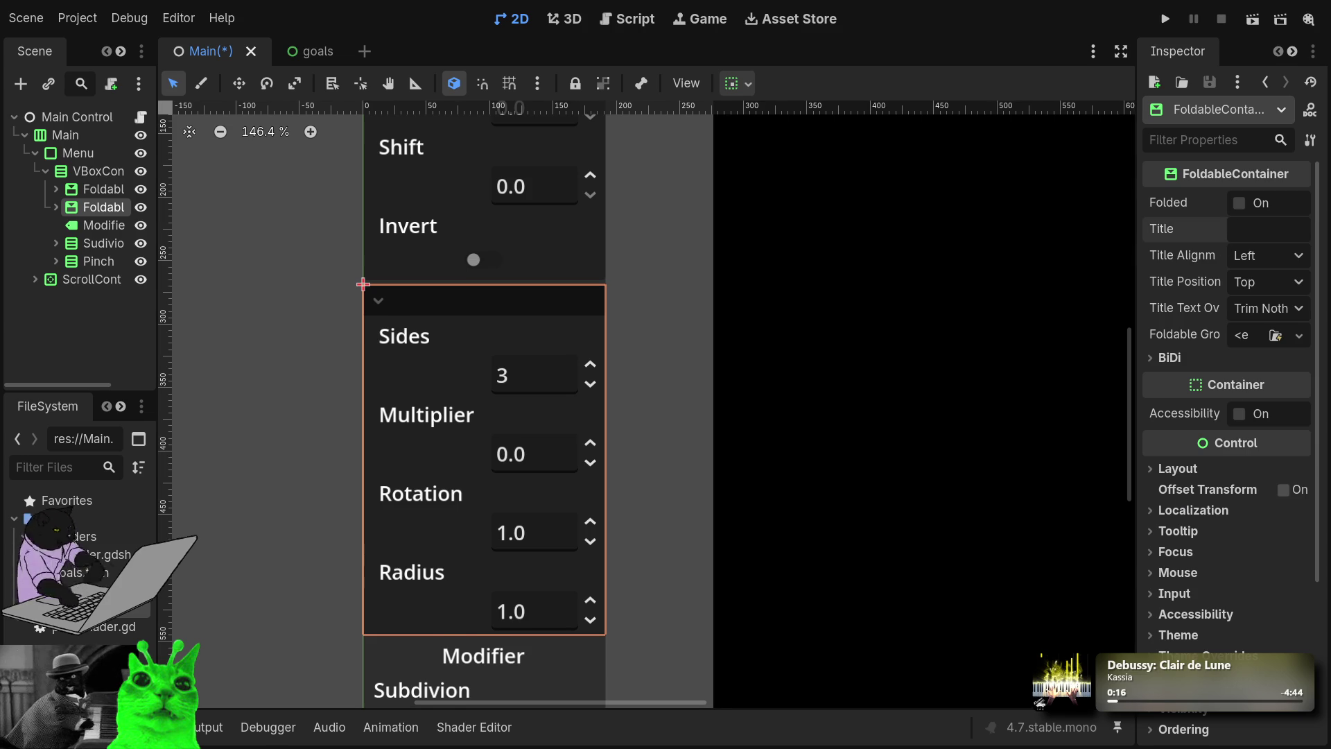
text(Shape)
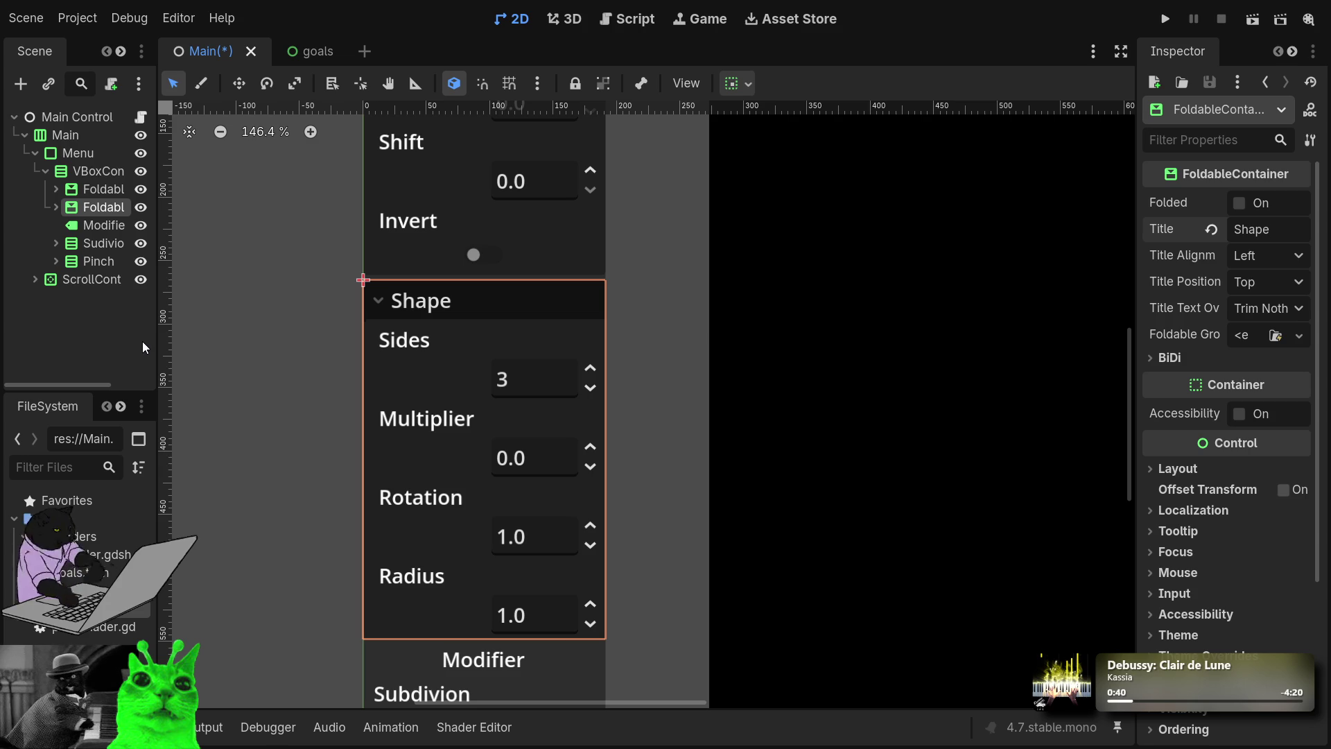
Step: Select the Modifier label in the Menu branch, then save and run the project
click(35, 152)
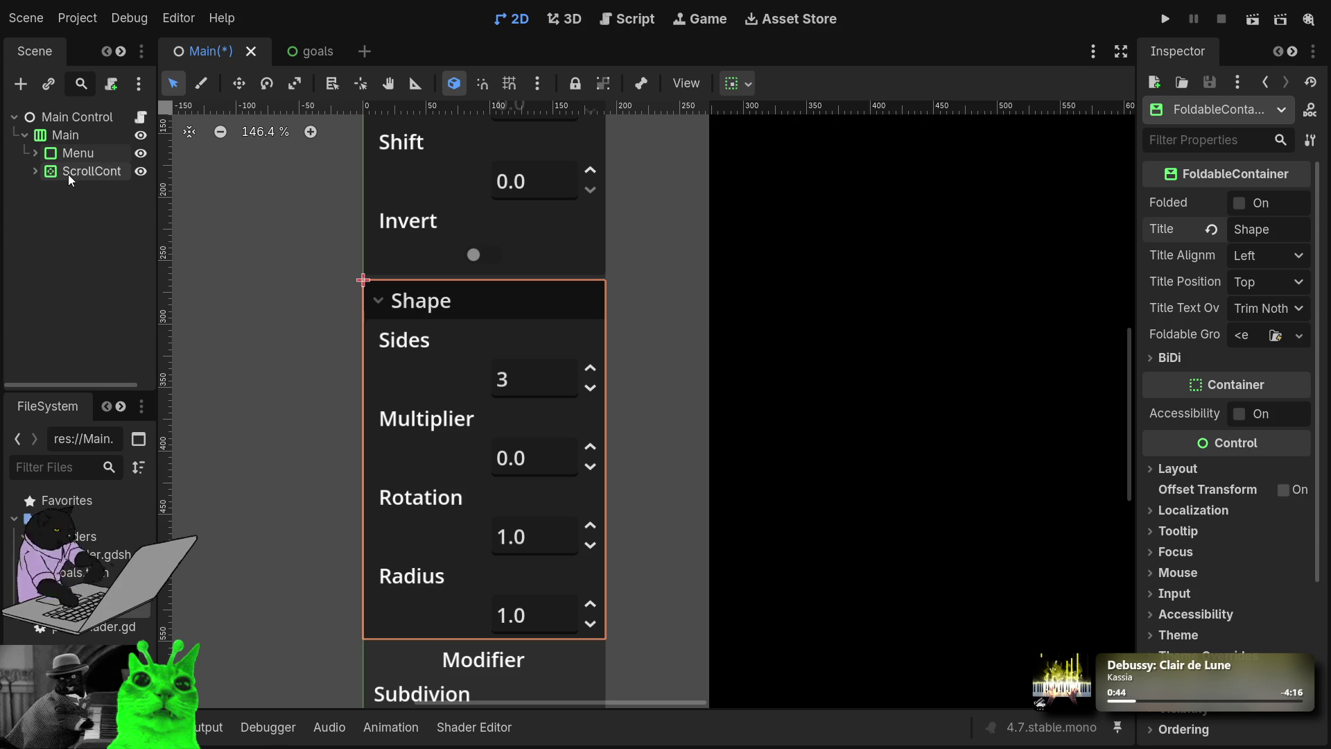
click(35, 153)
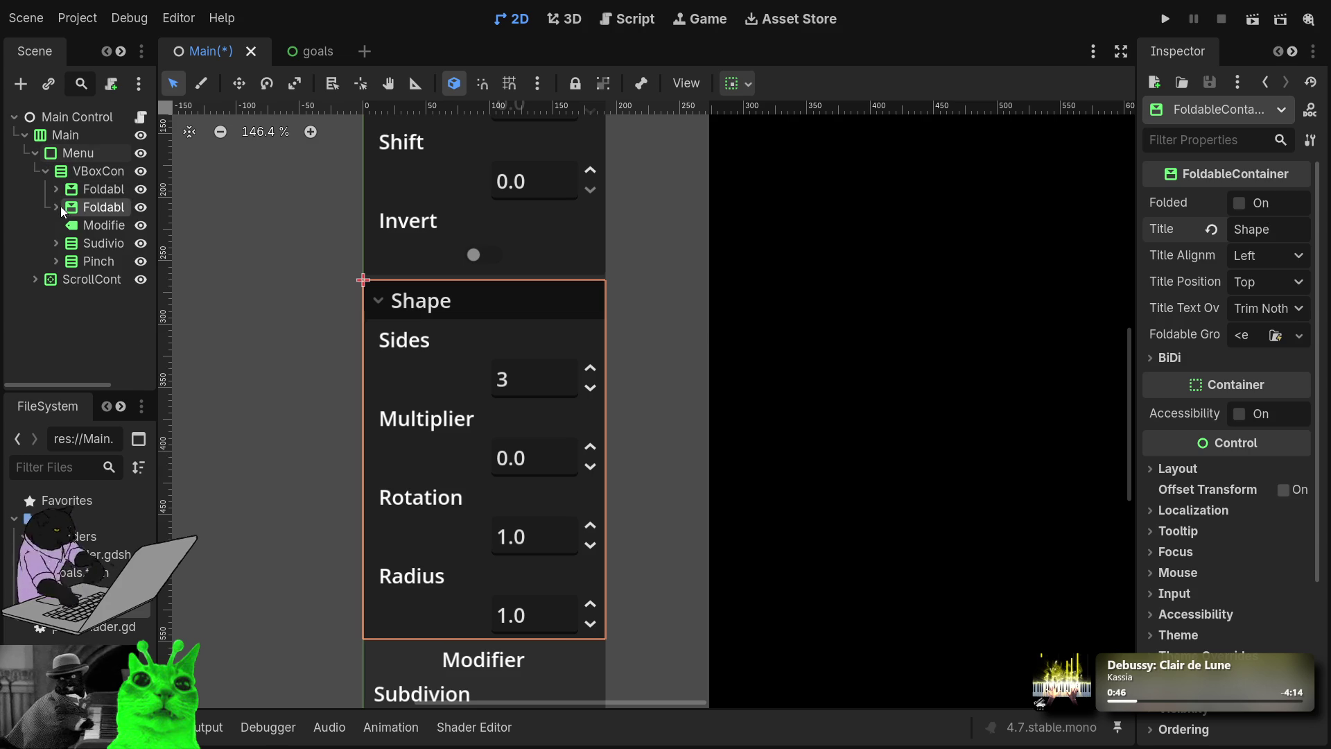
click(86, 228)
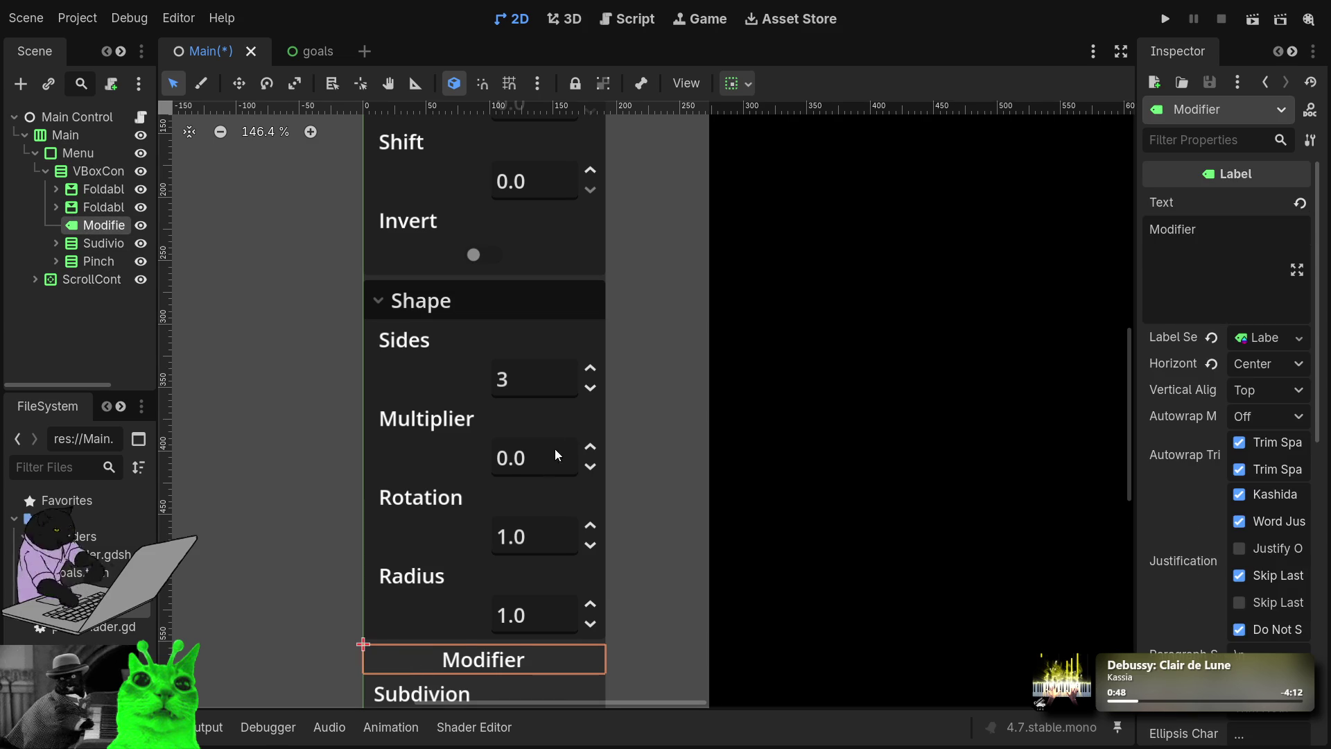
scroll(493, 510, down, 2)
scroll(702, 355, up, 2)
scroll(1073, 202, up, 2)
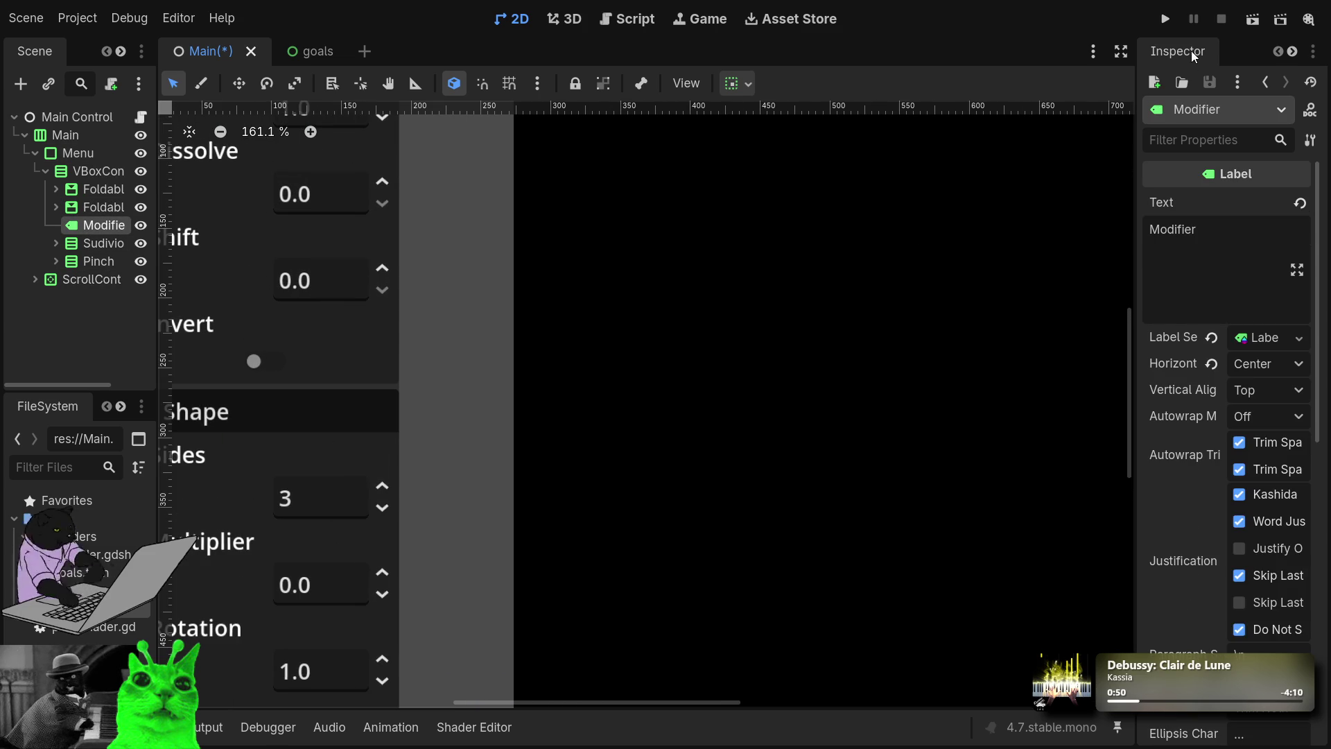
click(1163, 24)
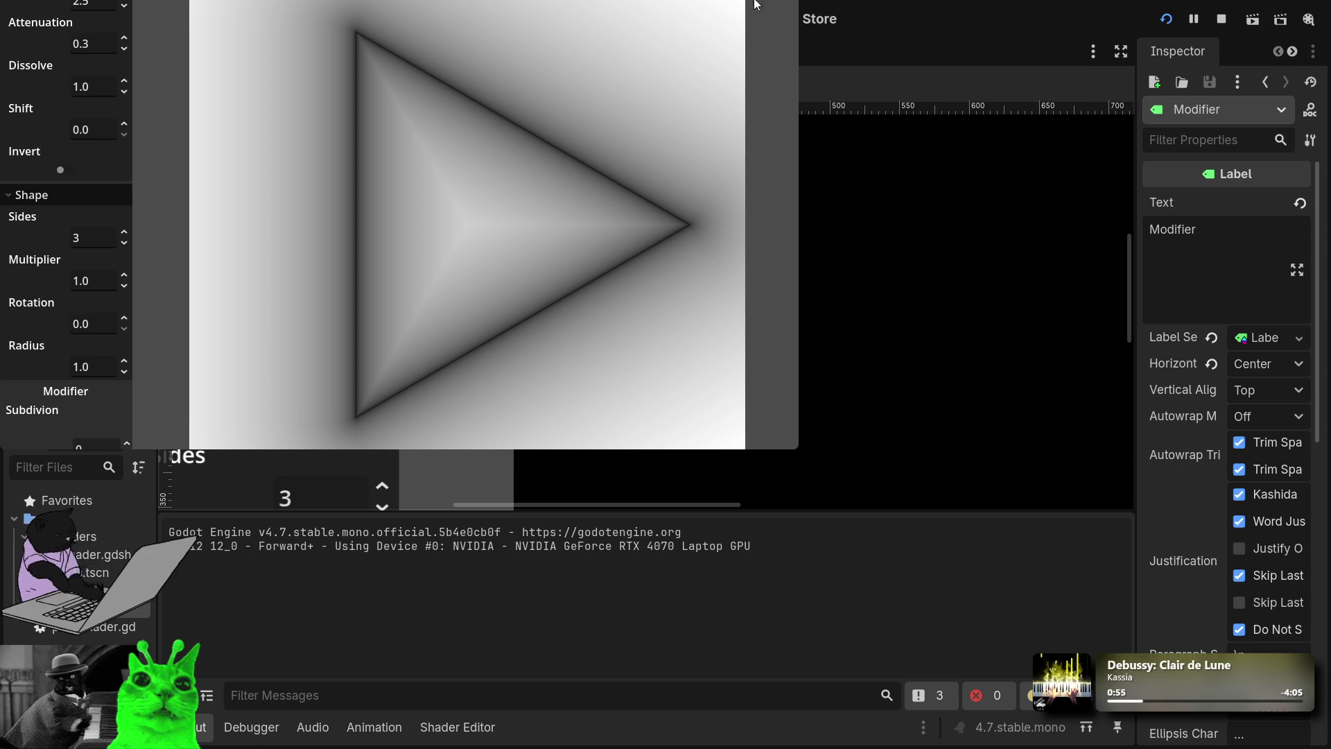
Step: Maximize the game window and repeatedly collapse and expand the Rendering and Shape sections
click(757, 5)
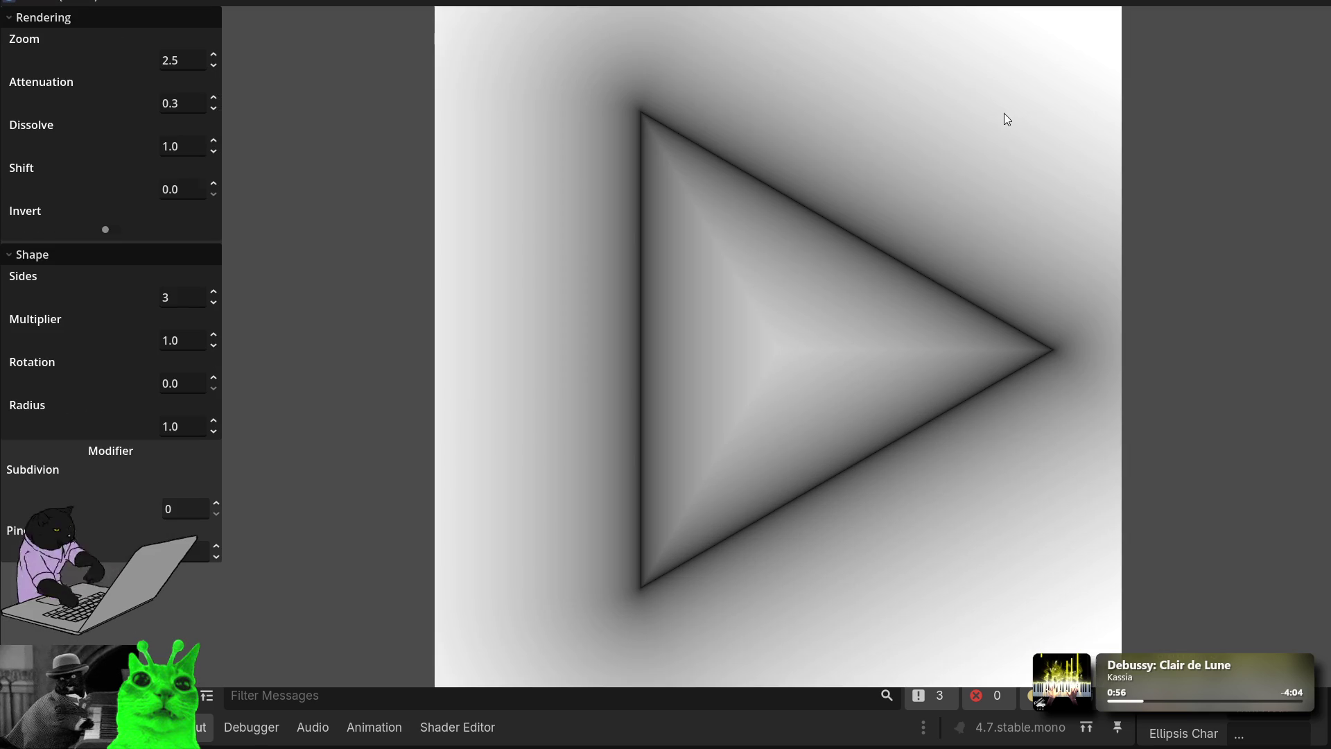
click(16, 22)
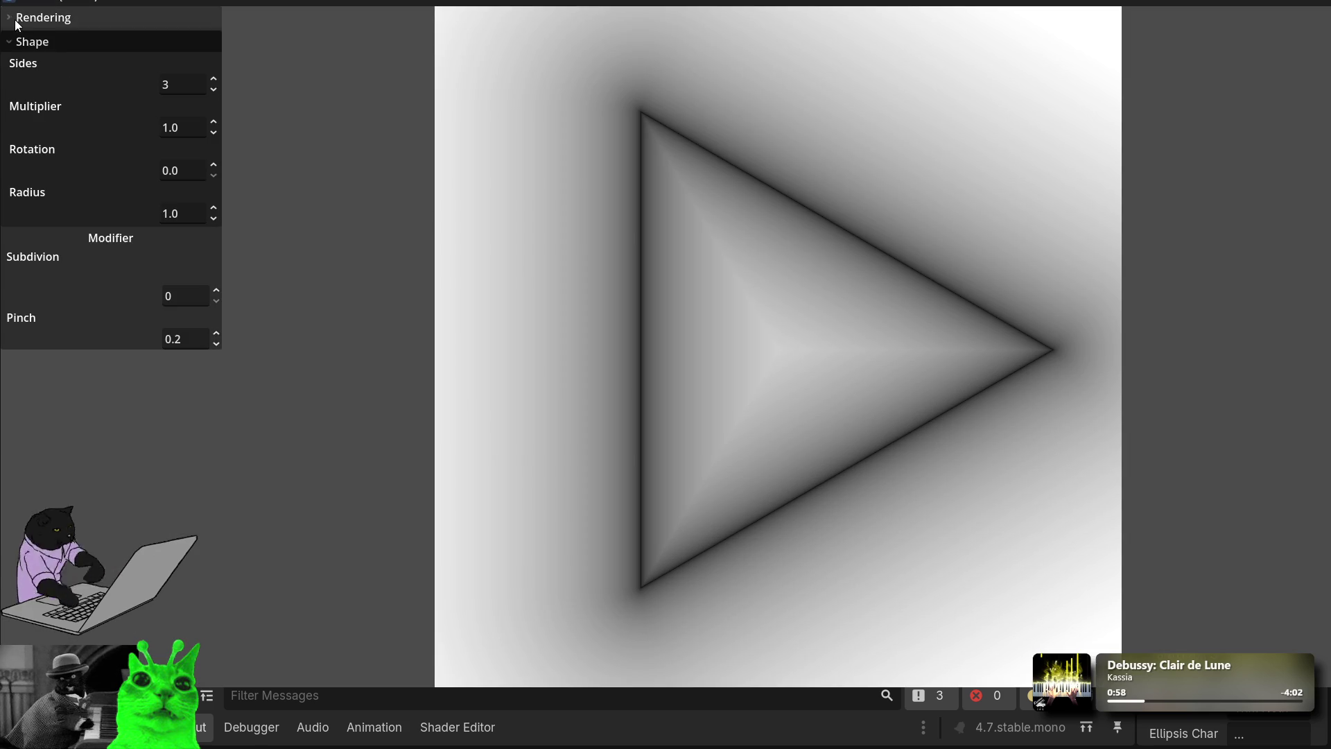
click(23, 43)
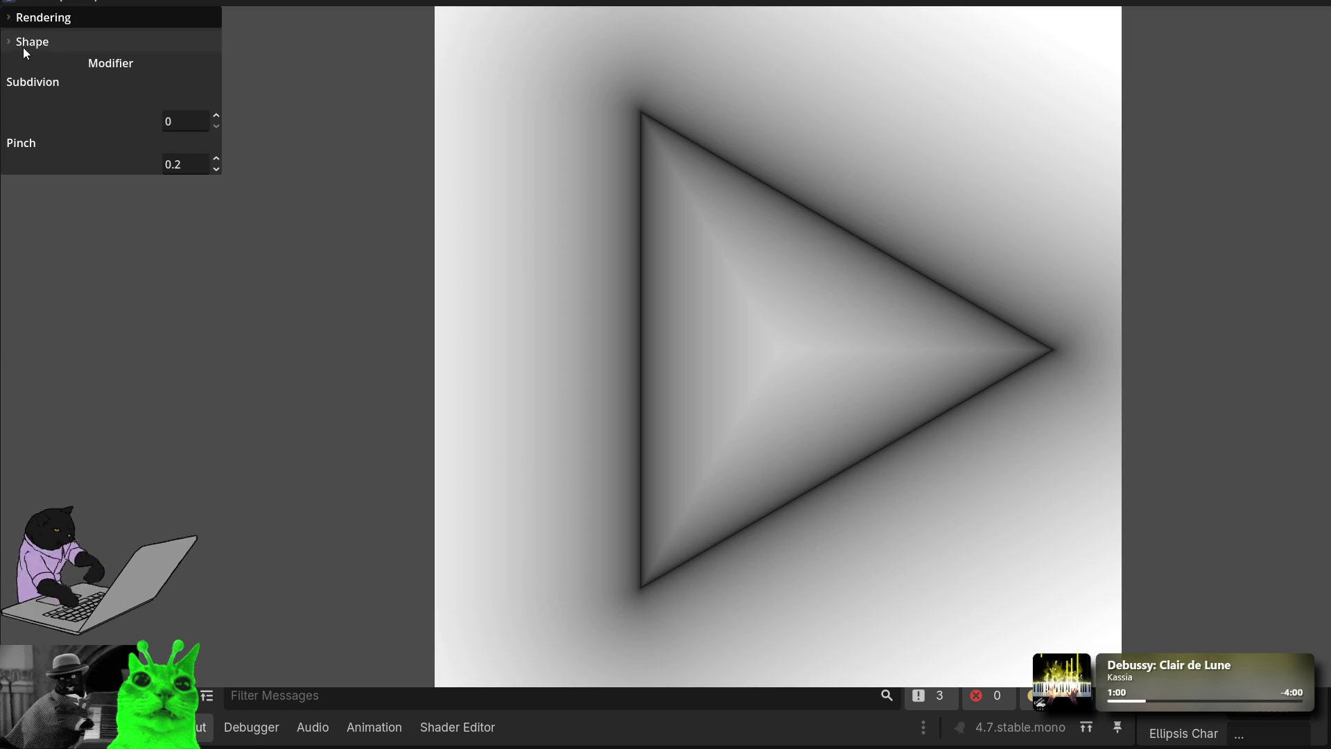
click(23, 43)
click(24, 16)
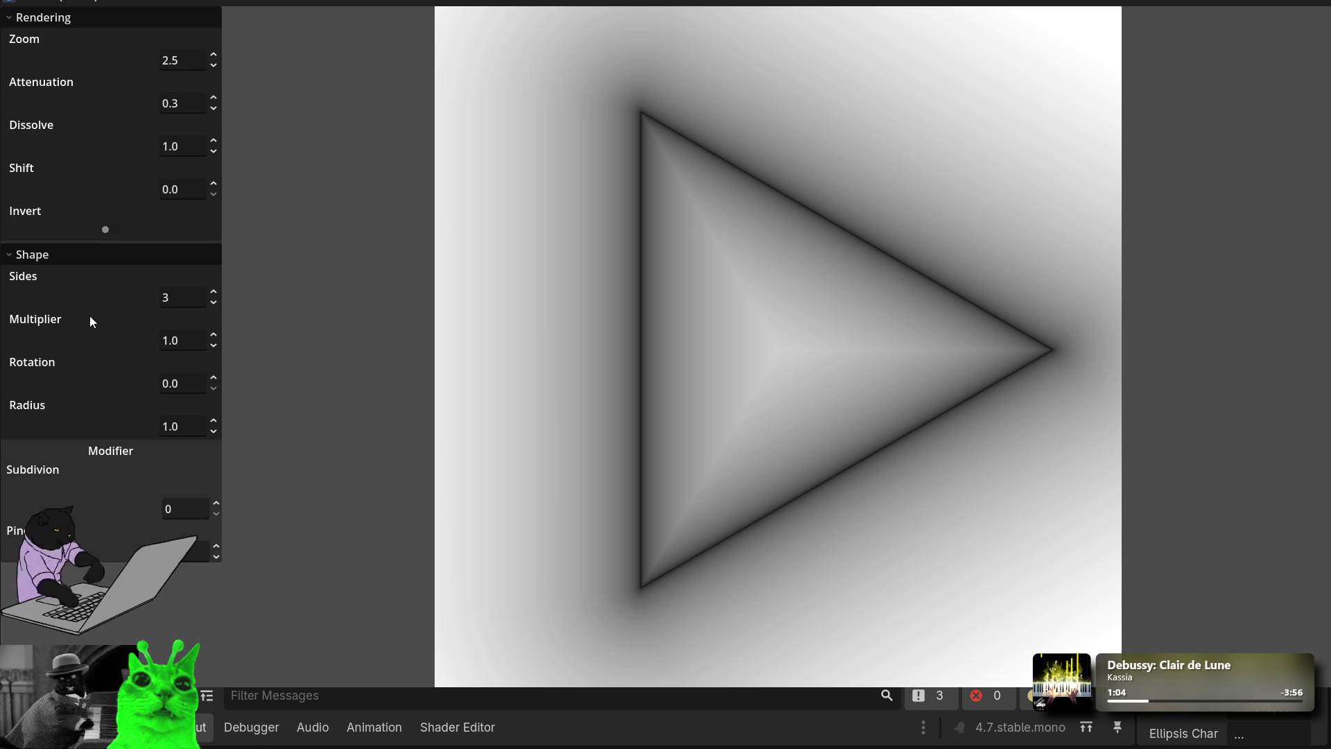
click(44, 253)
click(51, 18)
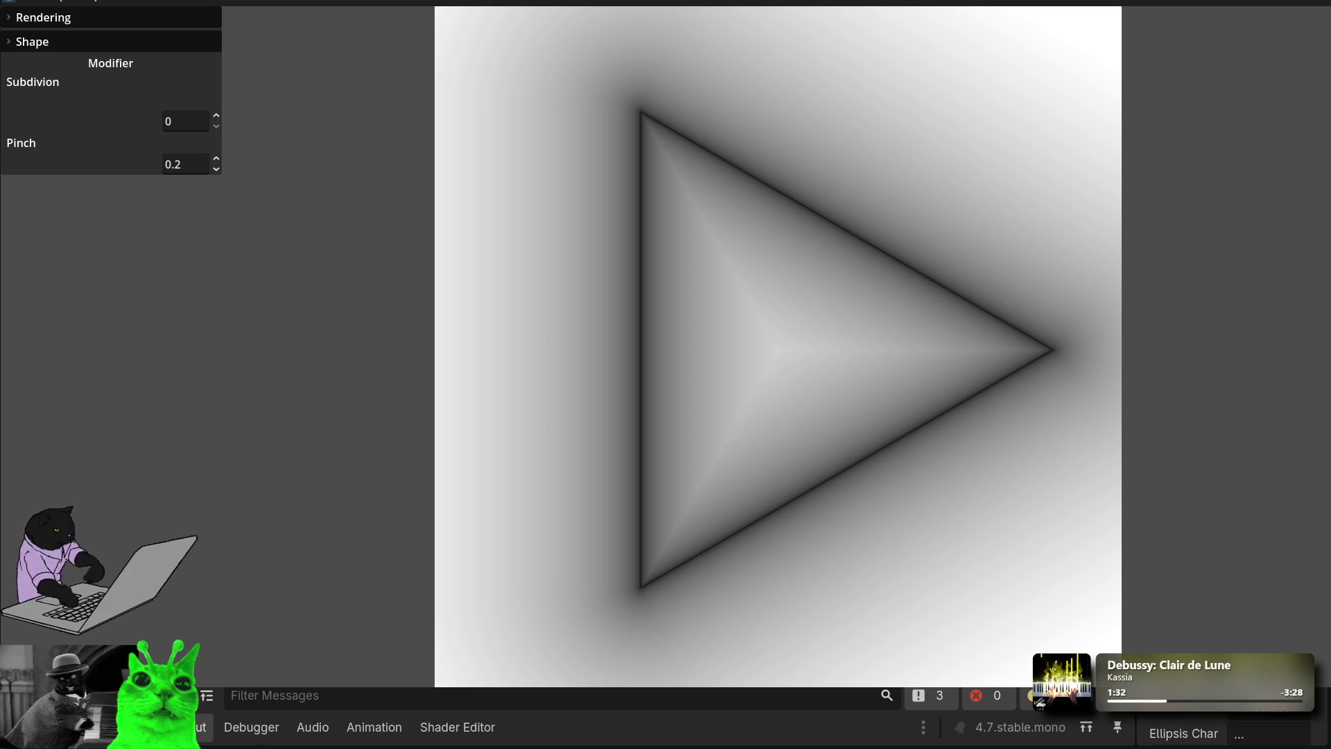
click(6, 48)
click(9, 17)
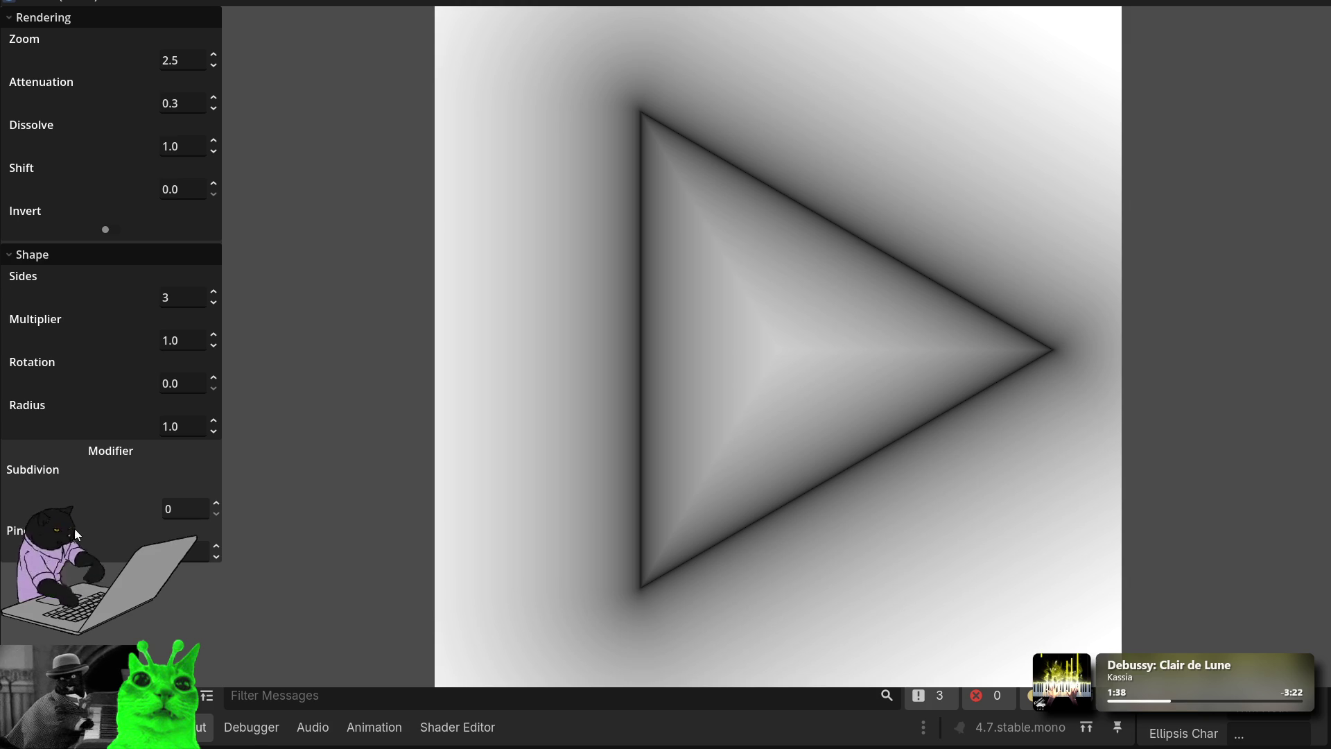
click(93, 262)
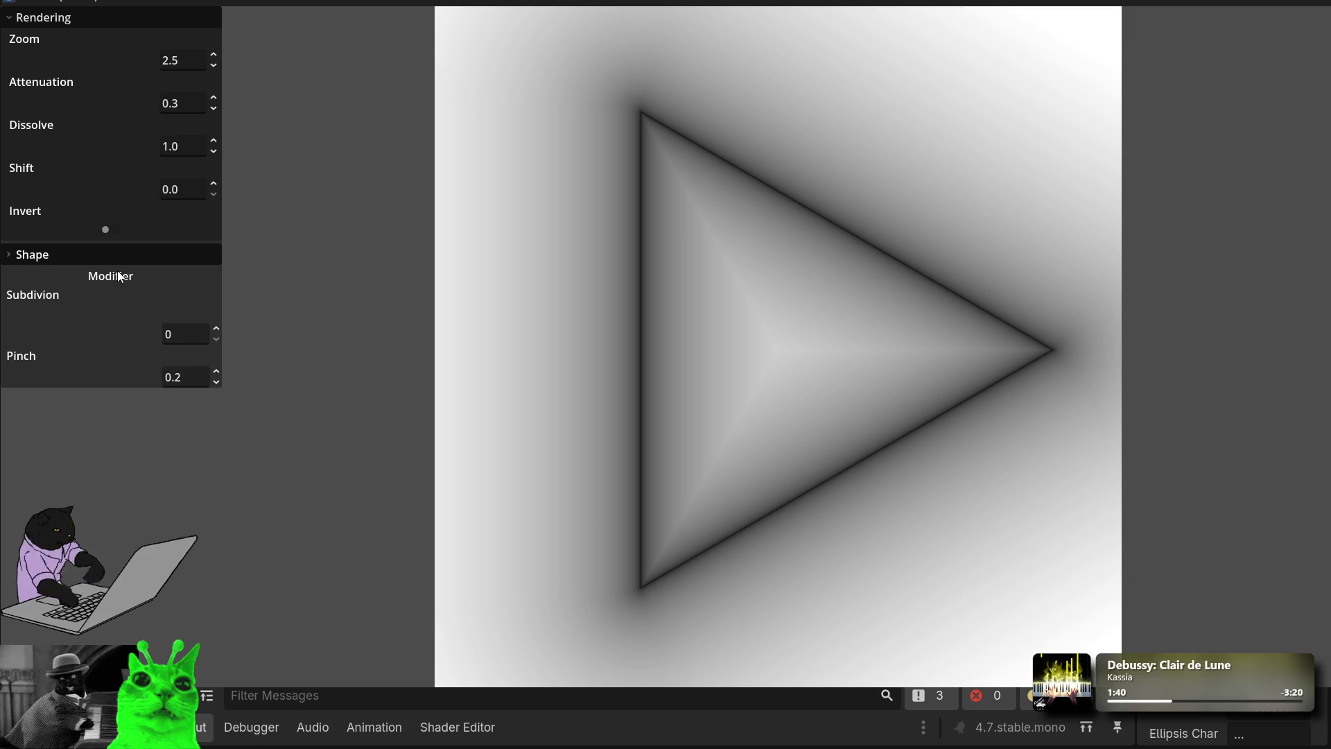
click(86, 255)
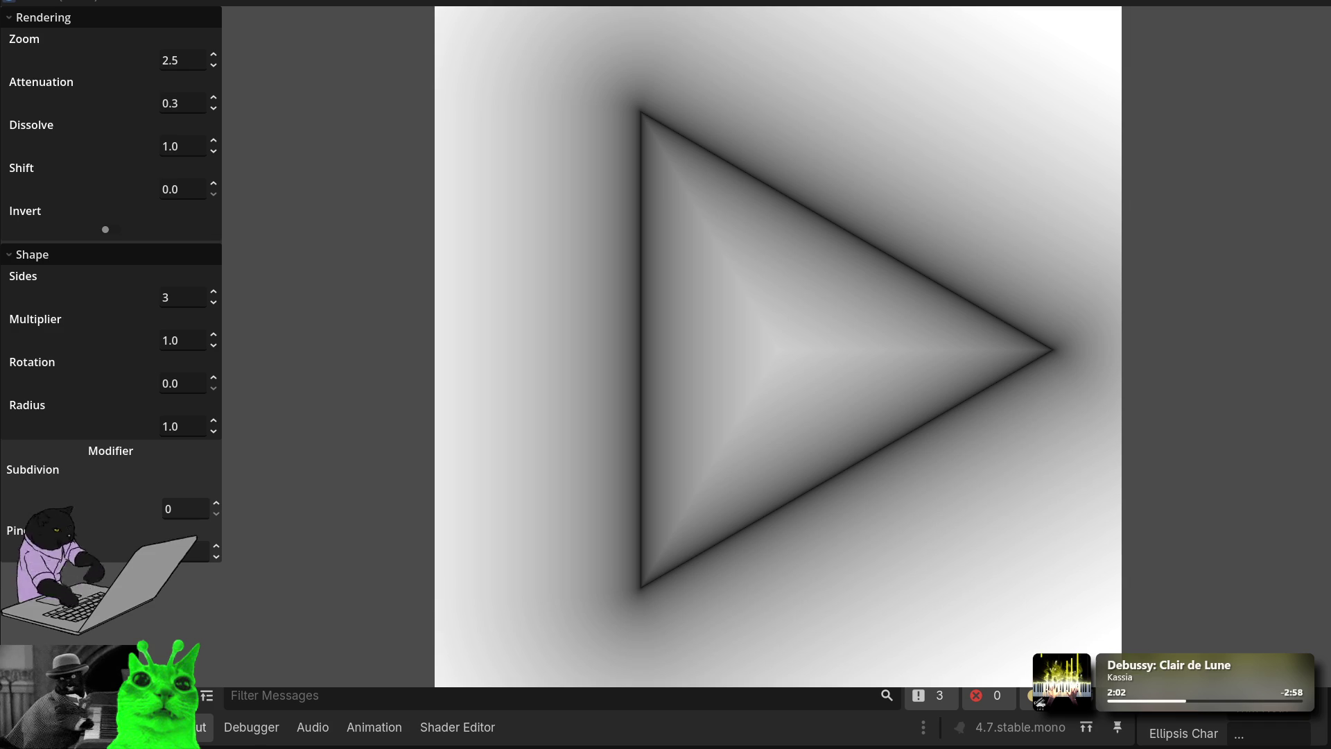
scroll(1220, 728, down, 3)
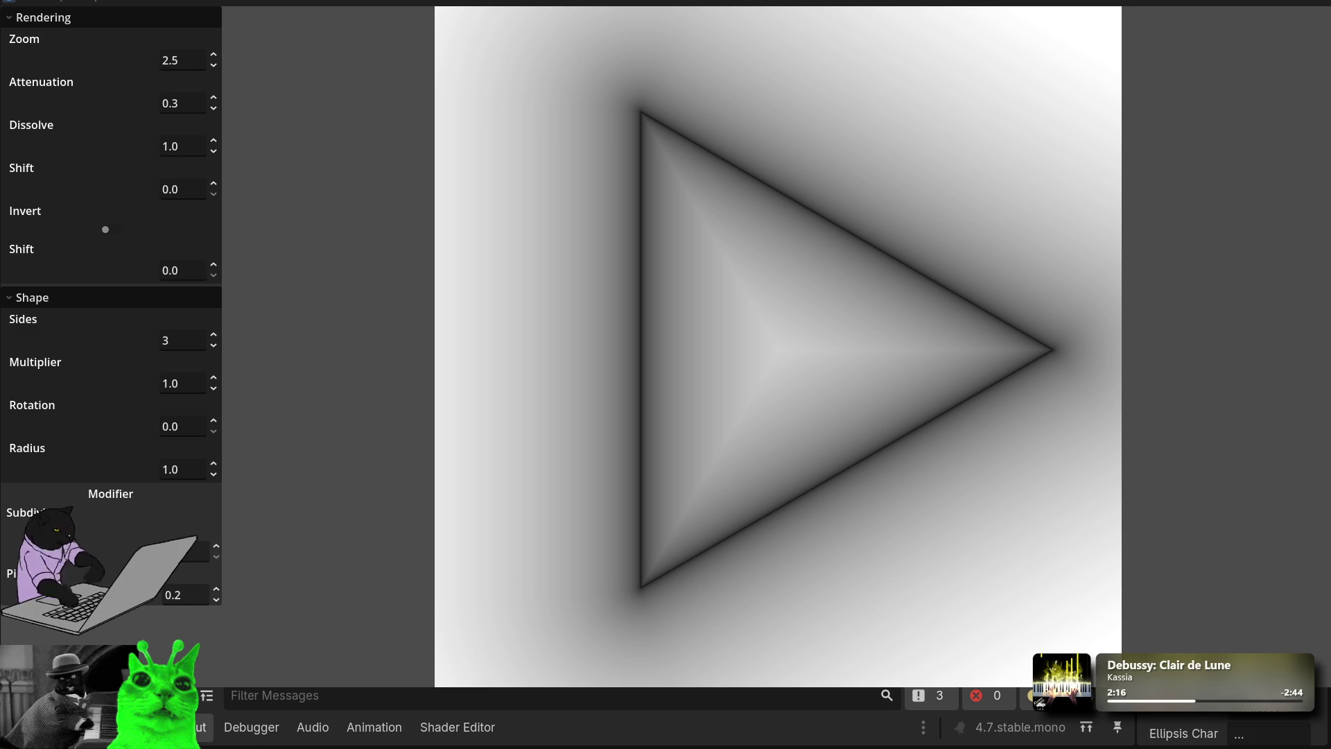
Step: Name the new exported parameter smoothness so a Smoothness field appears under Invert
text(smoothn)
text(ess)
scroll(1228, 732, down, 2)
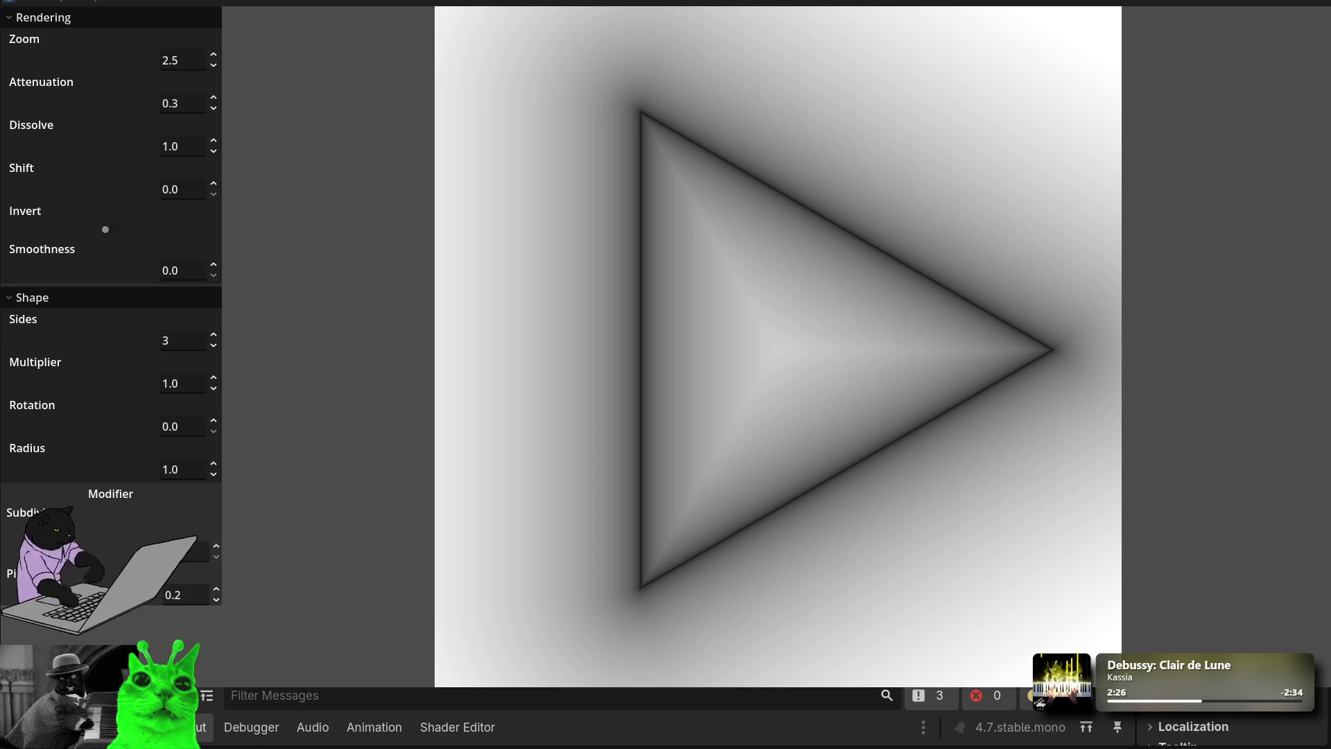
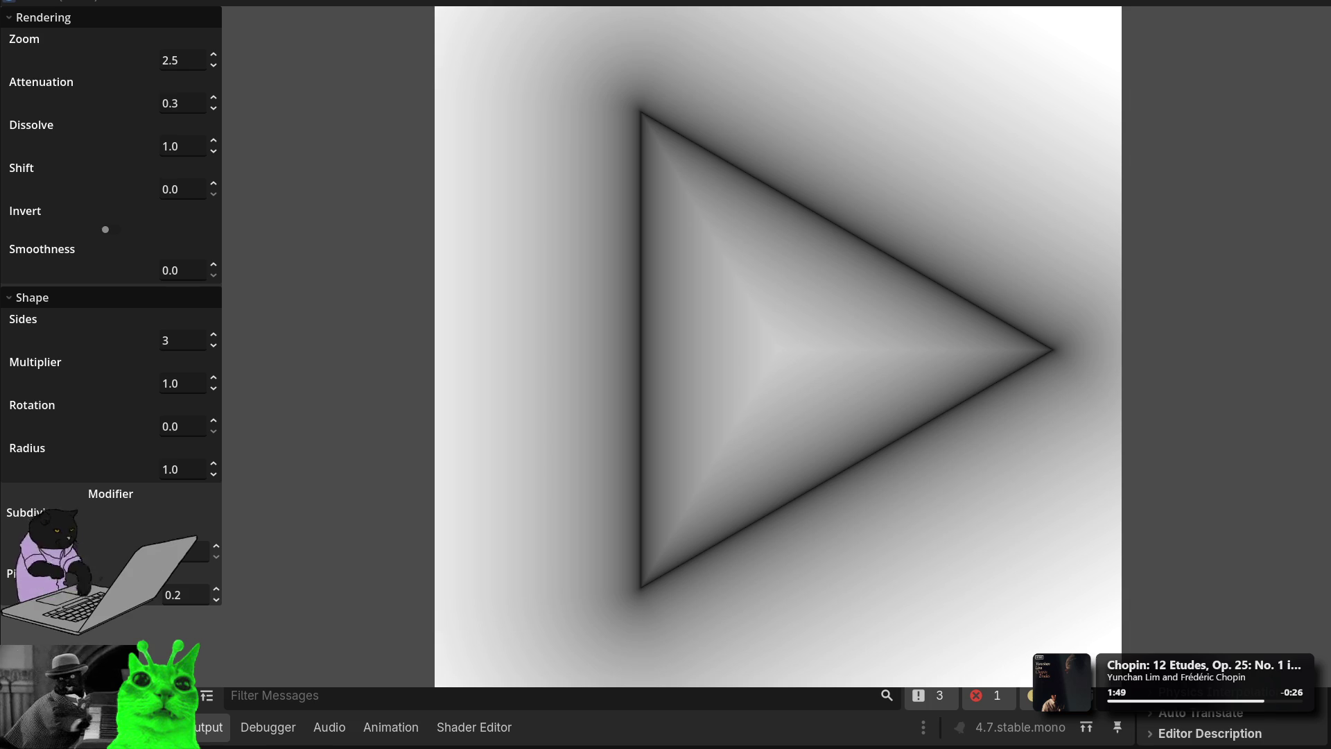
Step: Relaunch the shape generator and nudge Smoothness and Shift upward to round the triangle
key(F5)
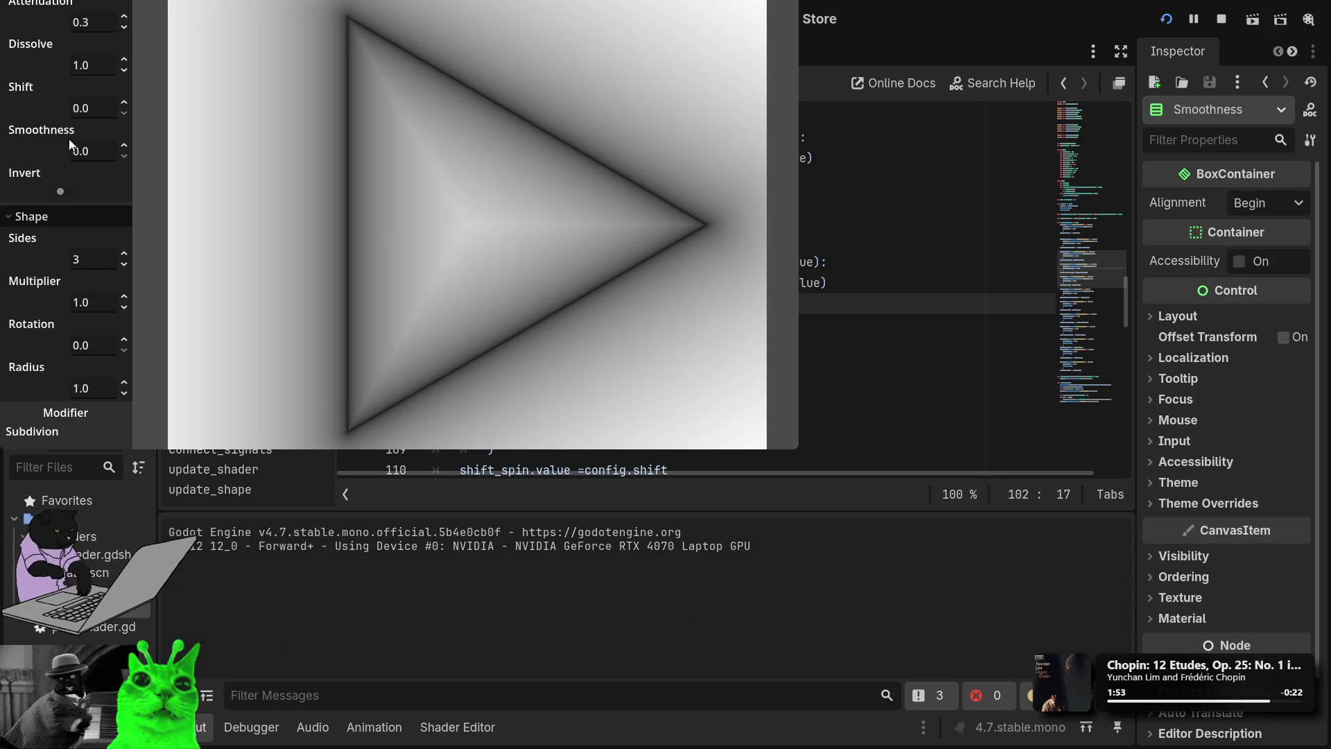
click(104, 149)
mouse_move(131, 150)
mouse_down()
mouse_move(132, 111)
mouse_move(132, 147)
mouse_up()
text(6)
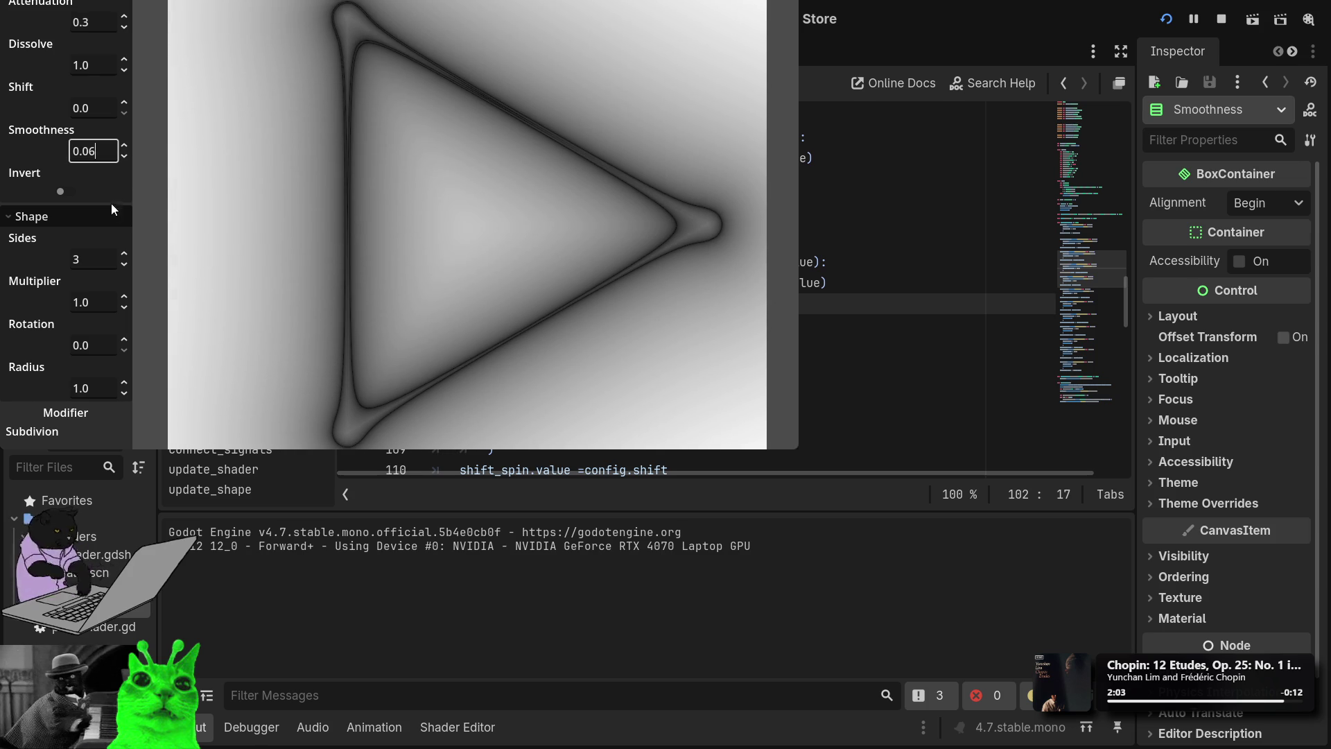
mouse_move(121, 113)
mouse_down()
mouse_move(122, 95)
mouse_move(121, 107)
mouse_up()
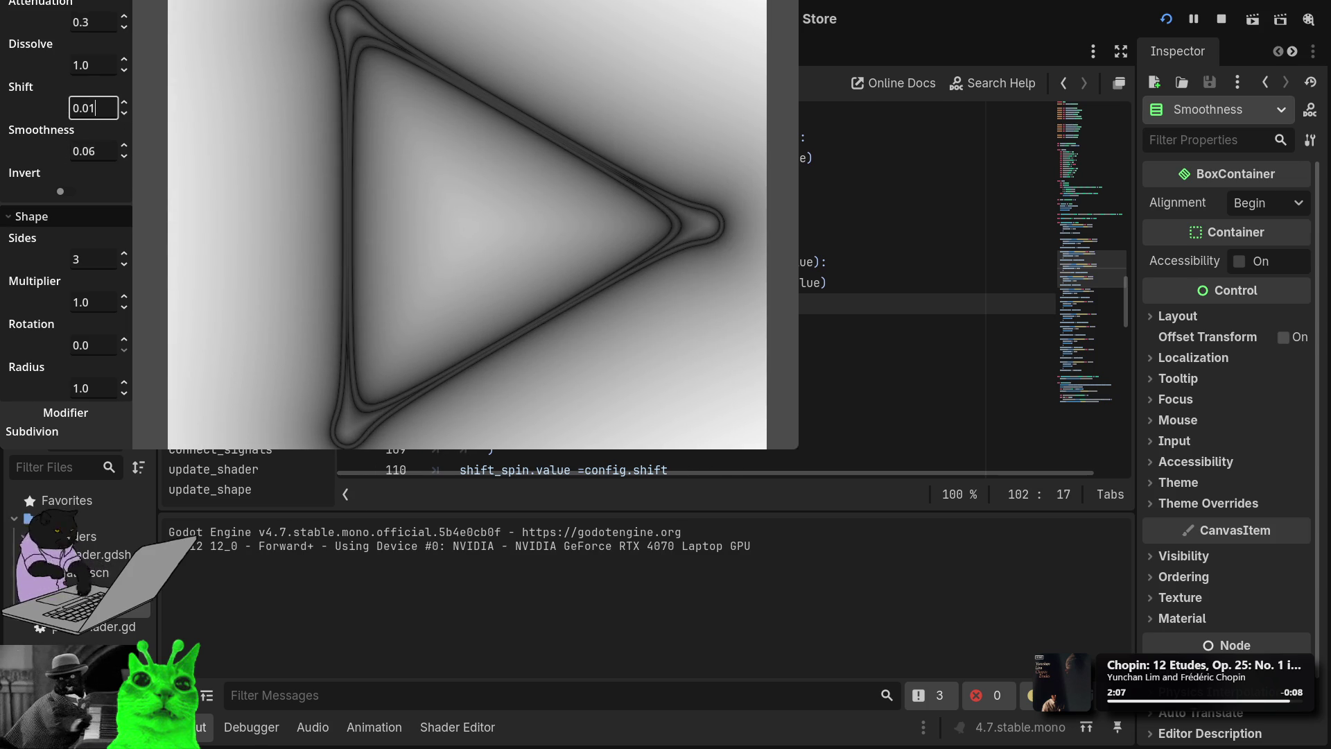
Step: Maximize the preview window and set Zoom to 3.4
key(super+Up)
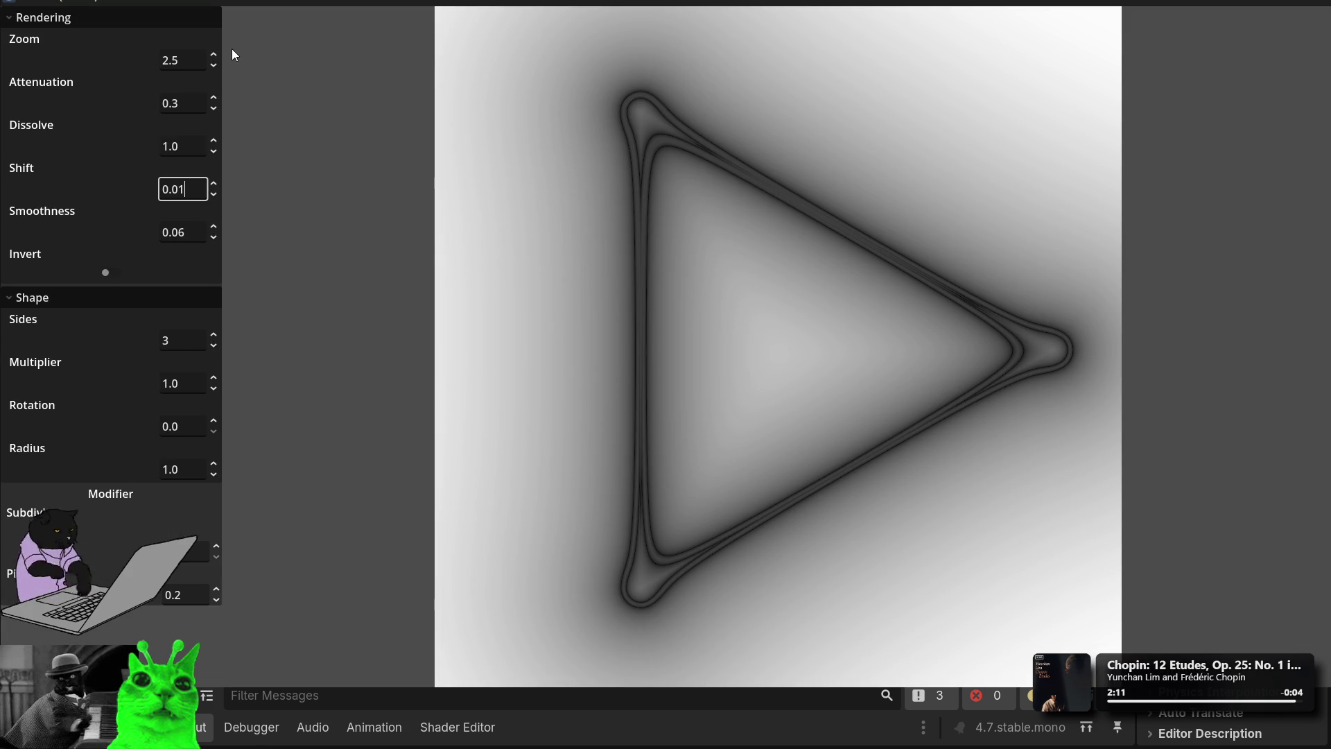
mouse_move(214, 59)
mouse_down()
mouse_move(214, 41)
mouse_move(214, 59)
mouse_up()
text(3.4)
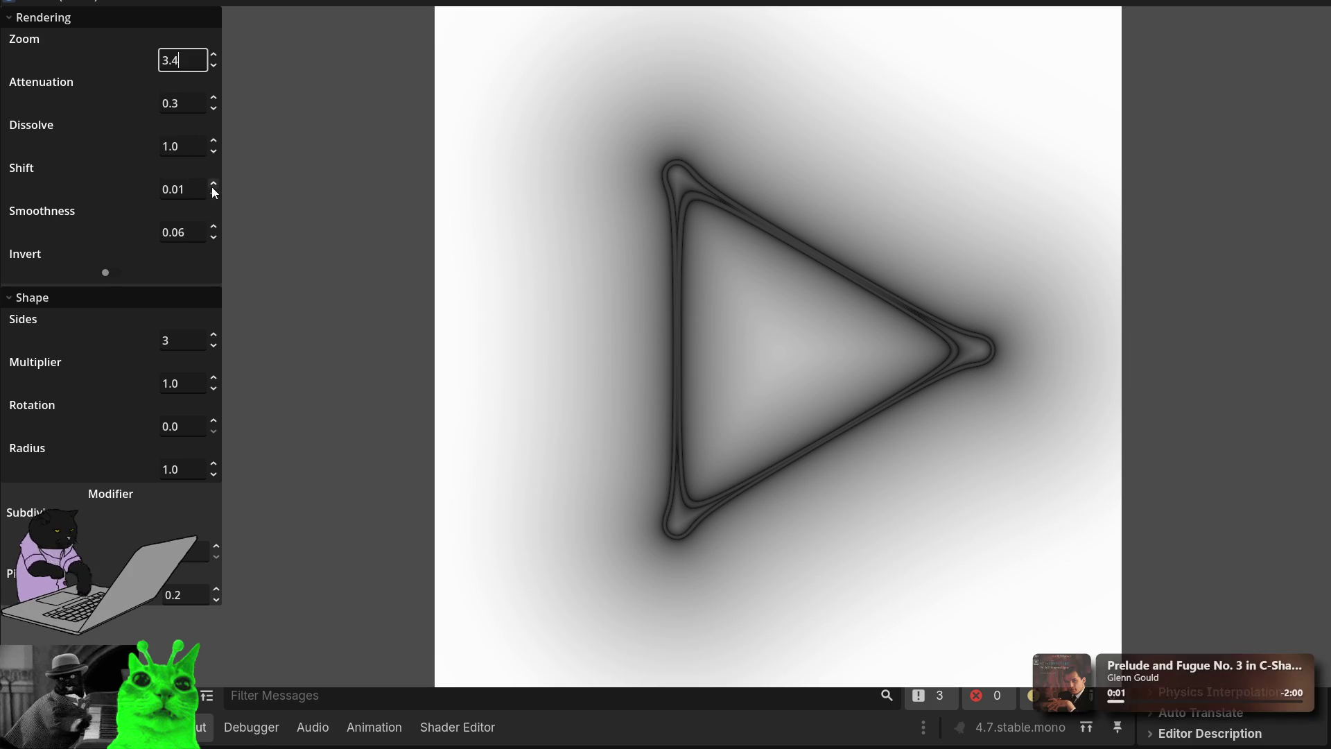
key(Return)
Step: Set Shift to 0 and Smoothness to 0.22
click(183, 190)
key(ctrl+a)
text(0)
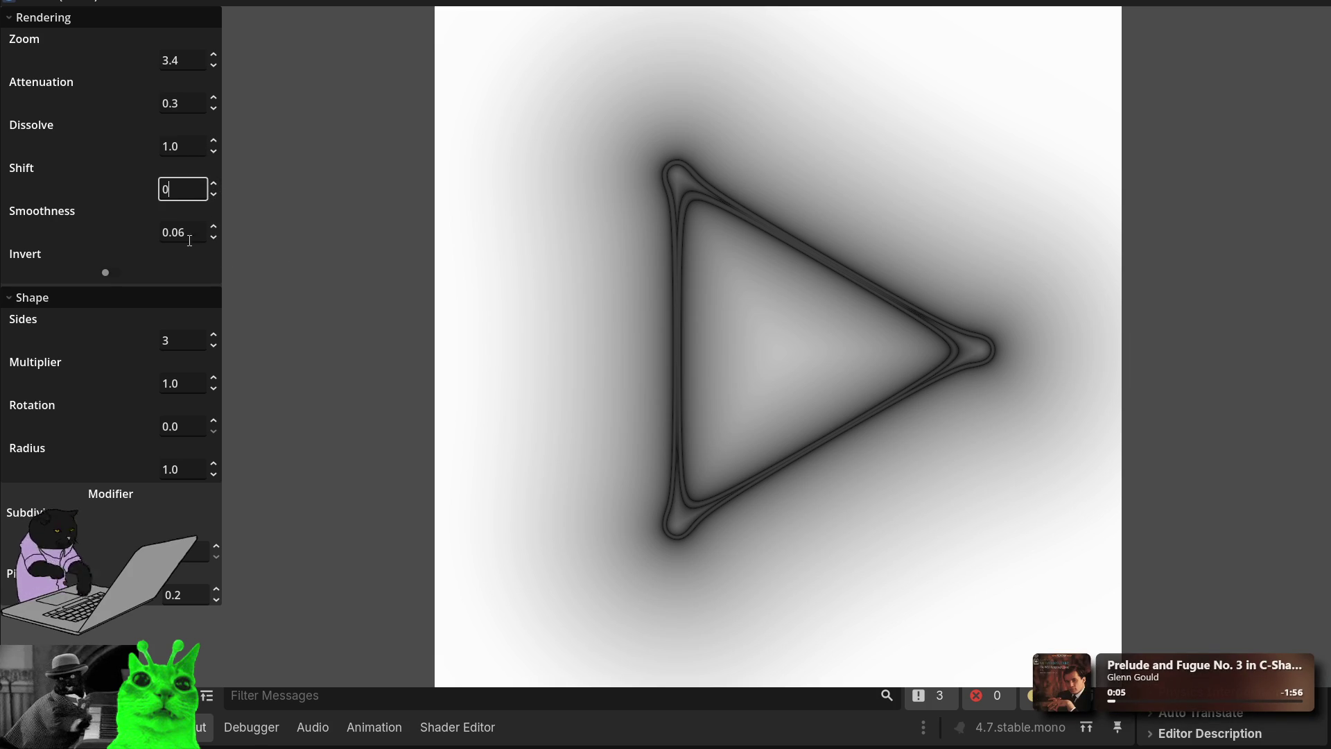
key(Tab)
key(ctrl+a)
text(0.22)
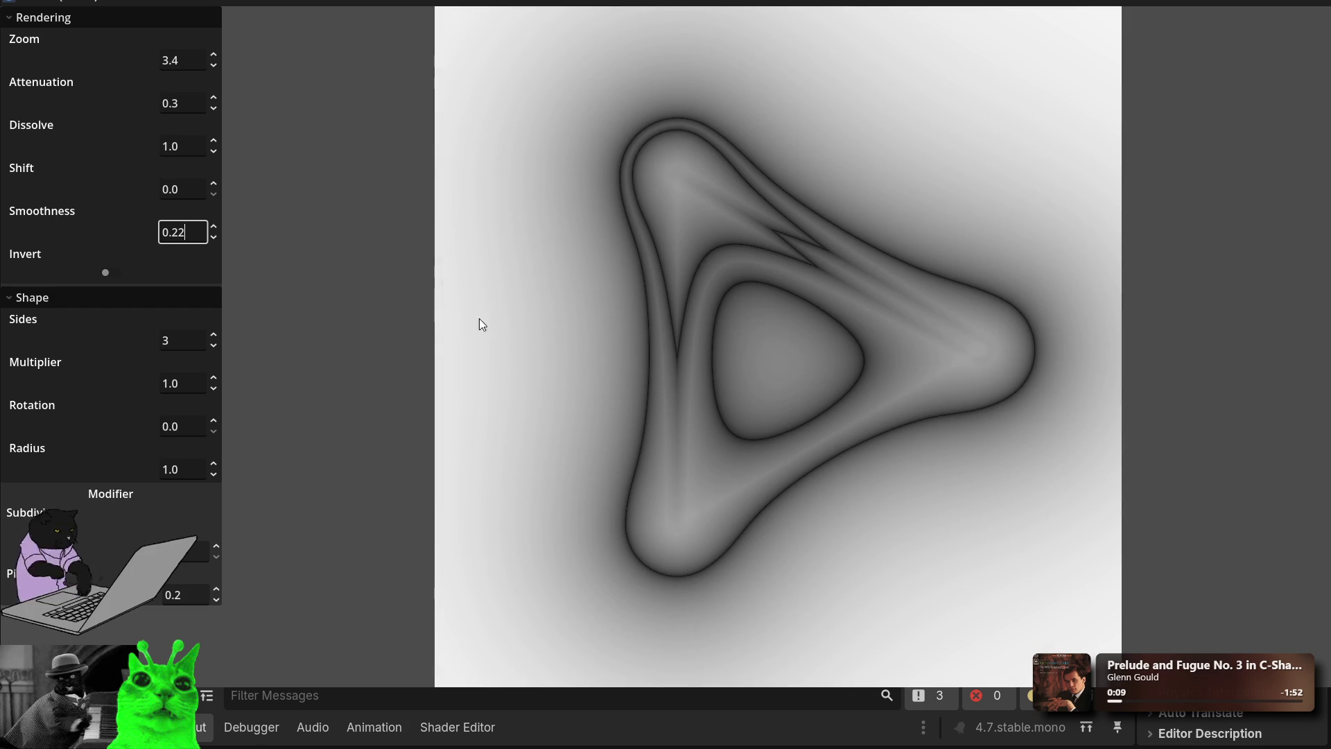
Step: Raise the Sides count up to 17
click(216, 331)
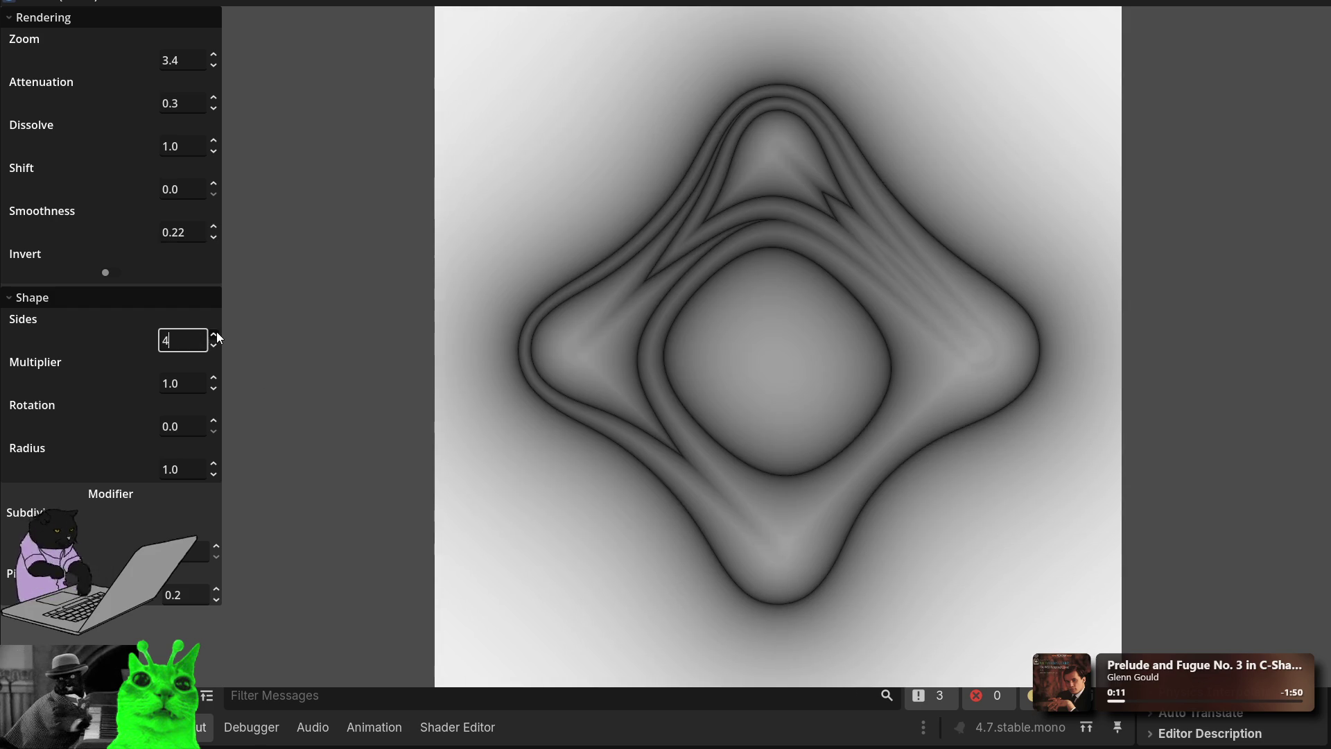
click(216, 332)
click(216, 331)
click(216, 331)
click(216, 331)
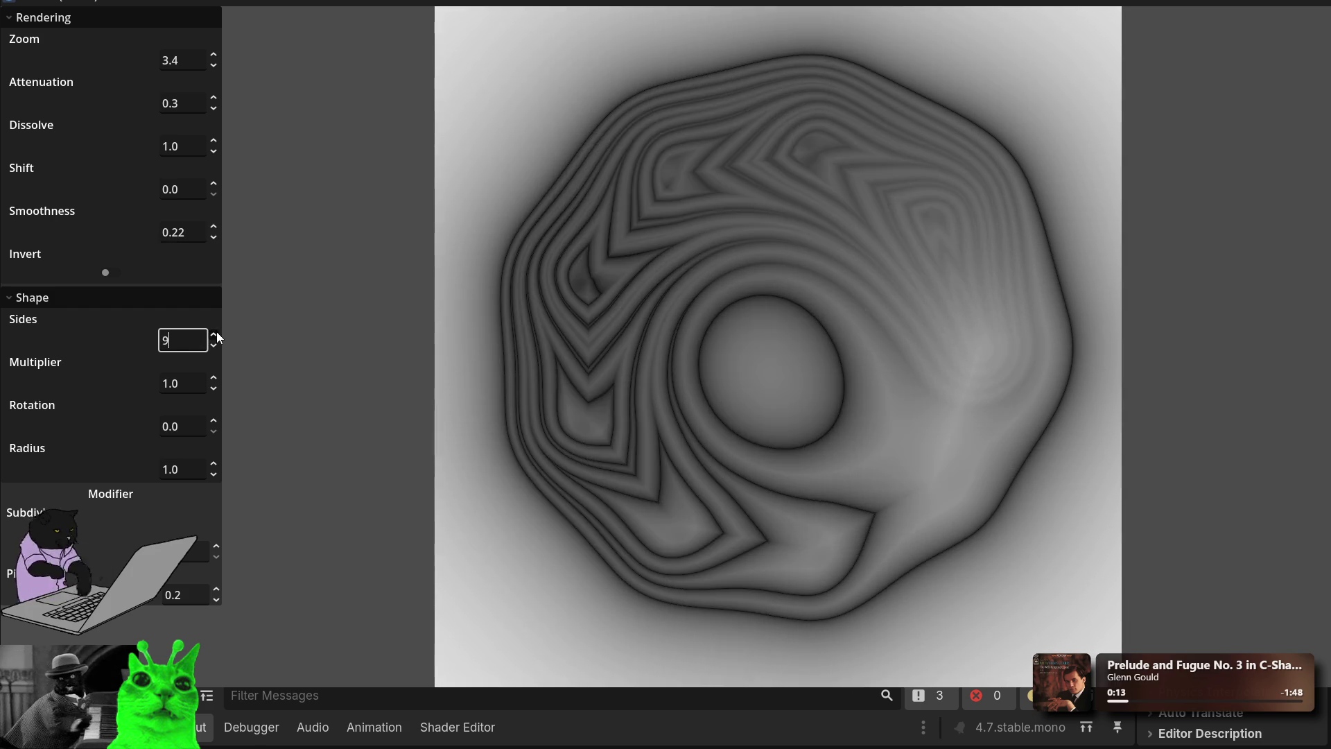
click(216, 331)
click(216, 331)
click(216, 332)
click(216, 332)
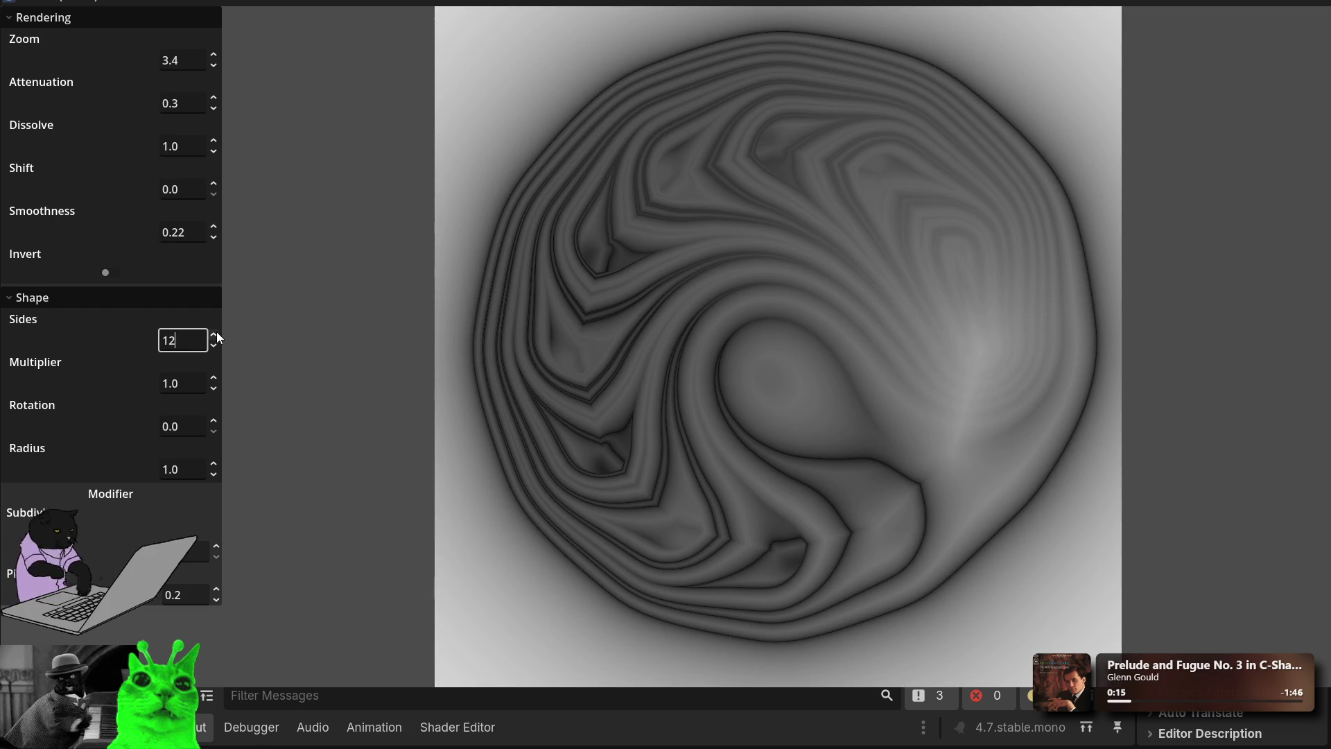
click(216, 331)
click(216, 332)
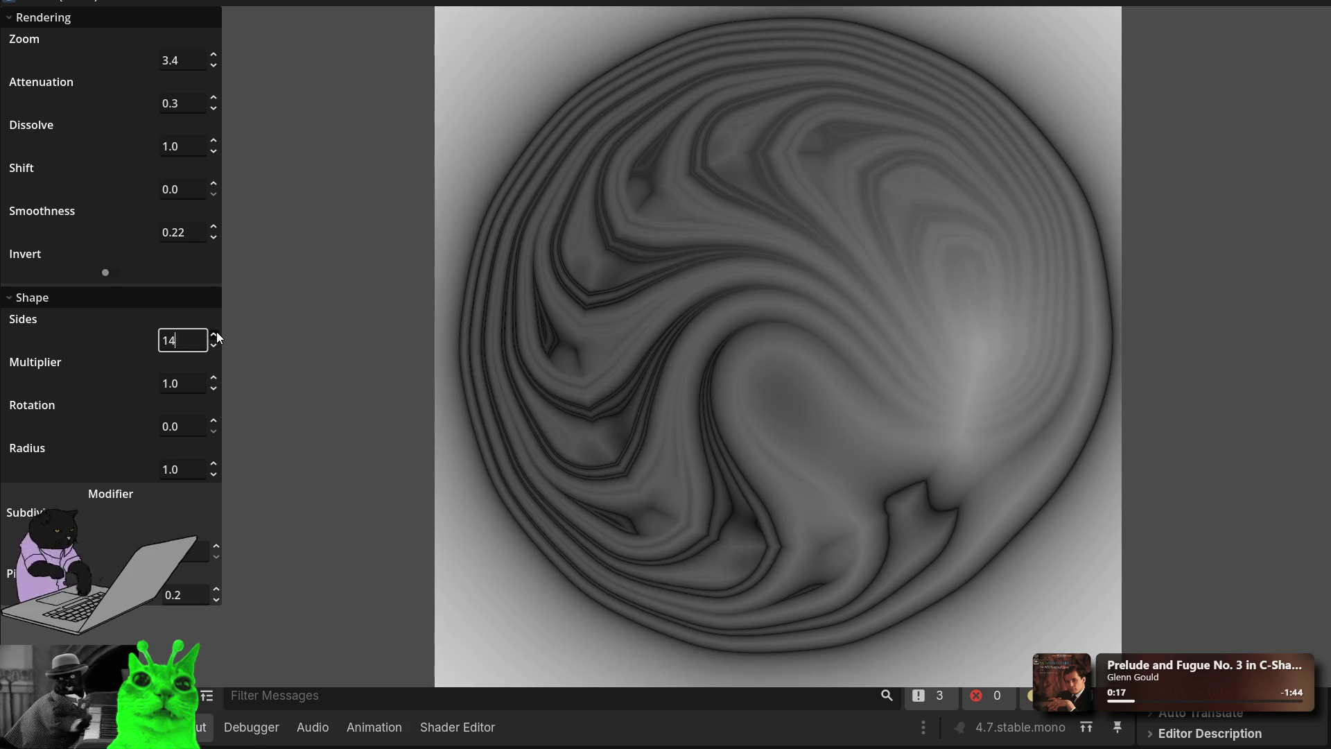
click(216, 331)
click(216, 331)
click(217, 331)
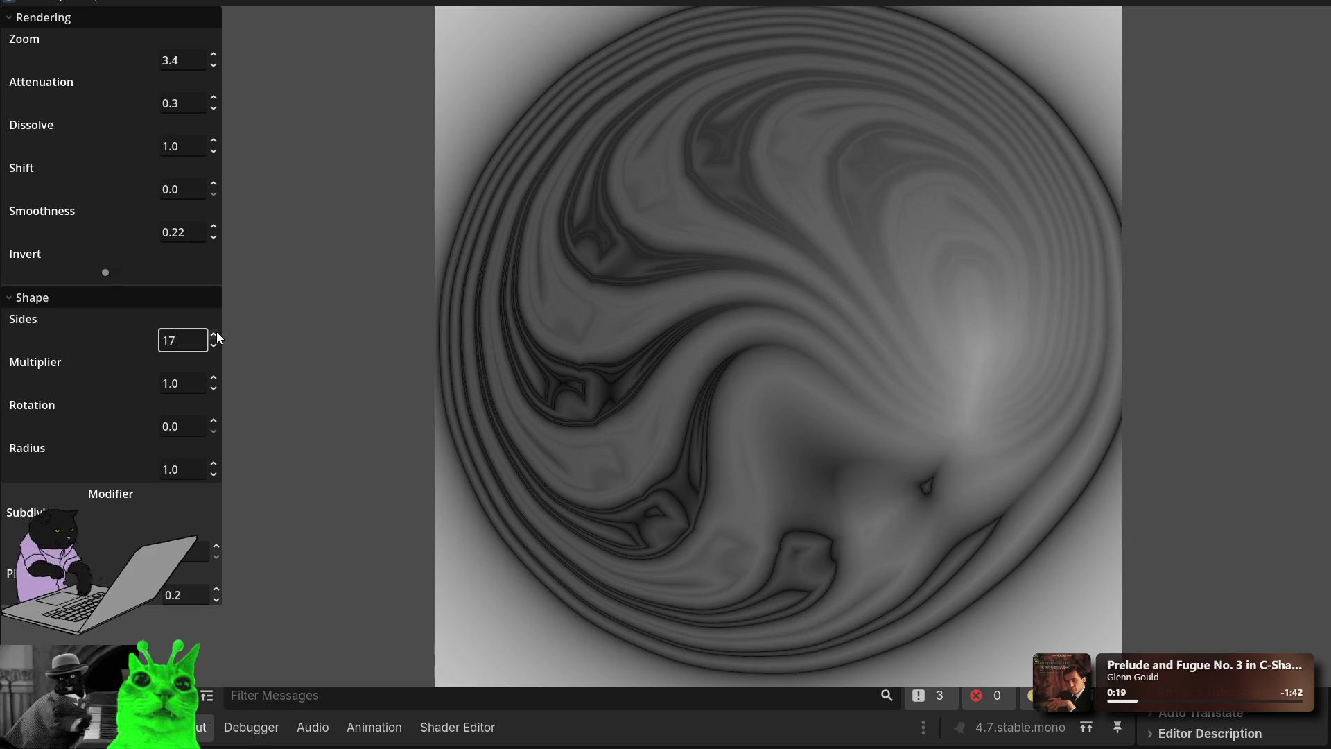
Step: Bring Sides back down to 5 and step Subdivision to swirl the bands
click(213, 346)
click(213, 345)
click(212, 346)
click(213, 346)
click(213, 346)
click(213, 346)
click(213, 346)
click(213, 346)
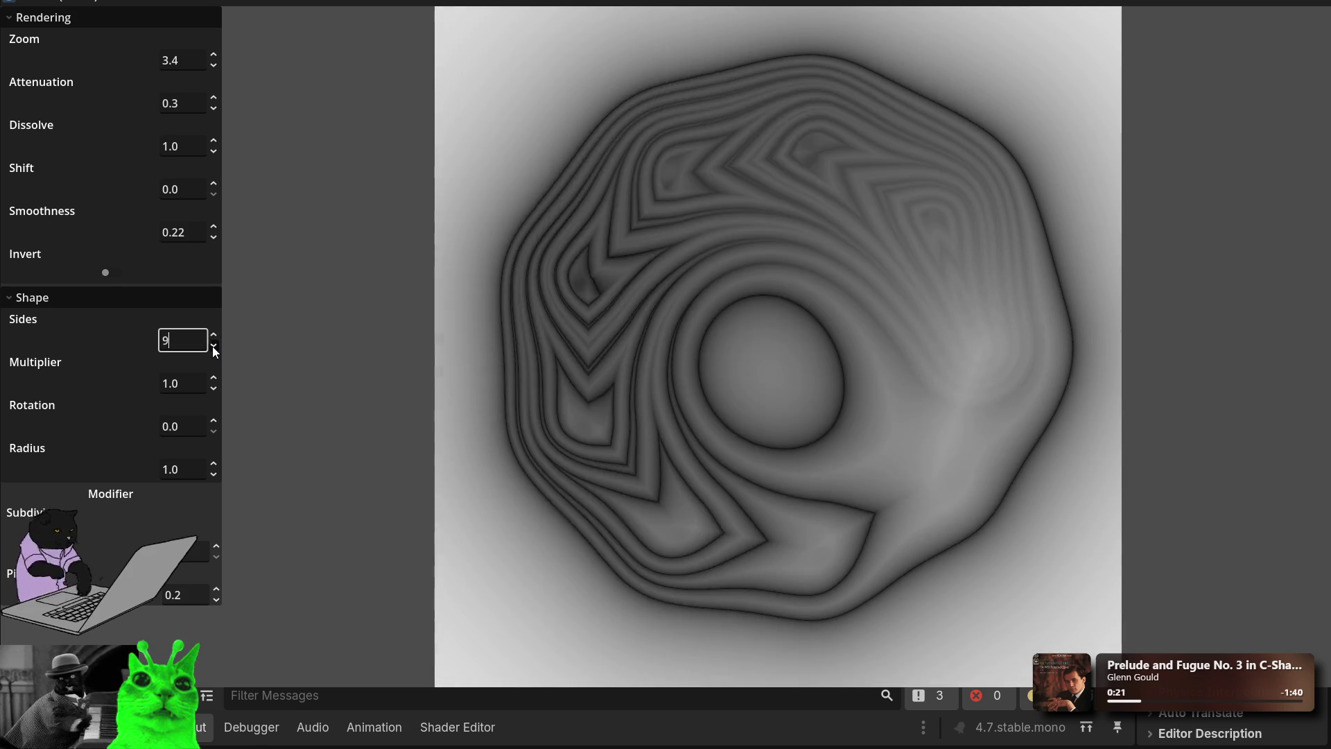
click(213, 346)
click(213, 346)
click(212, 346)
click(213, 345)
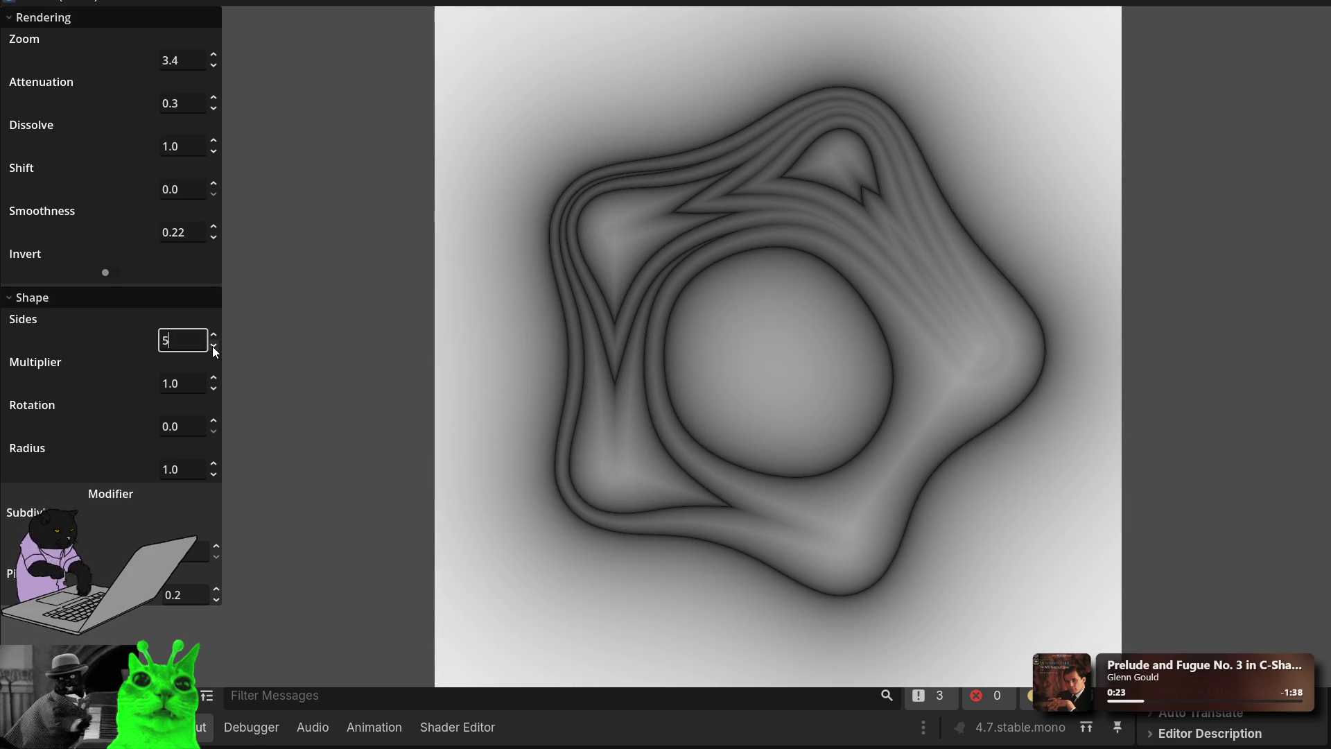
click(217, 546)
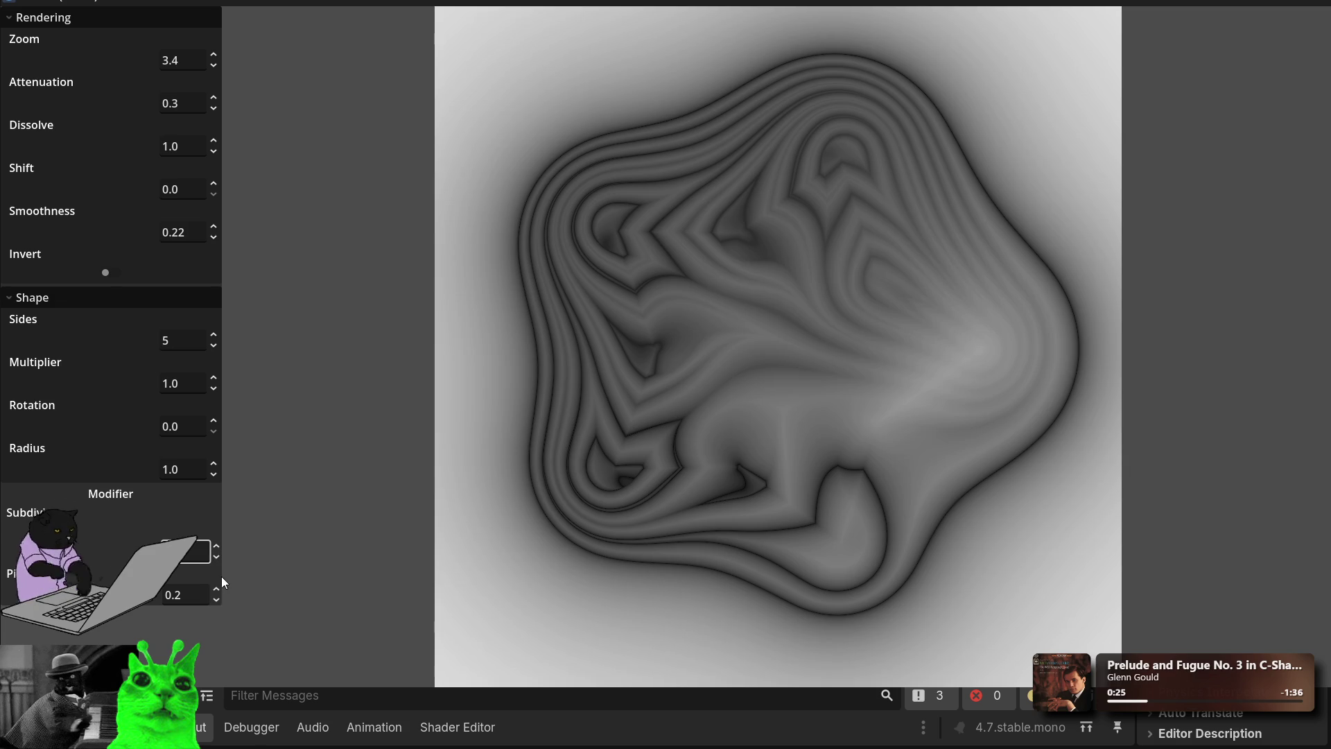
click(215, 547)
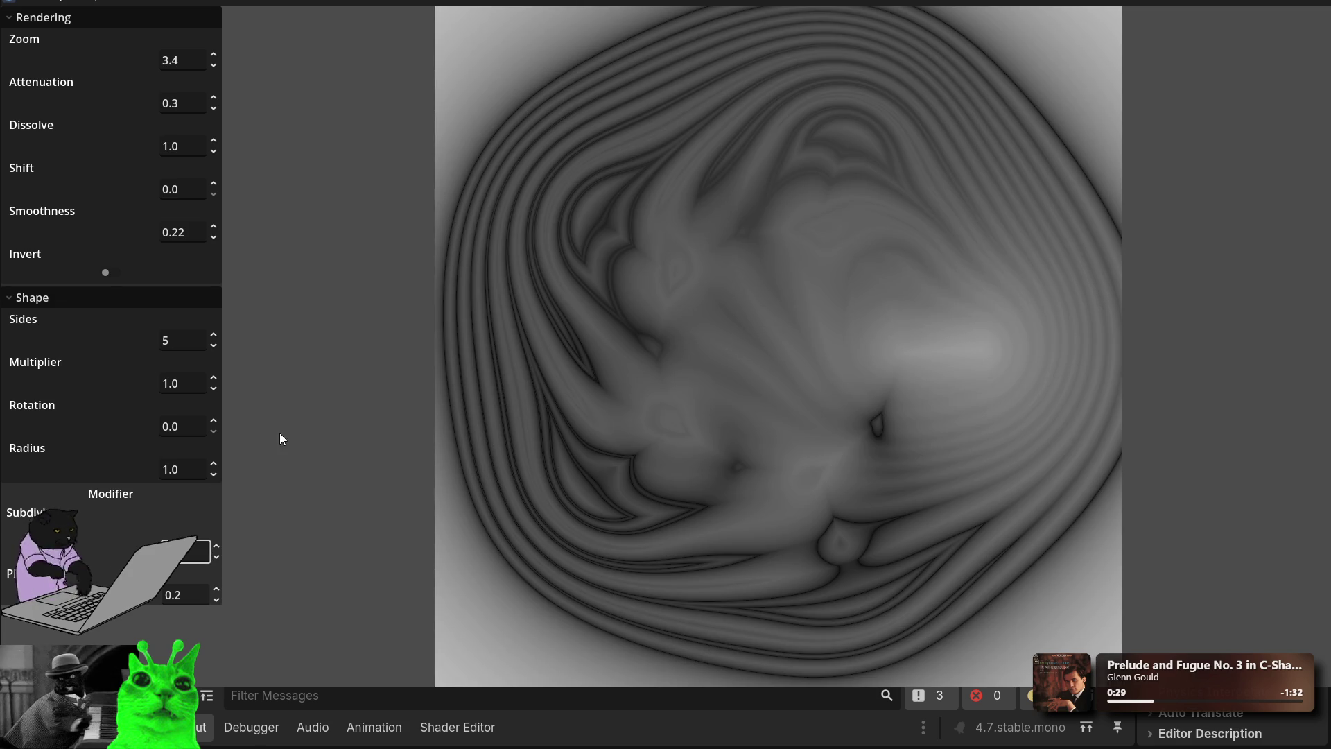
Step: Set Smoothness to 0.04, warp the blob via Subdivisions, and turn Invert on
drag(207, 238, 206, 277)
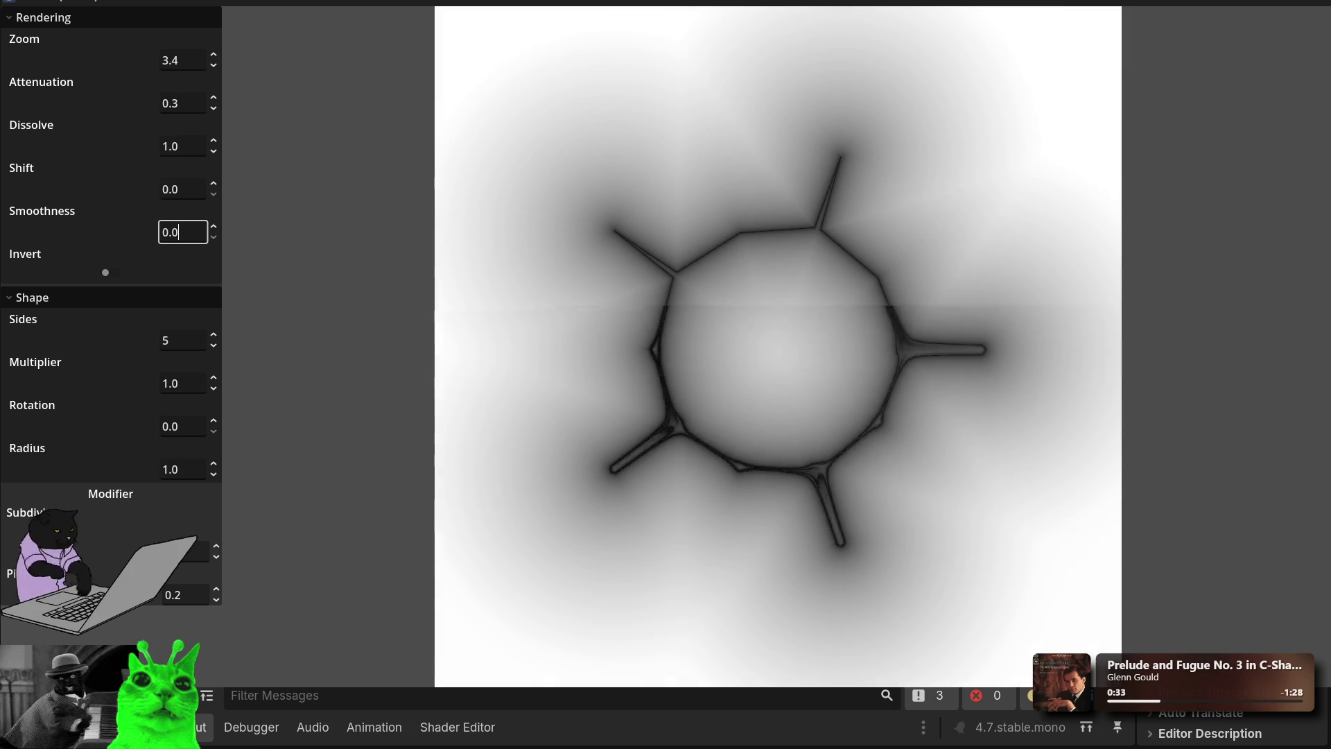
text(5)
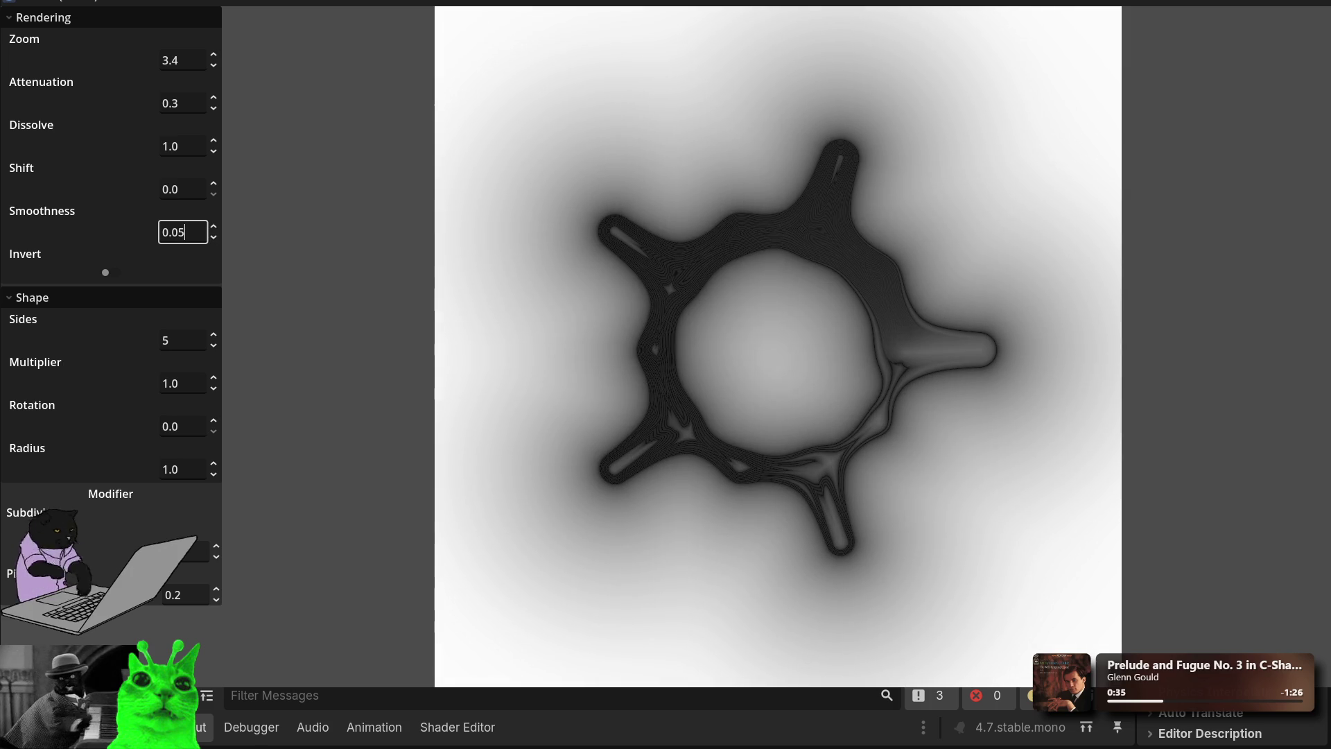
key(BackSpace)
text(4)
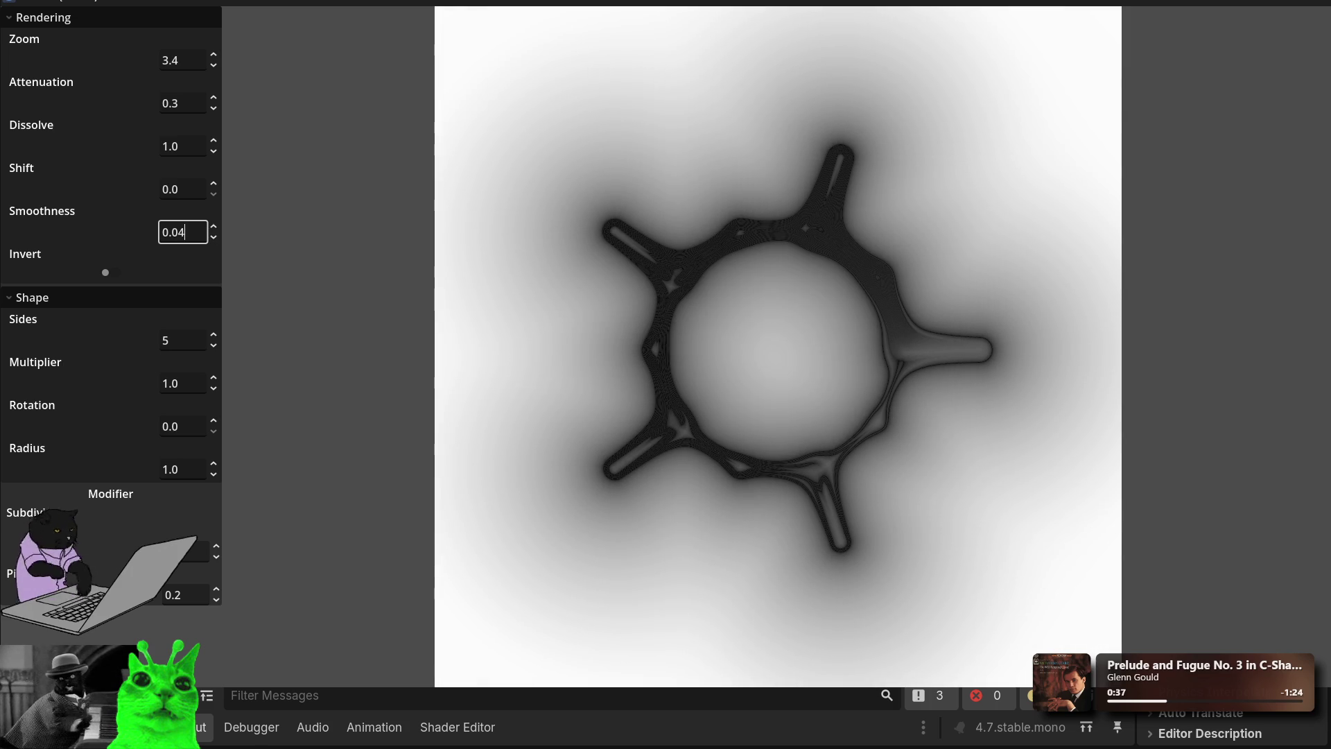
drag(218, 548, 218, 533)
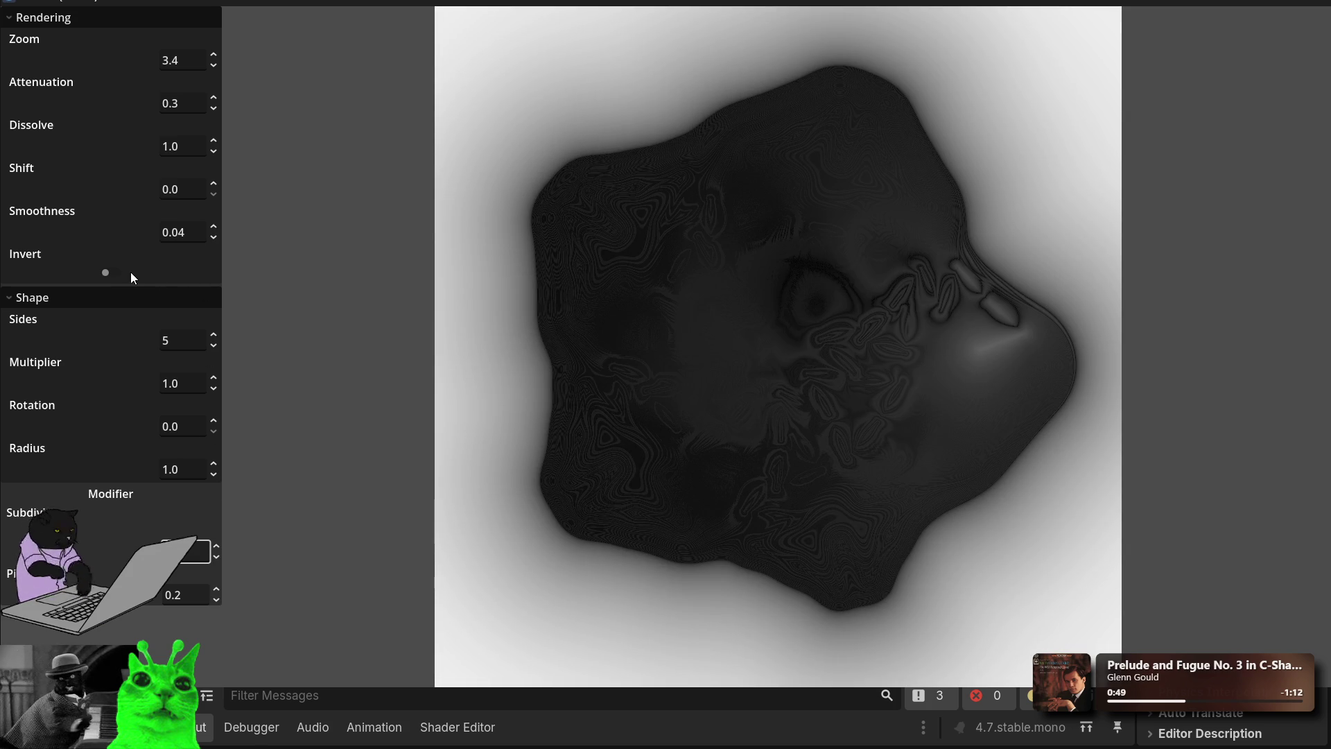
click(113, 273)
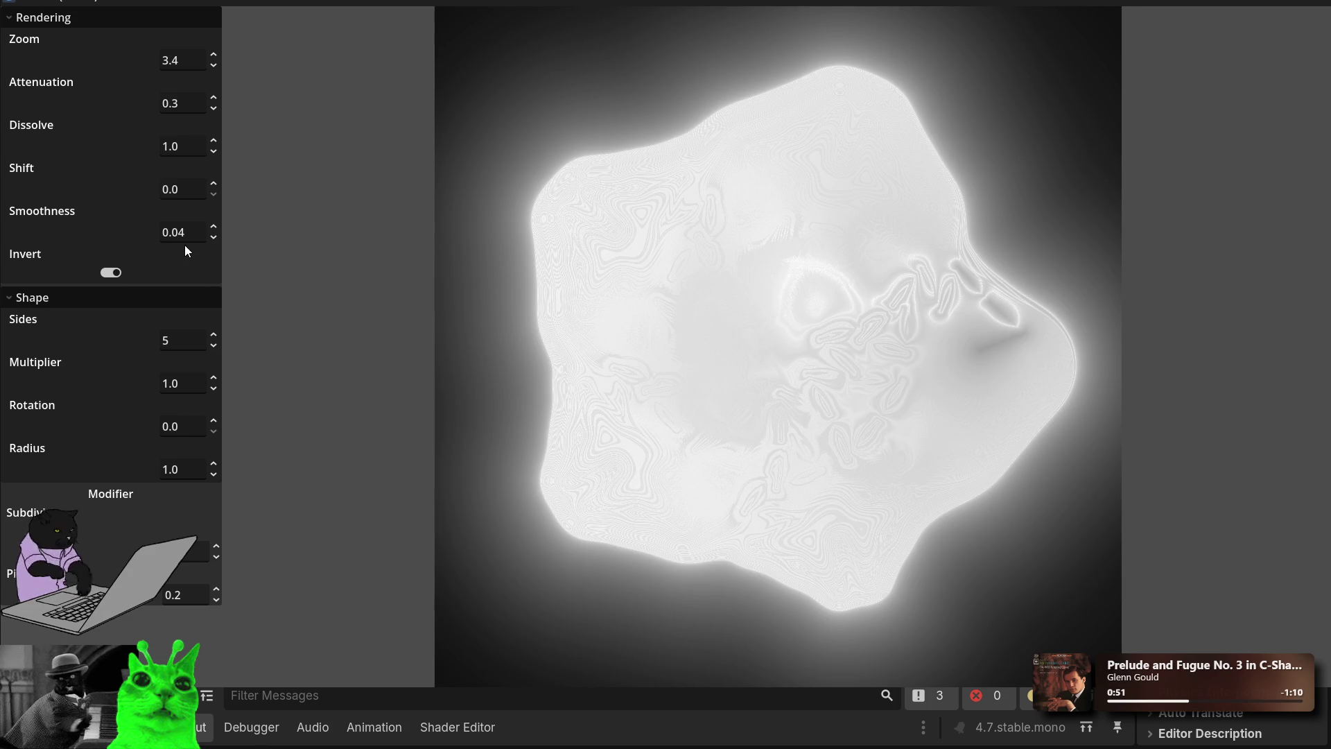
Step: Raise Dissolve to 4.73 and try Smoothness values 0.03 and 0.05
drag(218, 147, 218, 71)
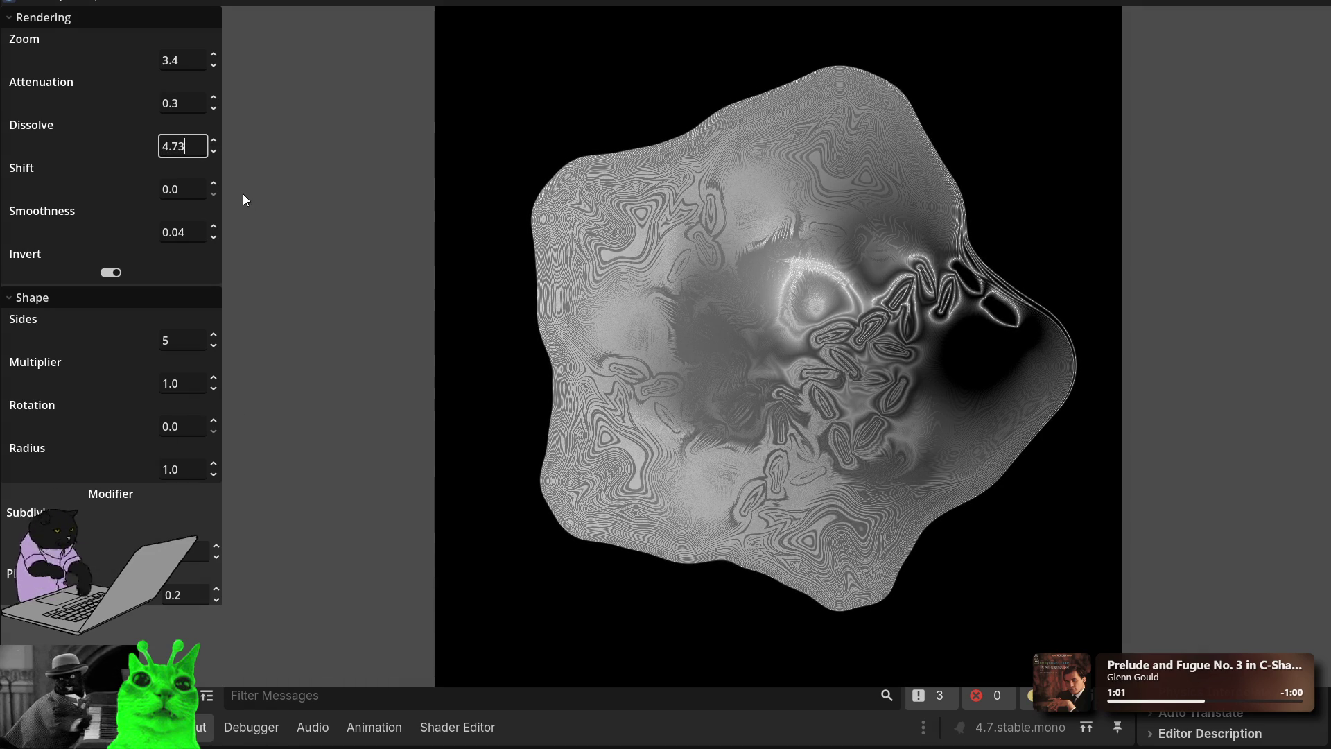
mouse_move(215, 230)
mouse_down()
mouse_move(215, 215)
mouse_move(214, 230)
mouse_up()
key(BackSpace)
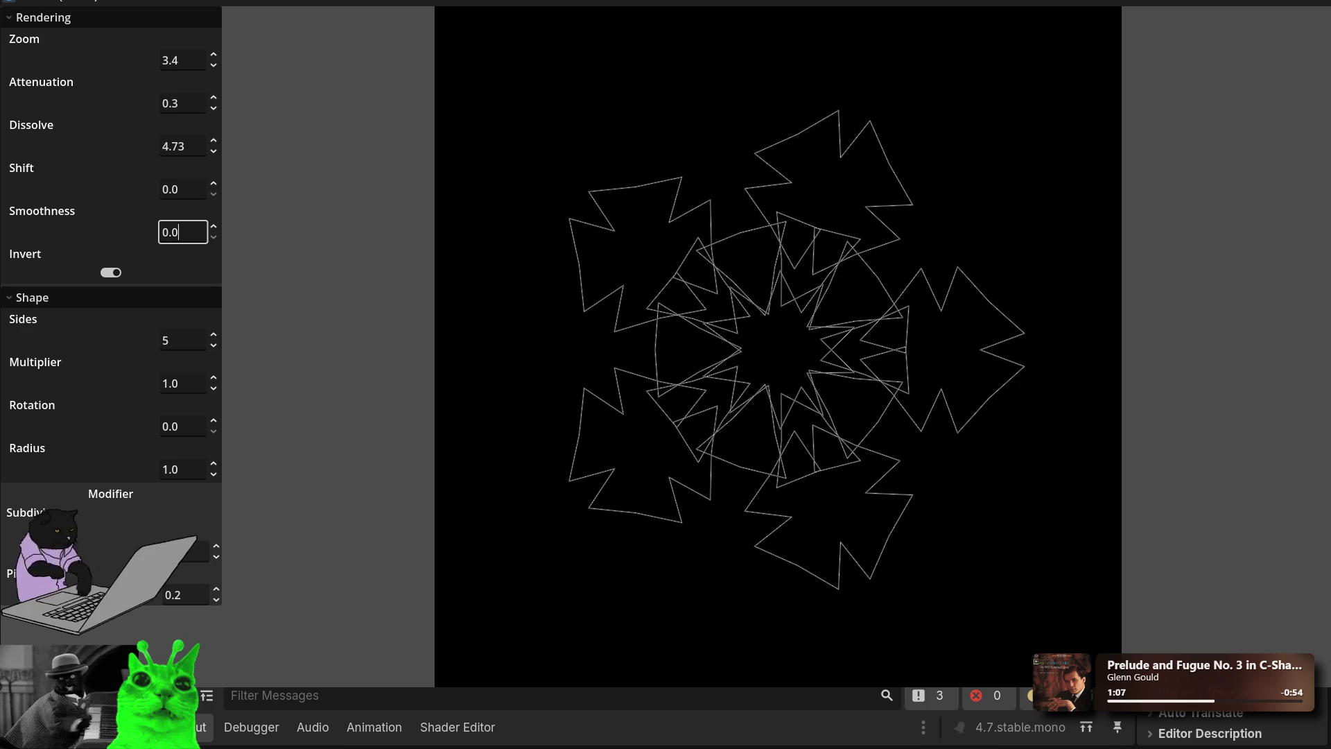
text(3)
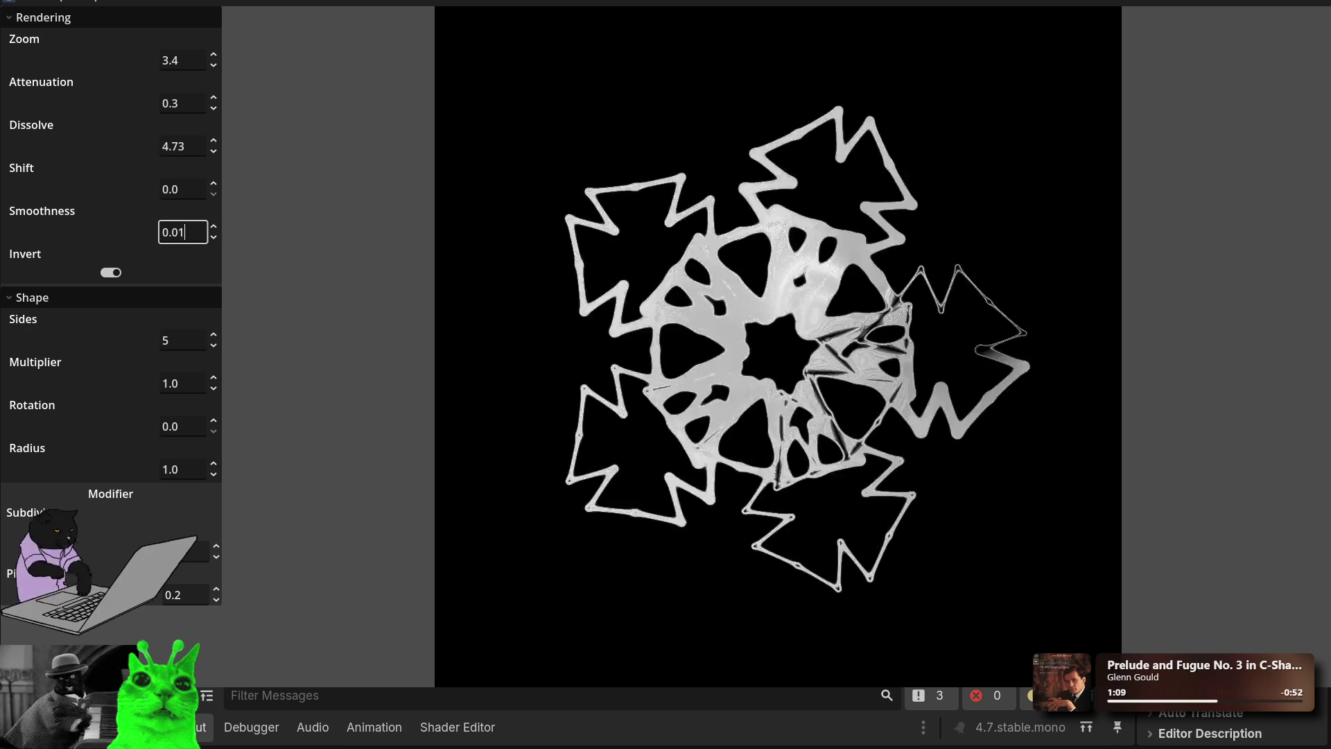
key(BackSpace)
text(5)
Step: Step Smoothness down through 0.04, 0.03 and 0.02 to 0.01
key(BackSpace)
text(4)
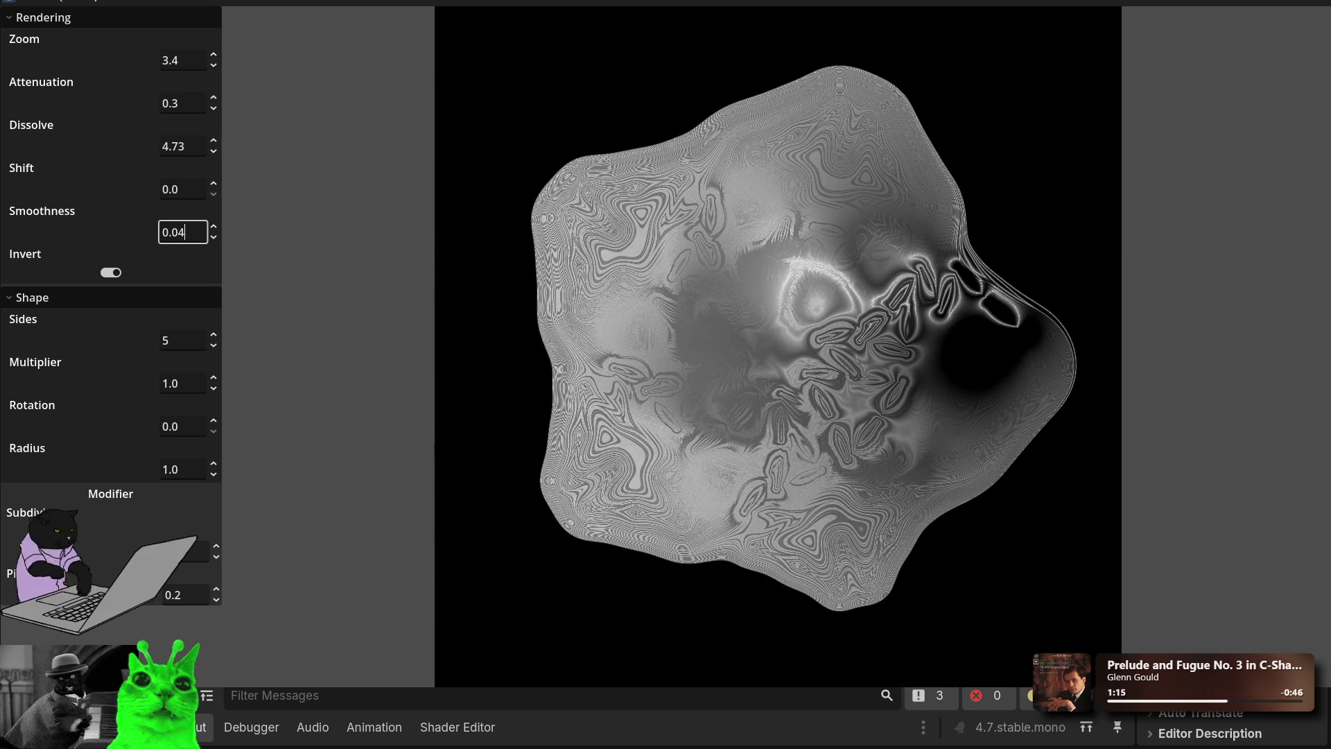
key(BackSpace)
text(5)
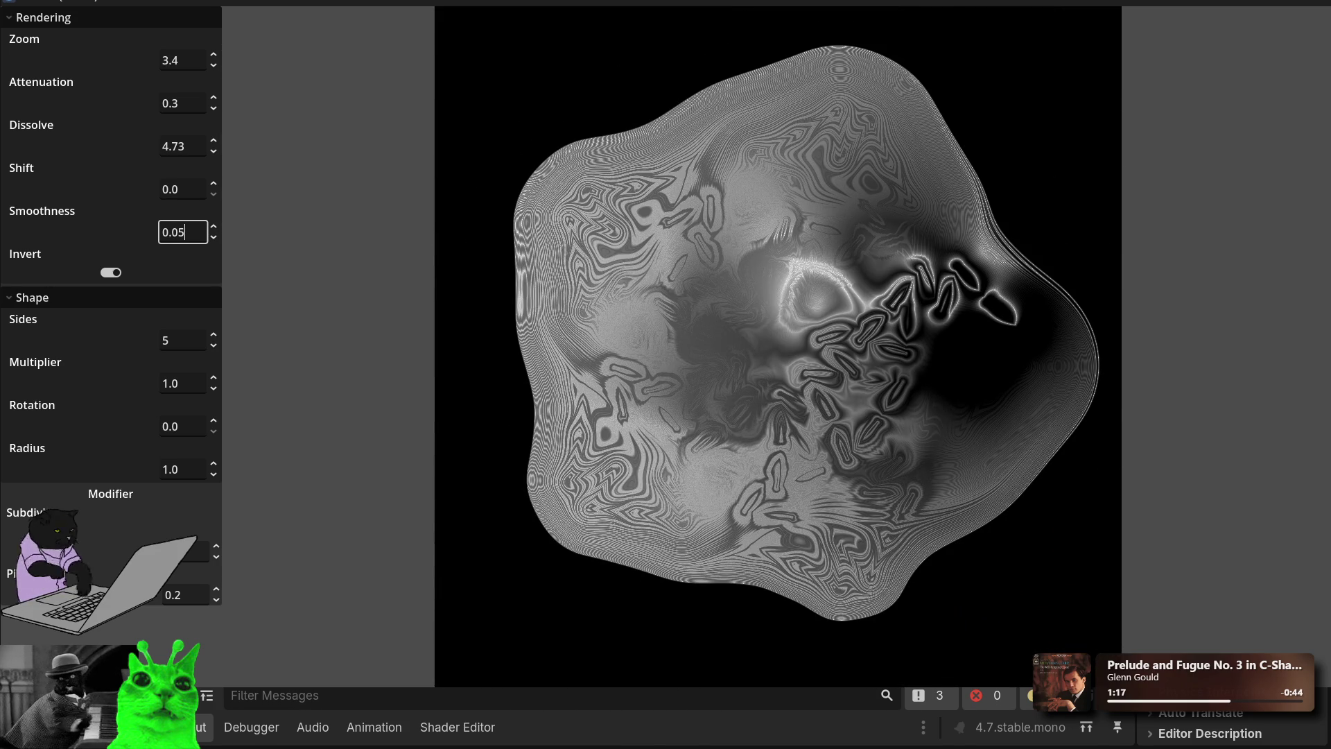
text(3)
key(BackSpace)
text(2)
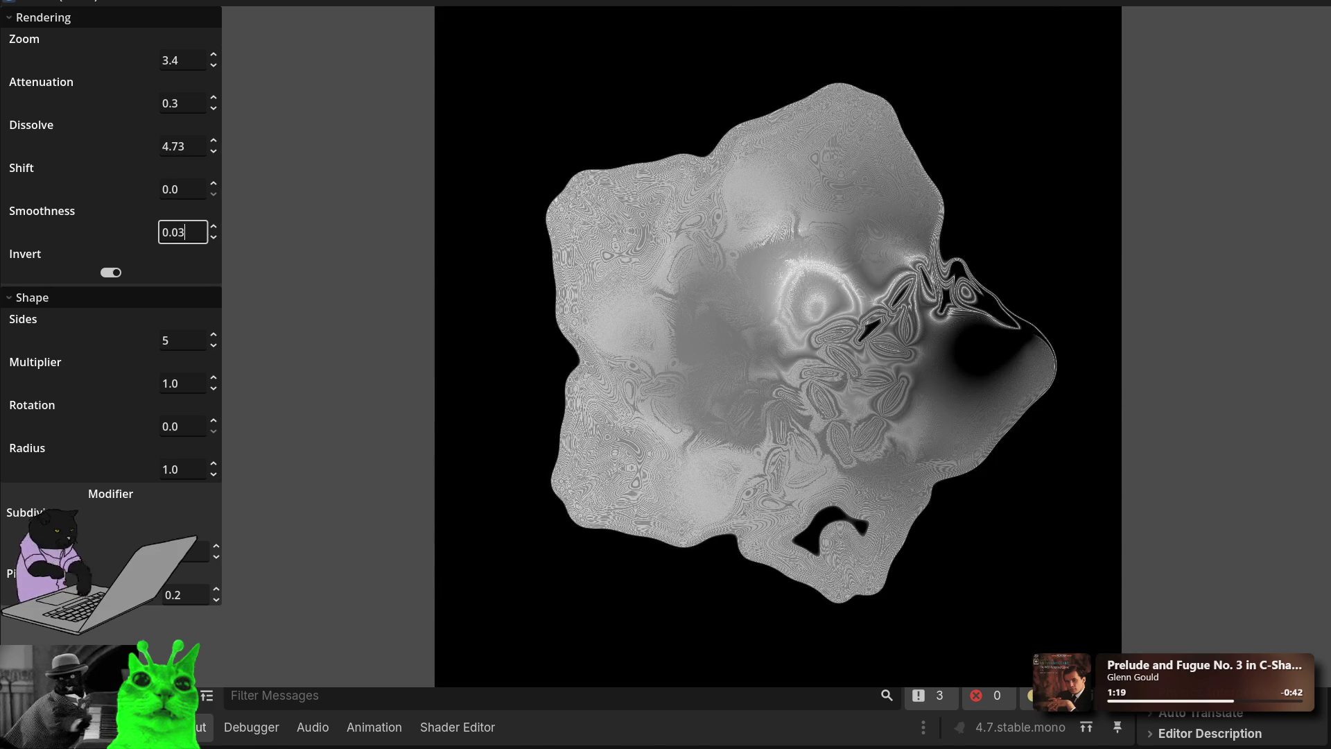
key(BackSpace)
text(1)
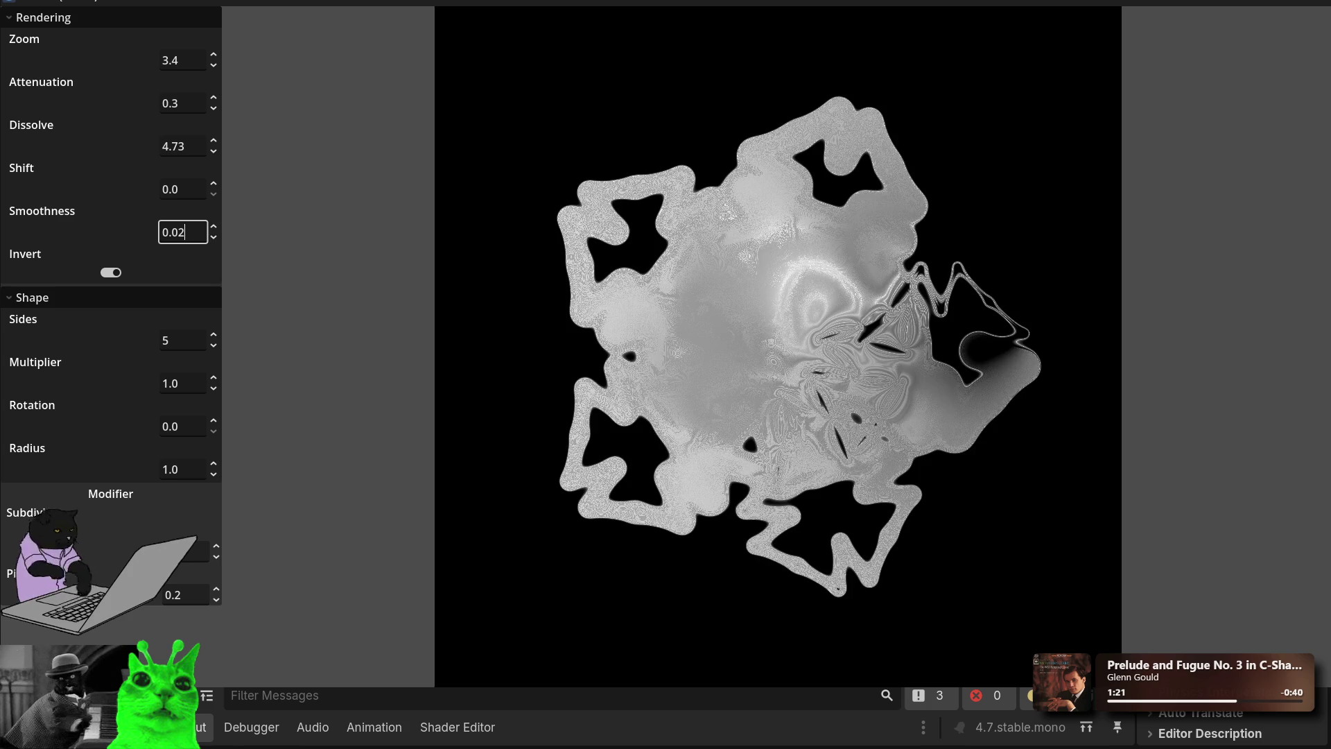
key(BackSpace)
text(1)
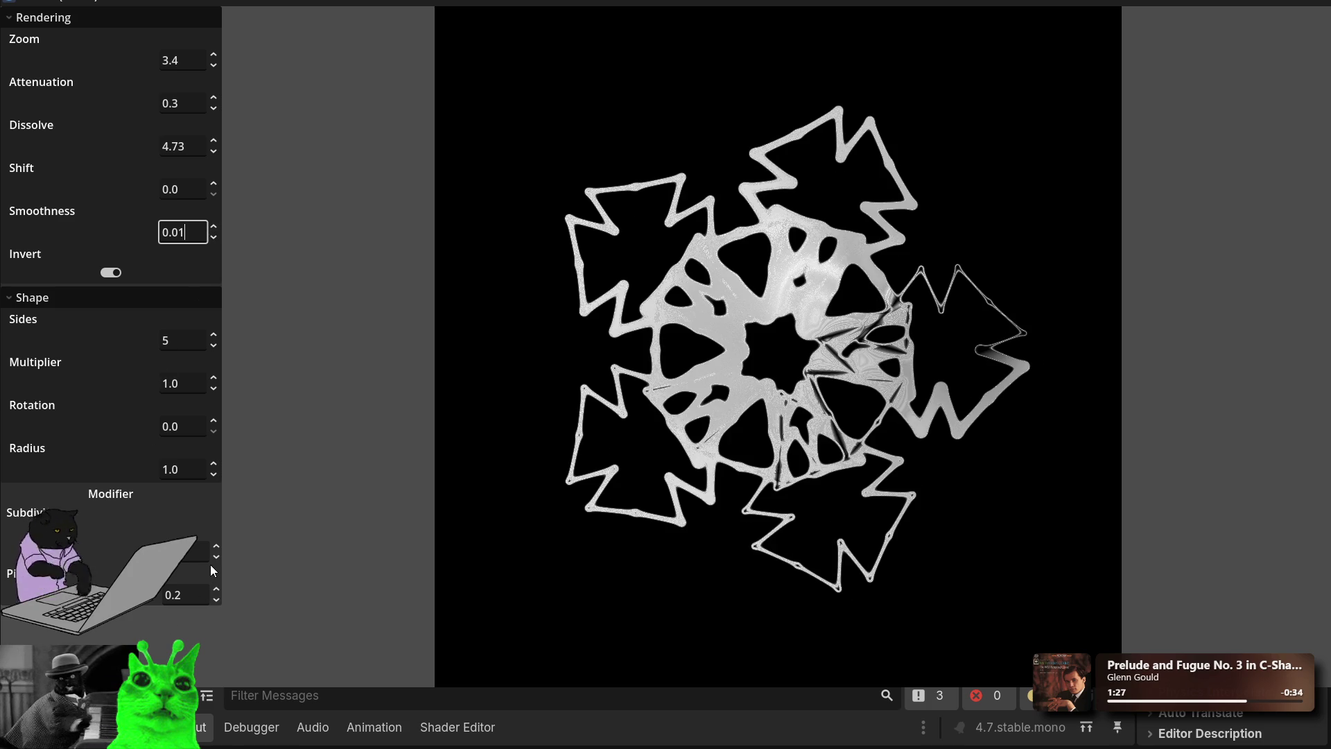
Step: Edit the Subdivision value to simplify the star into a cleaner ring
click(216, 546)
key(BackSpace)
text(1)
key(BackSpace)
text(3)
click(216, 546)
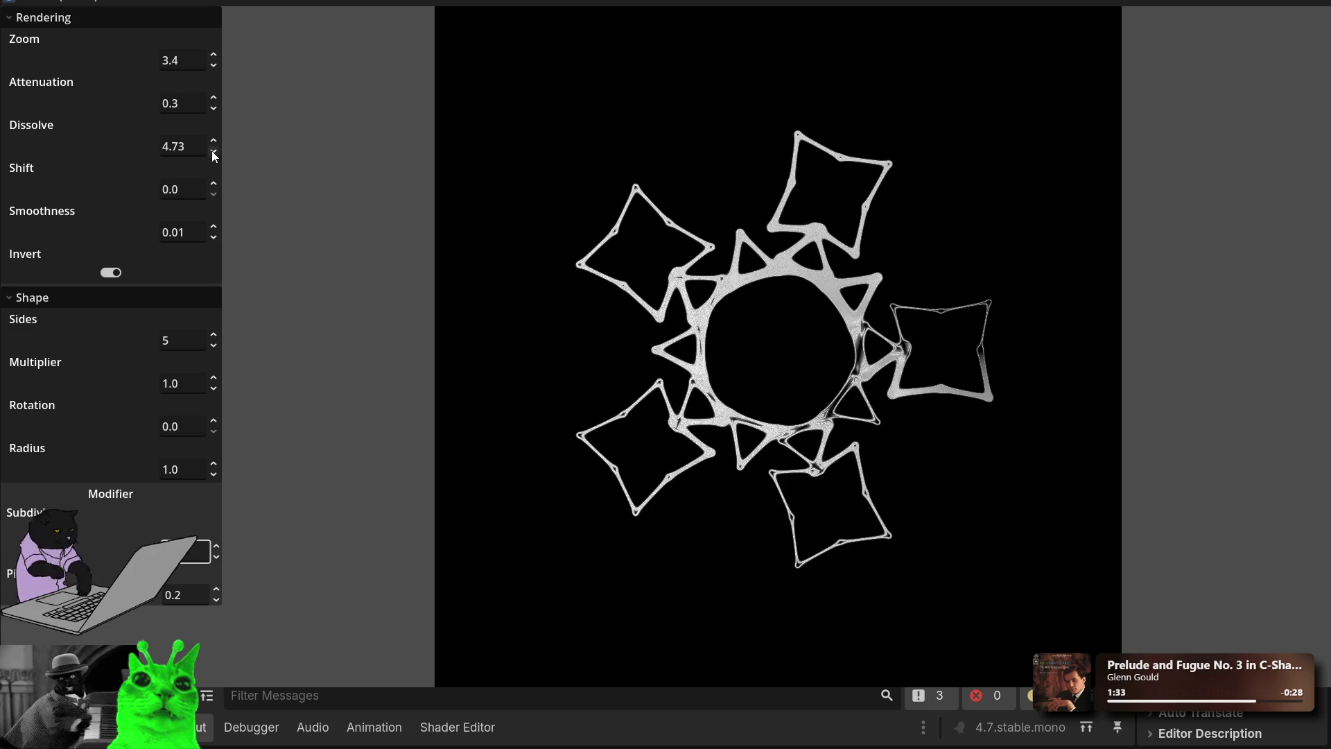
Step: Set Attenuation, trying 1.2 before settling on 0.5 for a thin glow
click(214, 108)
key(BackSpace)
key(BackSpace)
key(BackSpace)
text(1.2)
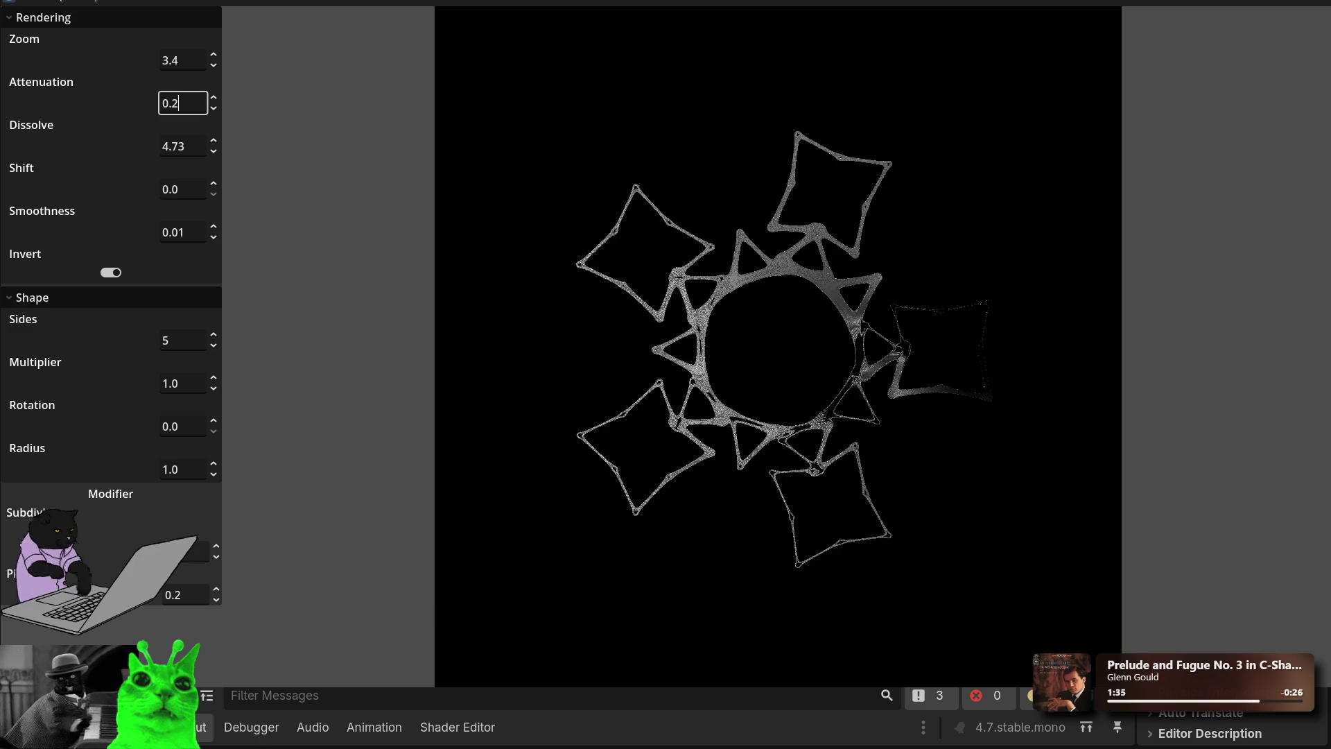
key(BackSpace)
key(BackSpace)
key(BackSpace)
text(0.5)
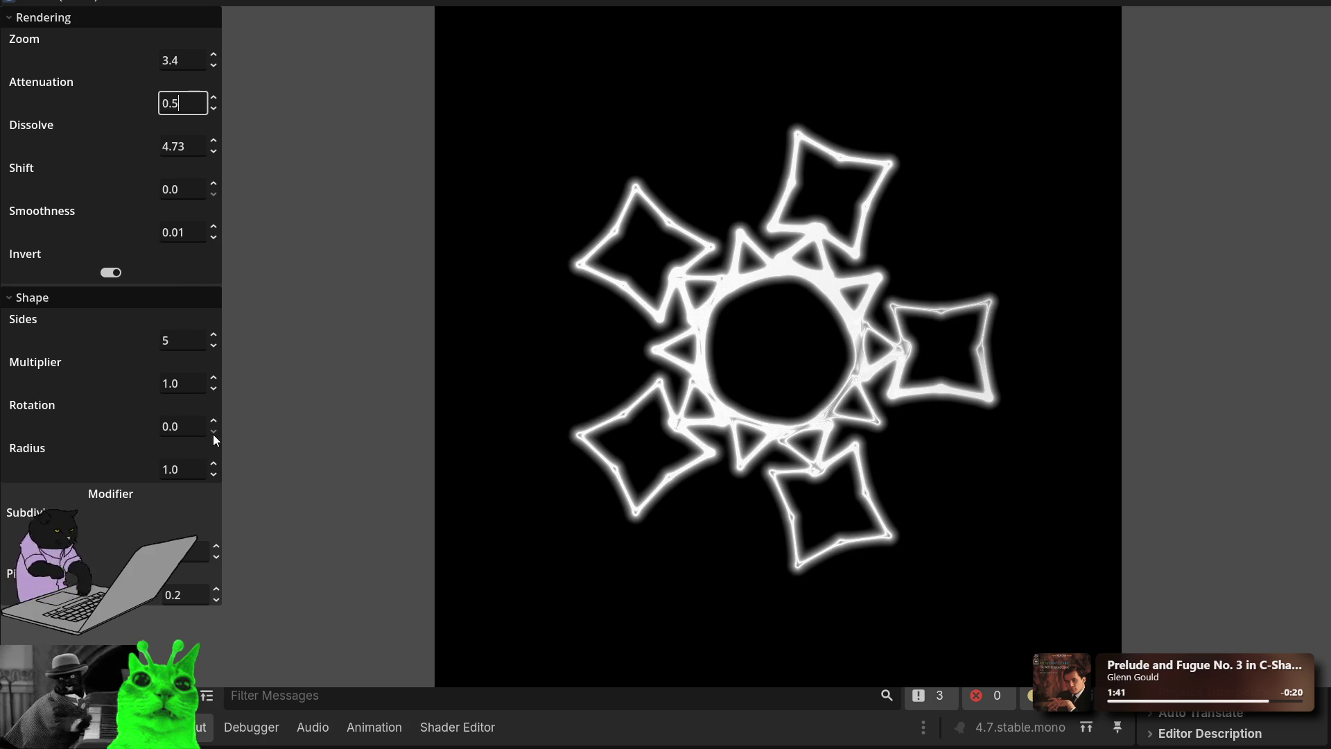
Step: Lower Subdivisions three steps and pull Pinch into negative values around -0.34
click(217, 555)
click(219, 554)
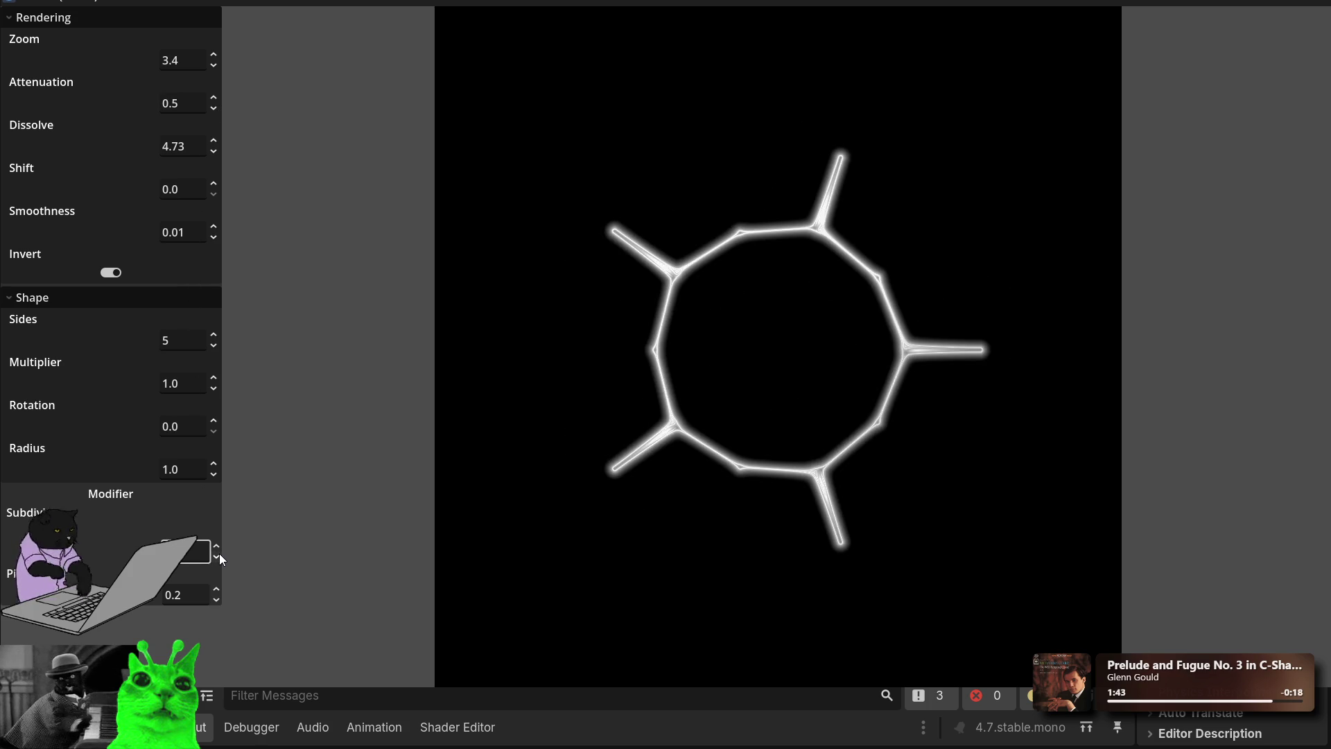
click(219, 554)
mouse_move(218, 585)
mouse_down()
mouse_move(219, 645)
mouse_move(218, 447)
mouse_move(218, 616)
mouse_move(219, 596)
mouse_up()
Step: Set the Multiplier to 2 to form a five-point star
click(182, 383)
text(2)
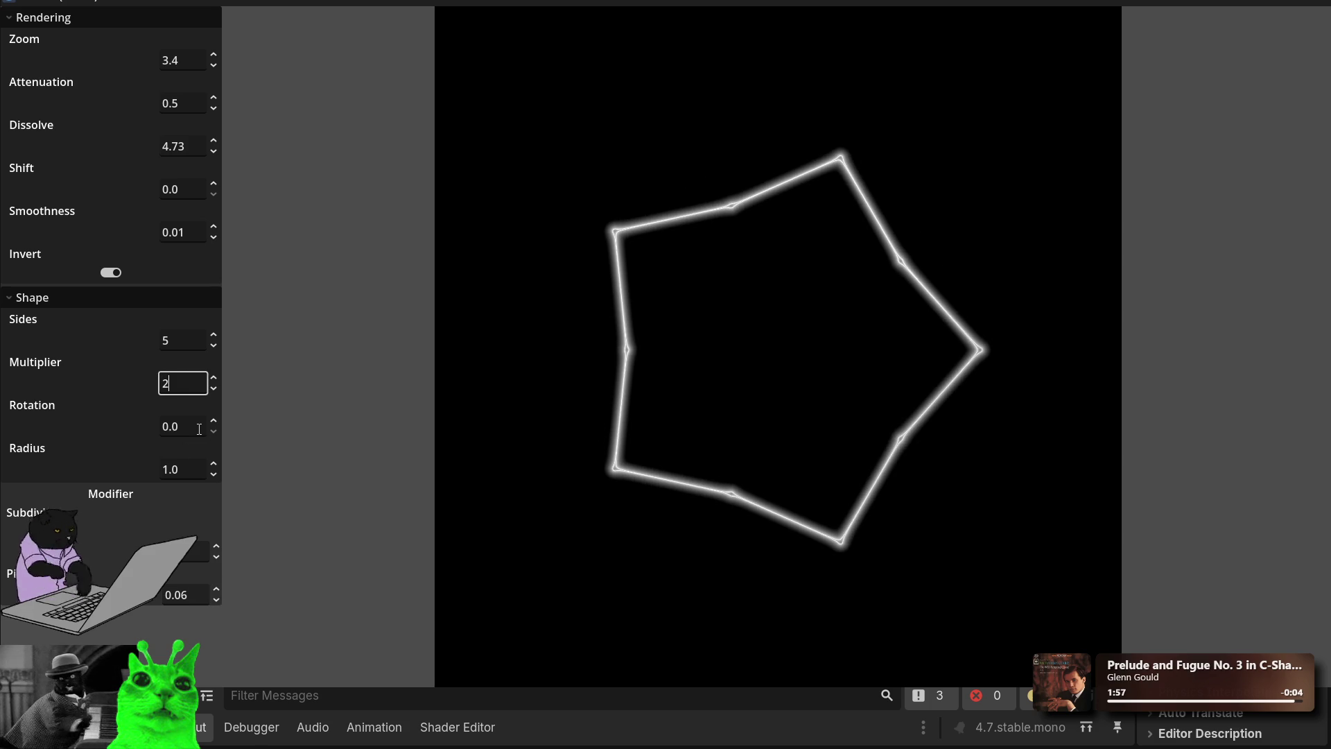
key(Tab)
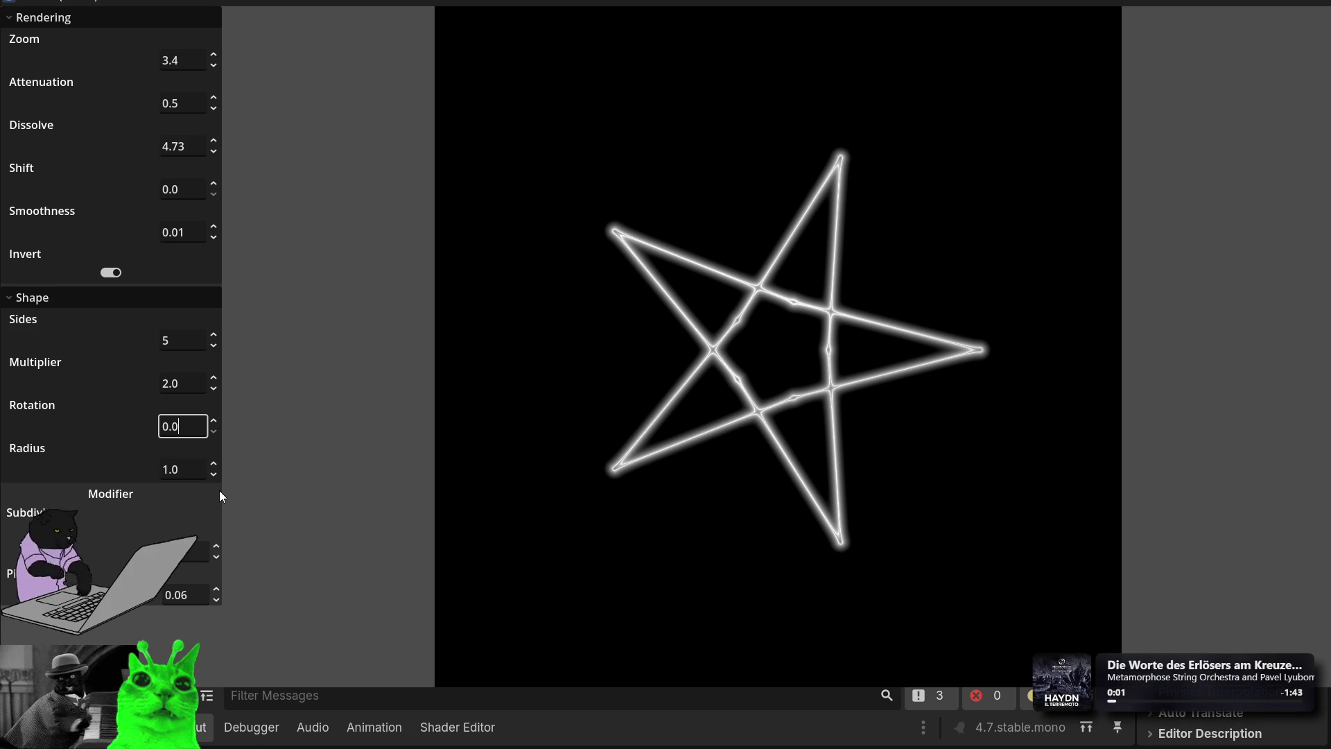
Step: Tune Pinch (about -0.28, then back near -0.01), Subdivisions and Dissolve
mouse_move(216, 596)
mouse_down()
mouse_move(216, 618)
mouse_move(217, 596)
mouse_up()
mouse_move(216, 551)
mouse_down()
mouse_move(216, 540)
mouse_move(217, 551)
mouse_up()
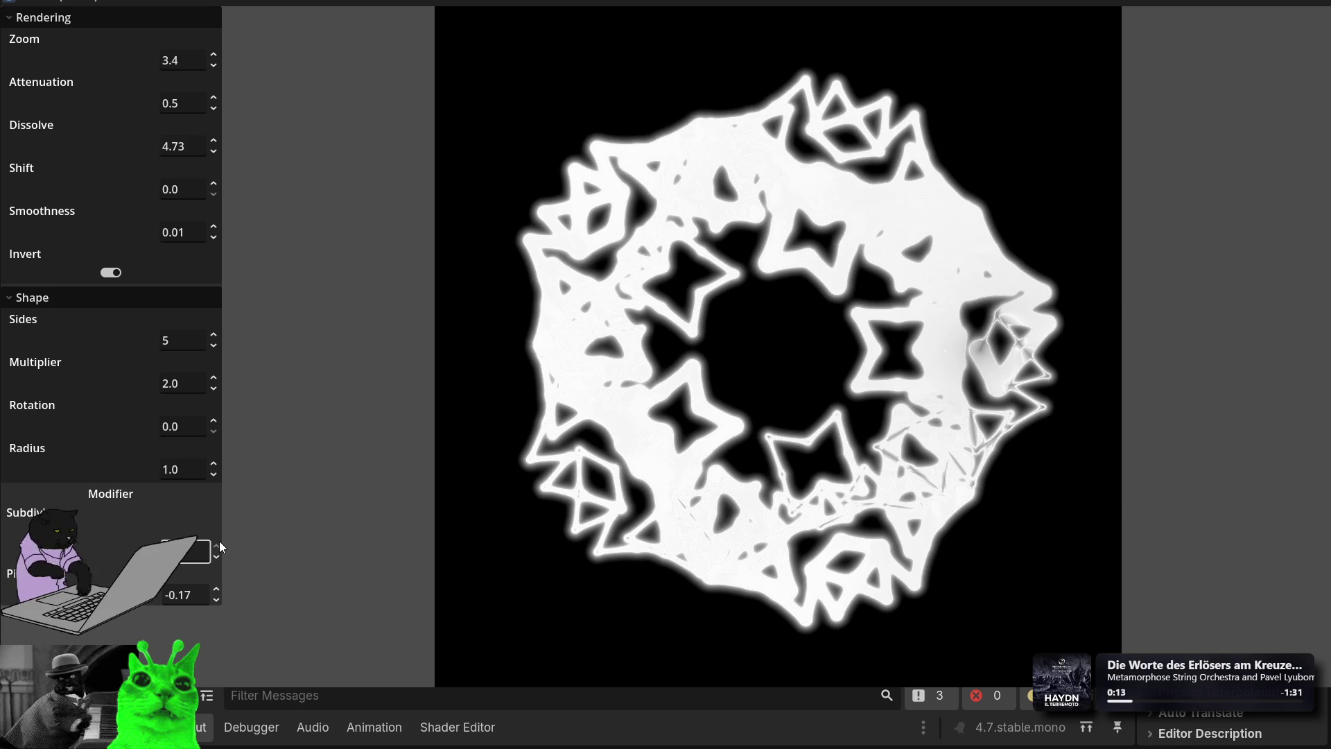
drag(217, 597, 217, 584)
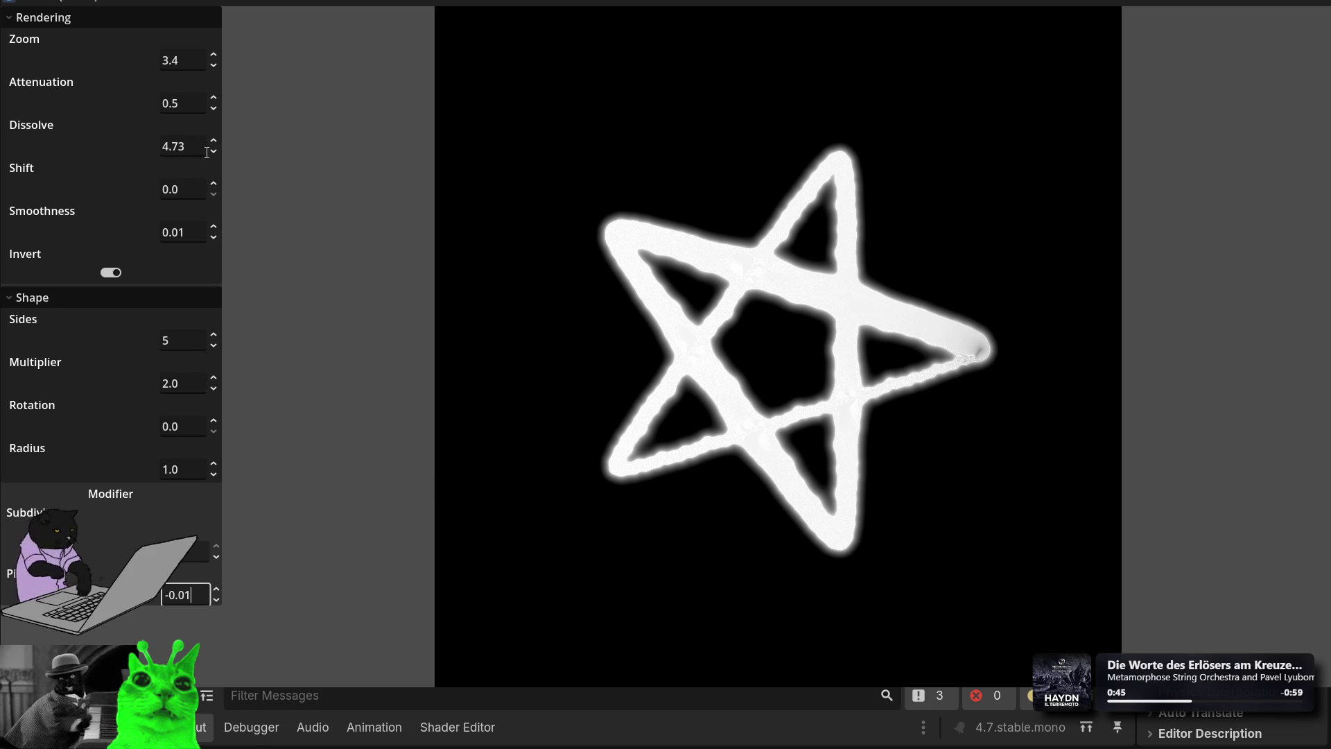
drag(213, 149, 215, 238)
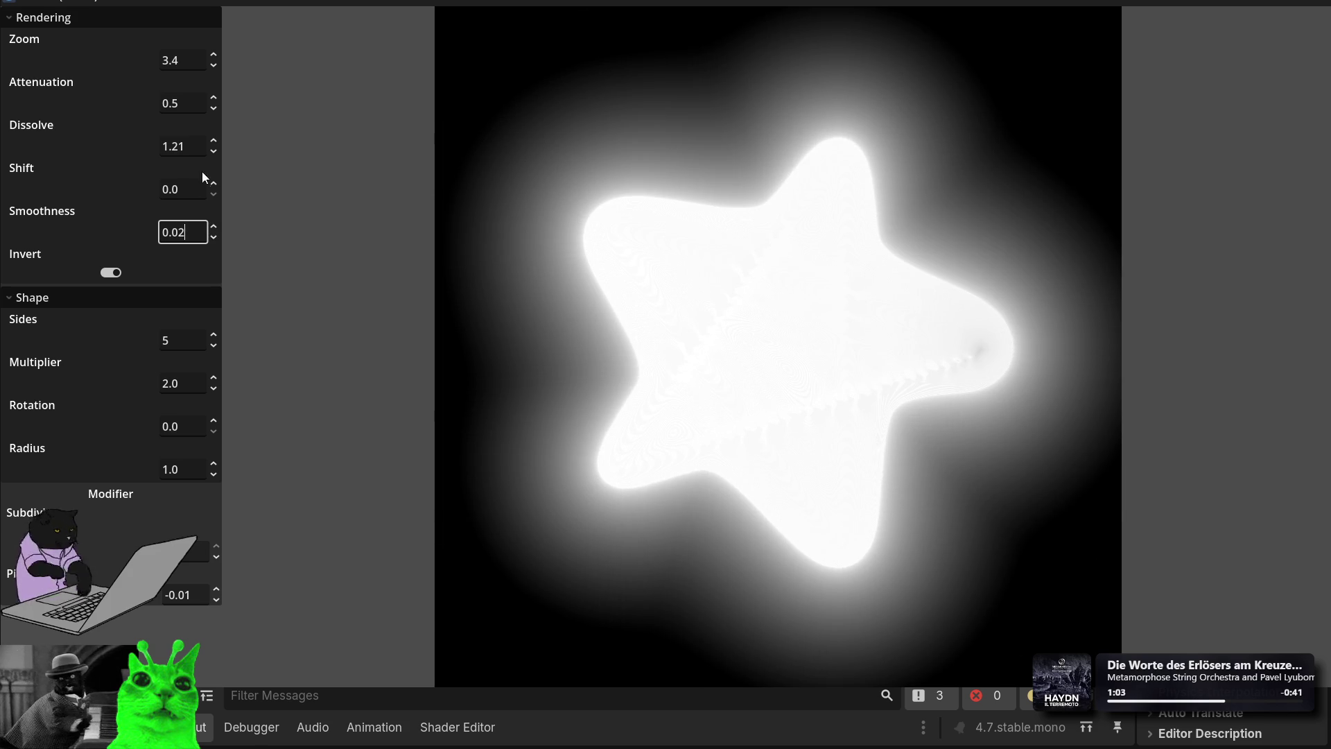
Step: Lower Dissolve to 1.56 and set Attenuation to 0.1
mouse_move(214, 148)
mouse_down()
mouse_move(214, 167)
mouse_move(214, 102)
mouse_up()
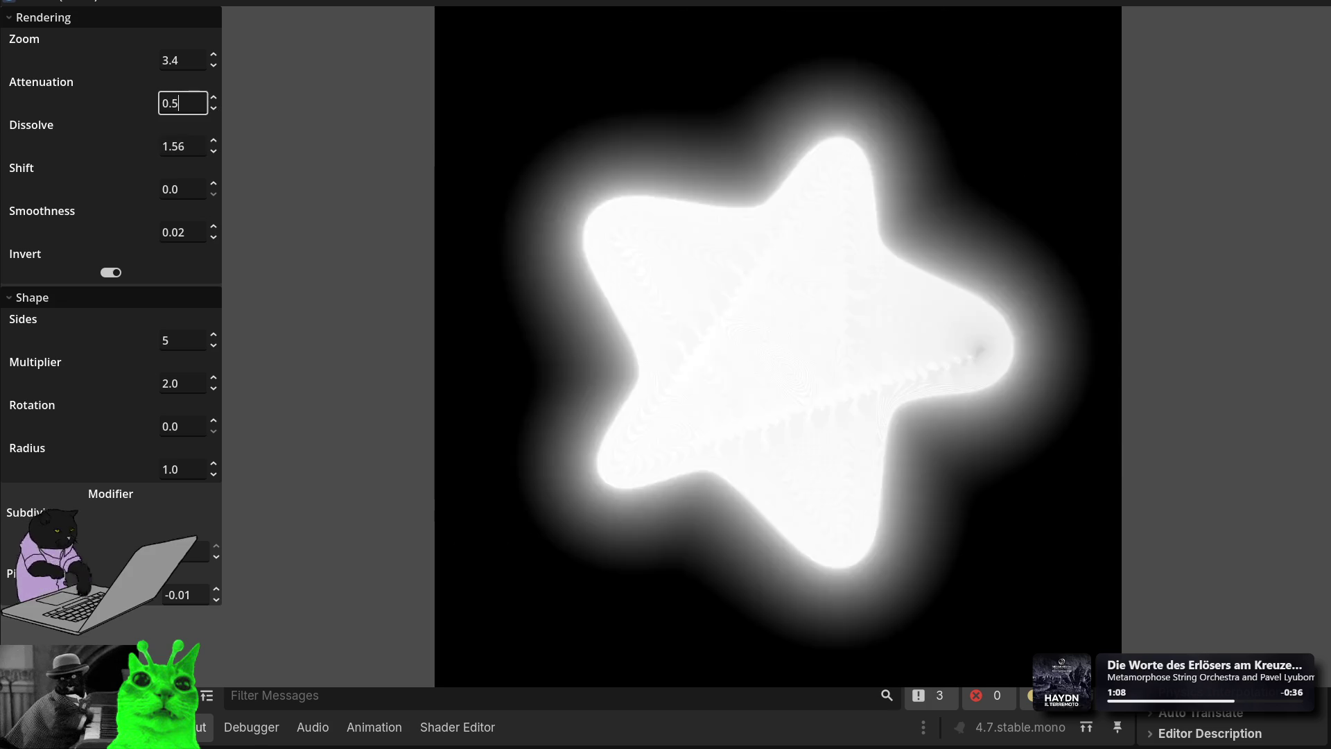
key(BackSpace)
text(1)
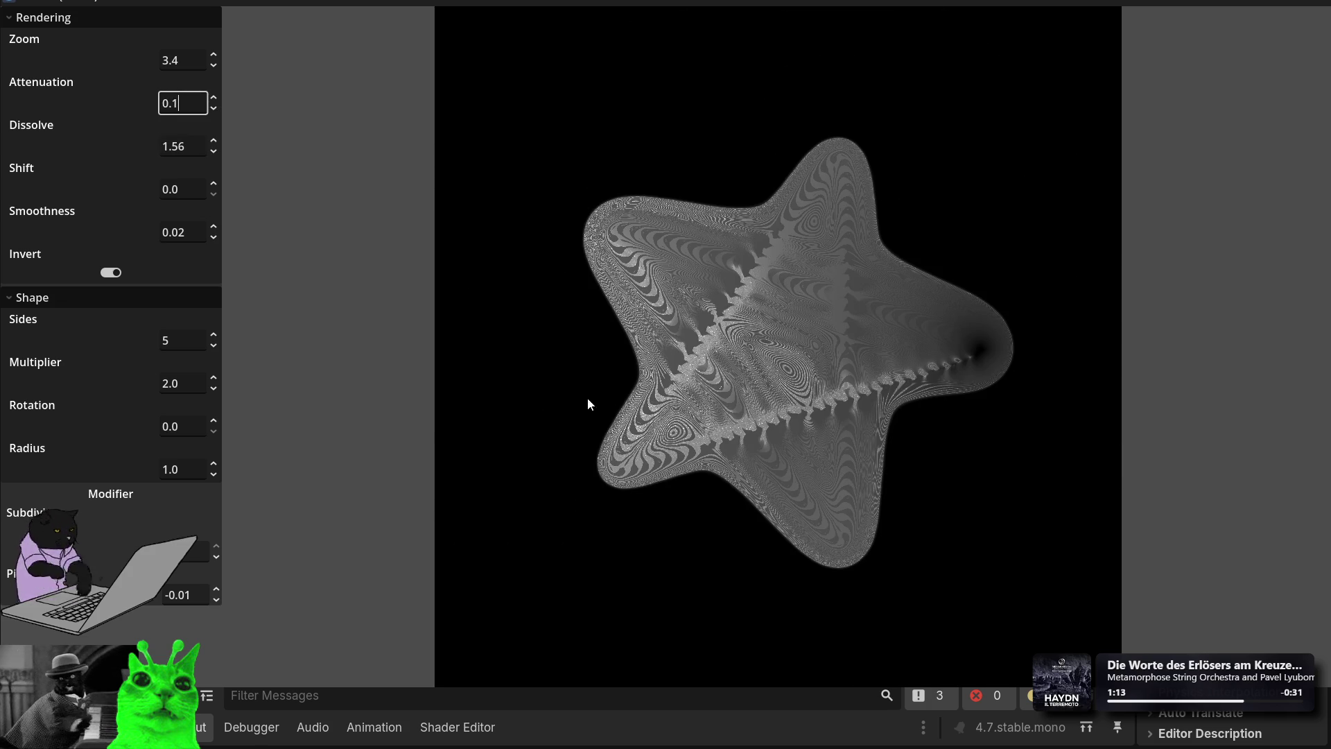
Step: Step Smoothness up and down with its arrows, ending back at 0.02
click(213, 227)
click(214, 227)
click(213, 226)
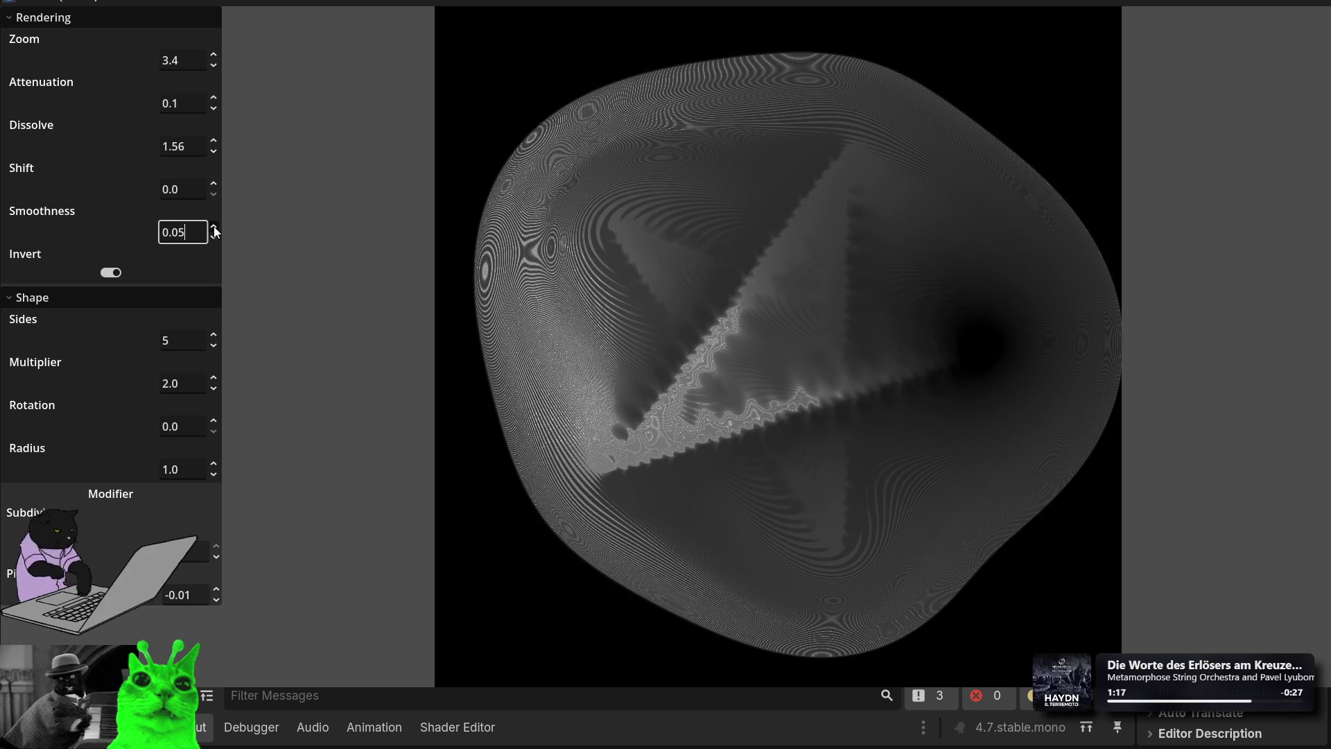
click(213, 238)
click(213, 238)
click(213, 238)
click(213, 239)
click(214, 227)
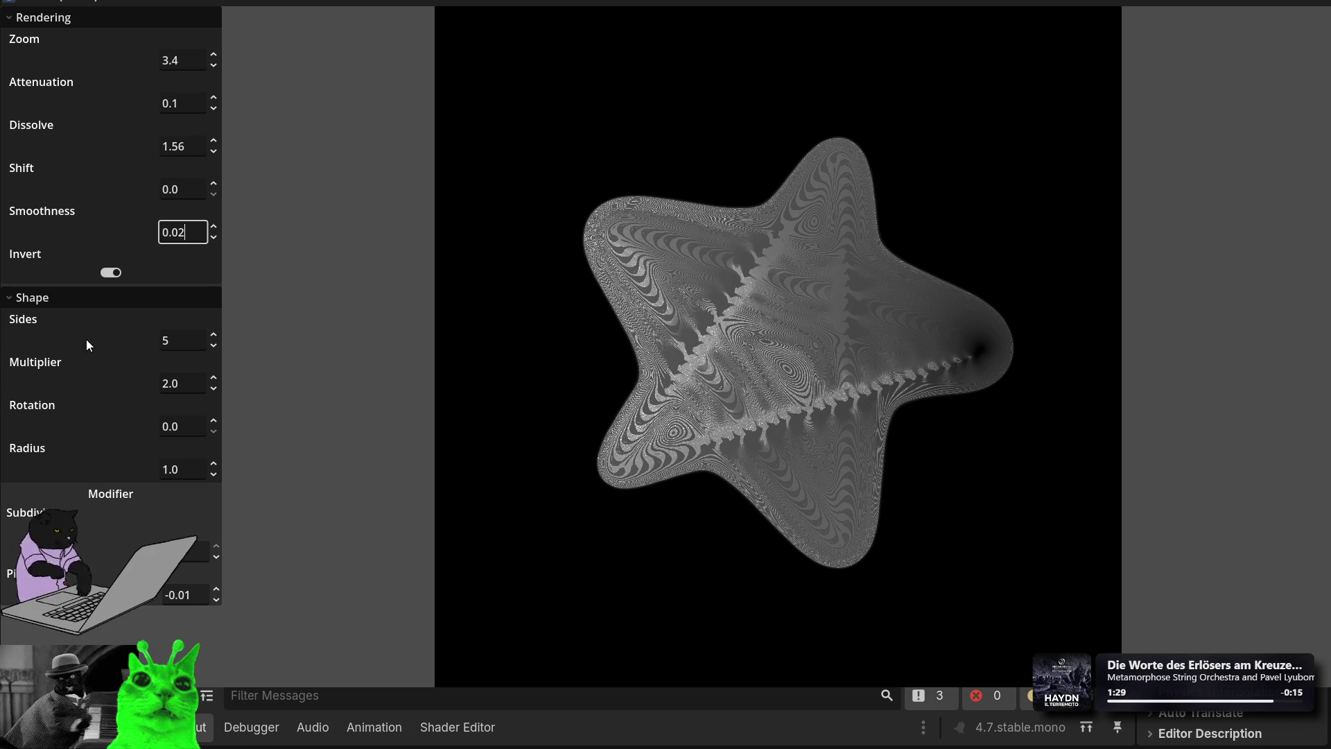
click(195, 427)
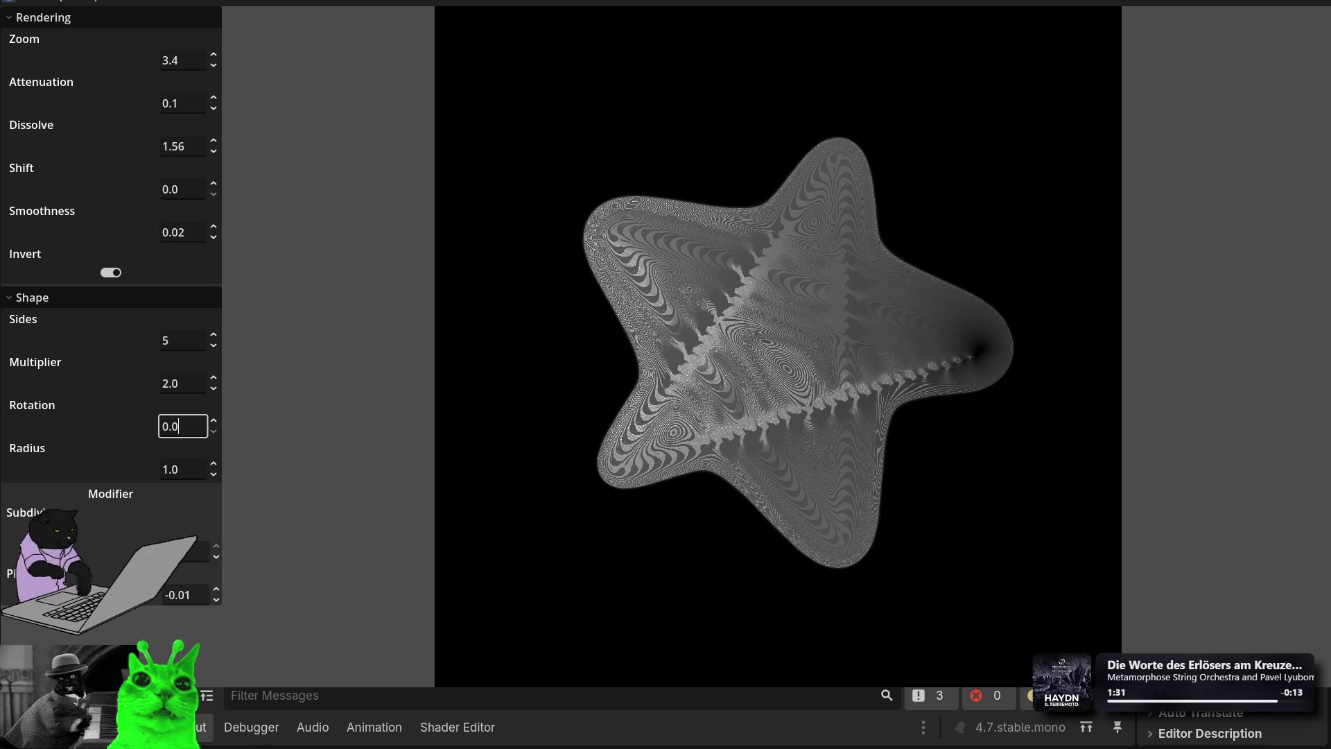
Step: Rotate the star to about 134 degrees, adjust Multiplier, and set Sides to 3
mouse_move(213, 433)
mouse_down()
mouse_move(213, 384)
mouse_move(212, 485)
mouse_up()
drag(213, 428, 212, 291)
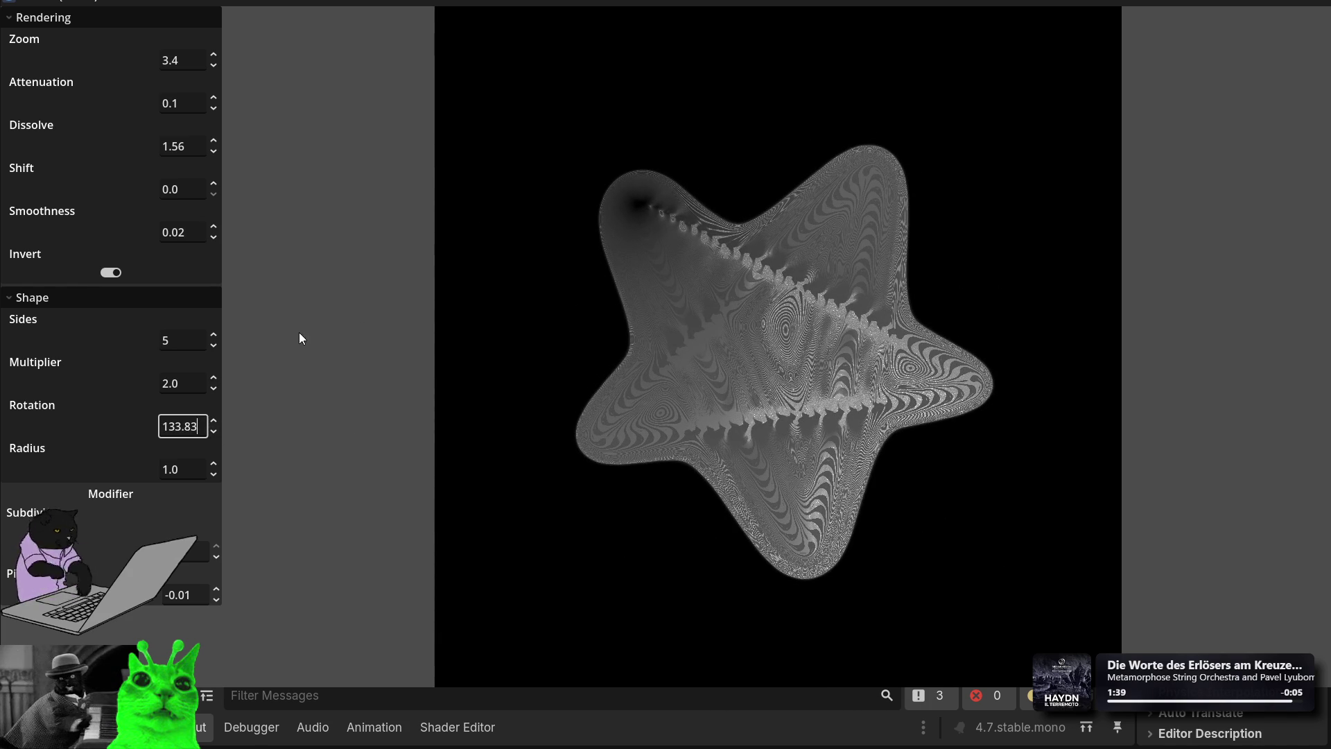
mouse_move(214, 385)
mouse_down()
mouse_move(215, 374)
mouse_move(215, 488)
mouse_move(215, 466)
mouse_up()
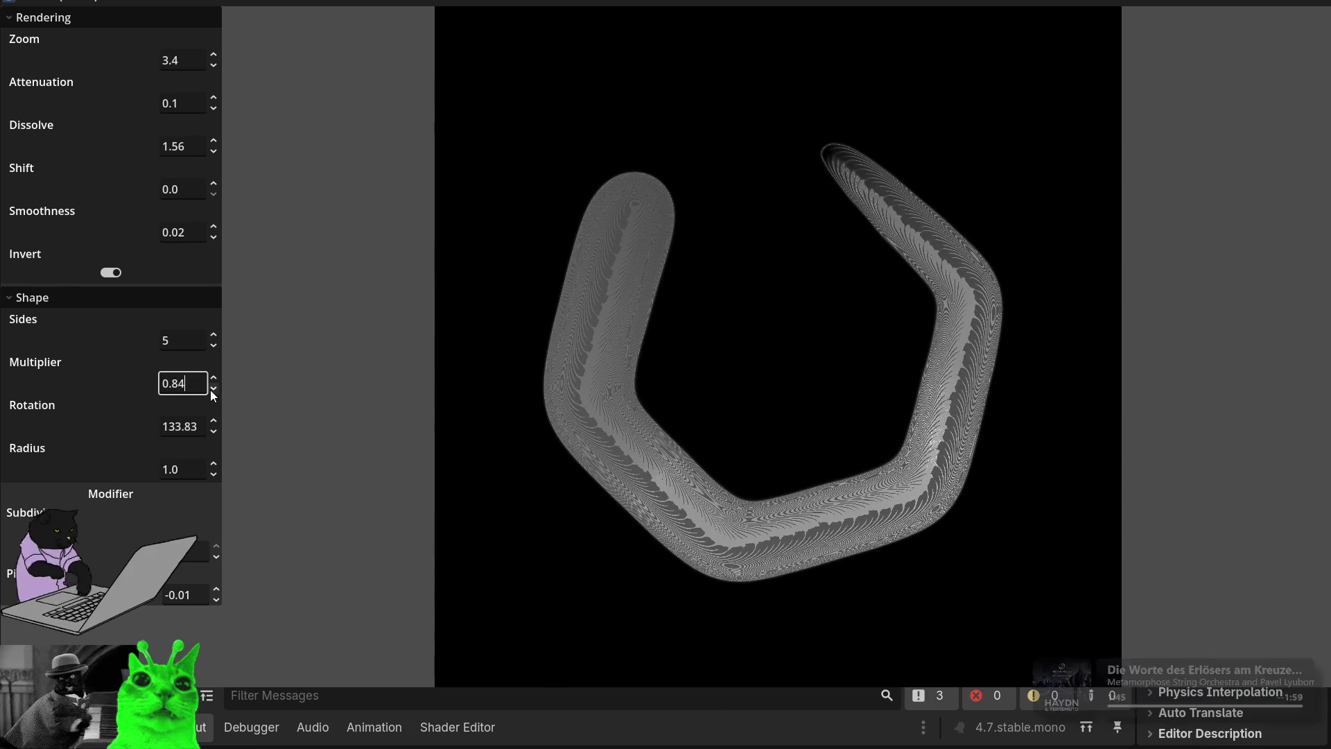
mouse_move(209, 335)
mouse_down()
mouse_move(210, 355)
mouse_move(210, 305)
mouse_move(210, 355)
mouse_up()
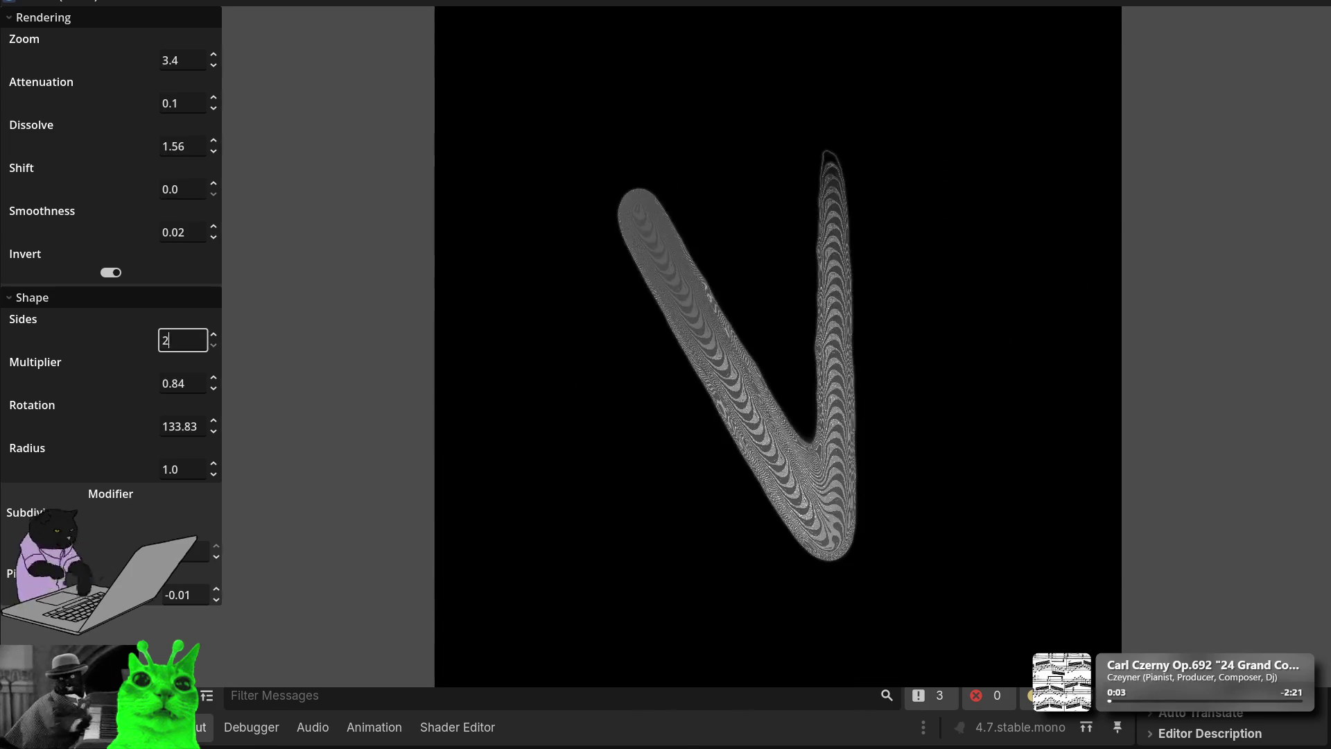
click(213, 334)
Step: Set the Multiplier to 0.5
click(166, 382)
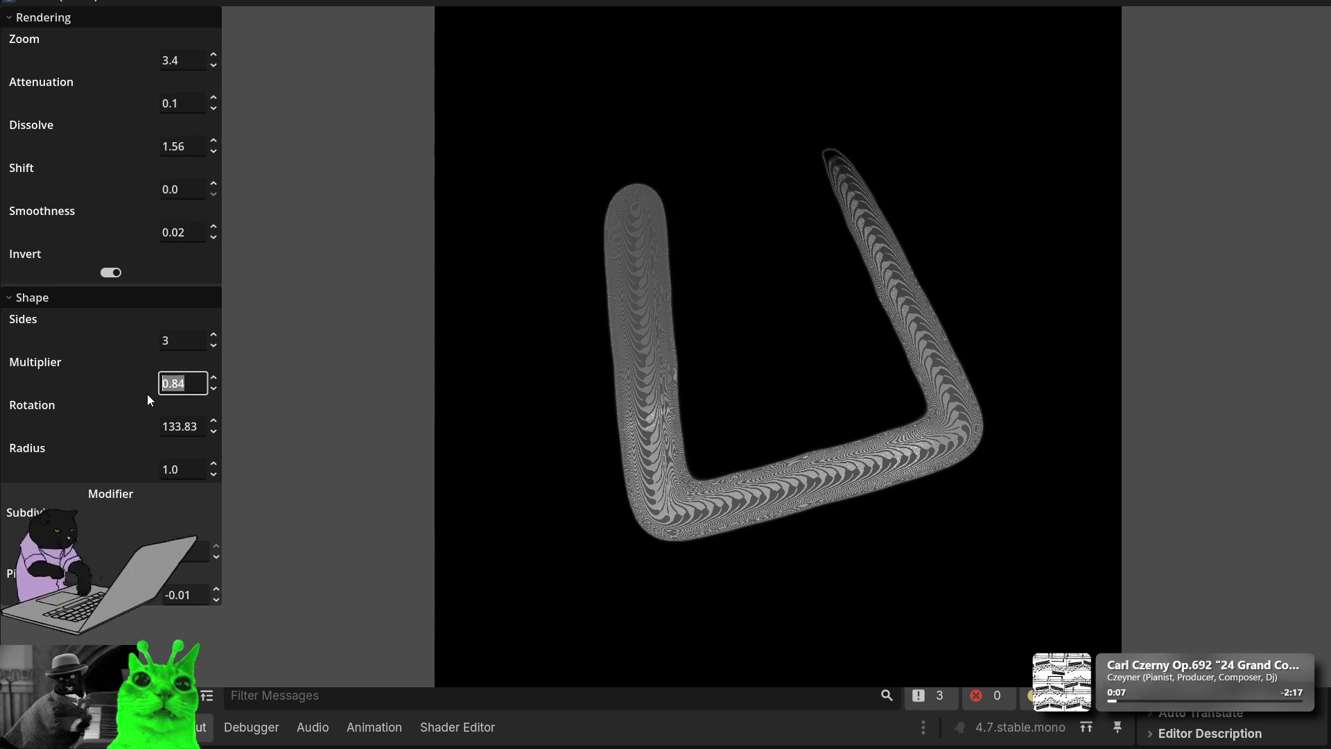
text(.5)
key(Return)
Step: Reset Rotation to 0
click(200, 426)
key(BackSpace)
key(BackSpace)
text(6)
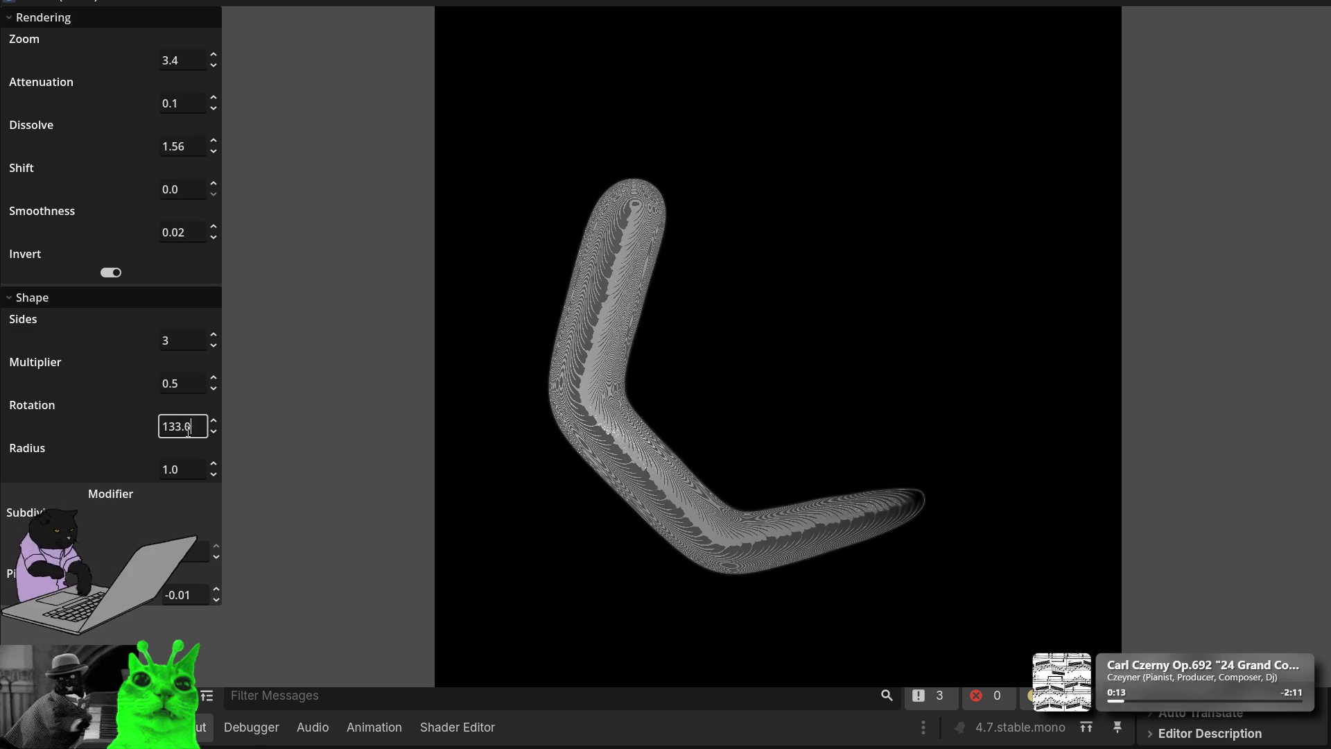
key(ctrl+z)
key(ctrl+a)
text(1)
key(BackSpace)
text(0)
key(Return)
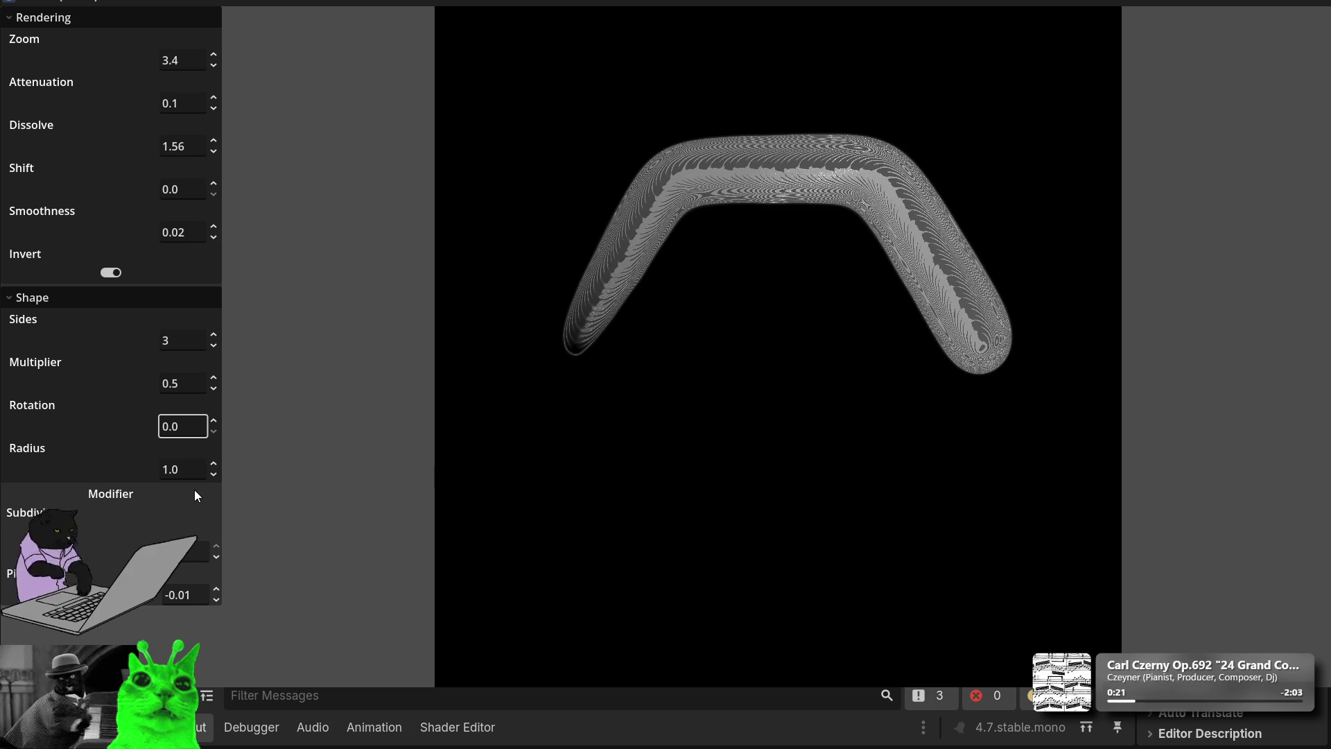
click(217, 557)
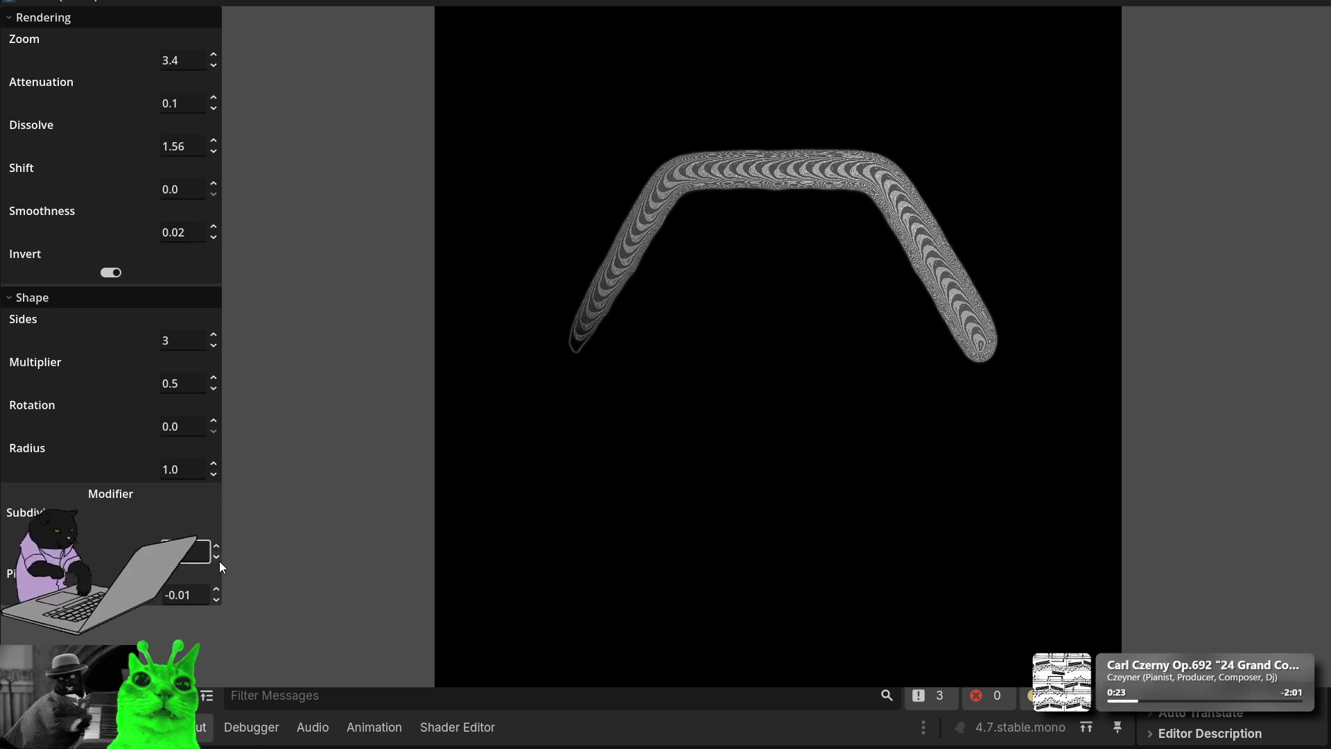
Step: Set Pinch to 0.39 after trying 0.25, 0.18 and 0.84
click(207, 596)
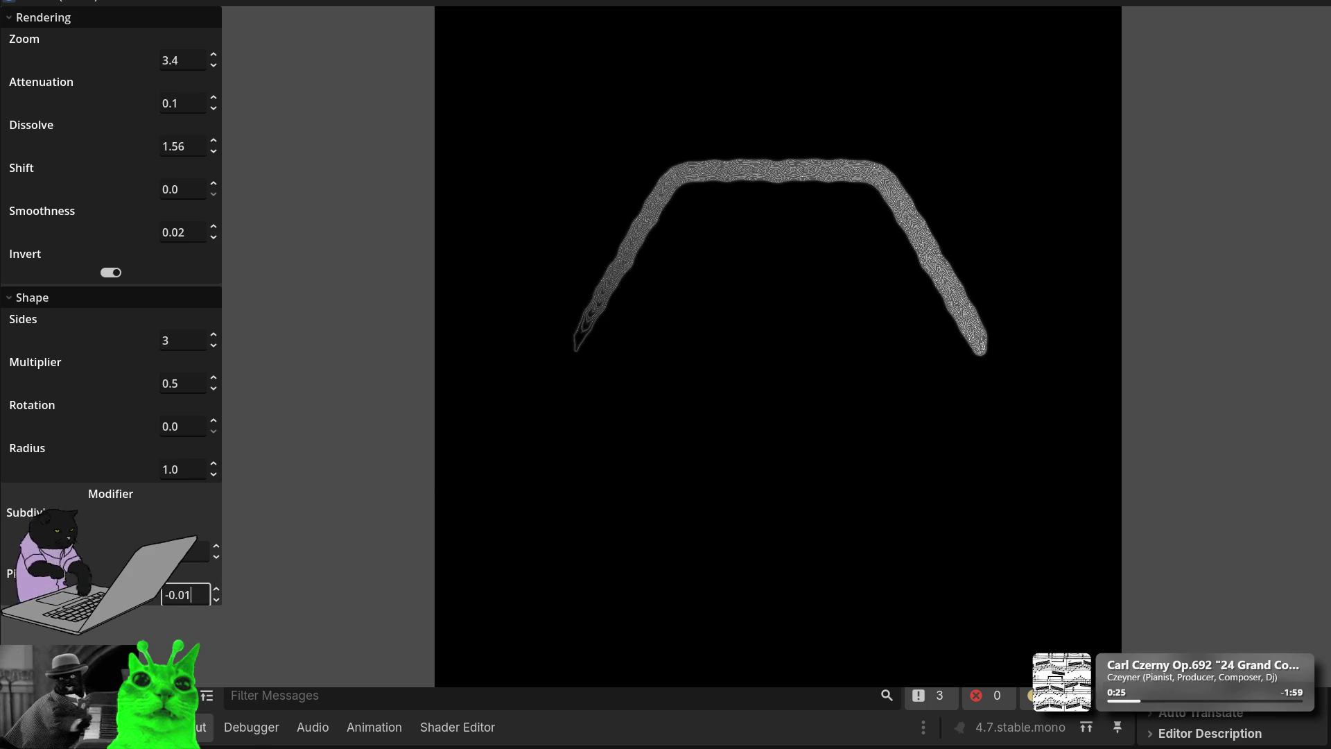
key(BackSpace)
key(BackSpace)
text(25)
key(BackSpace)
key(BackSpace)
key(BackSpace)
text(0.18)
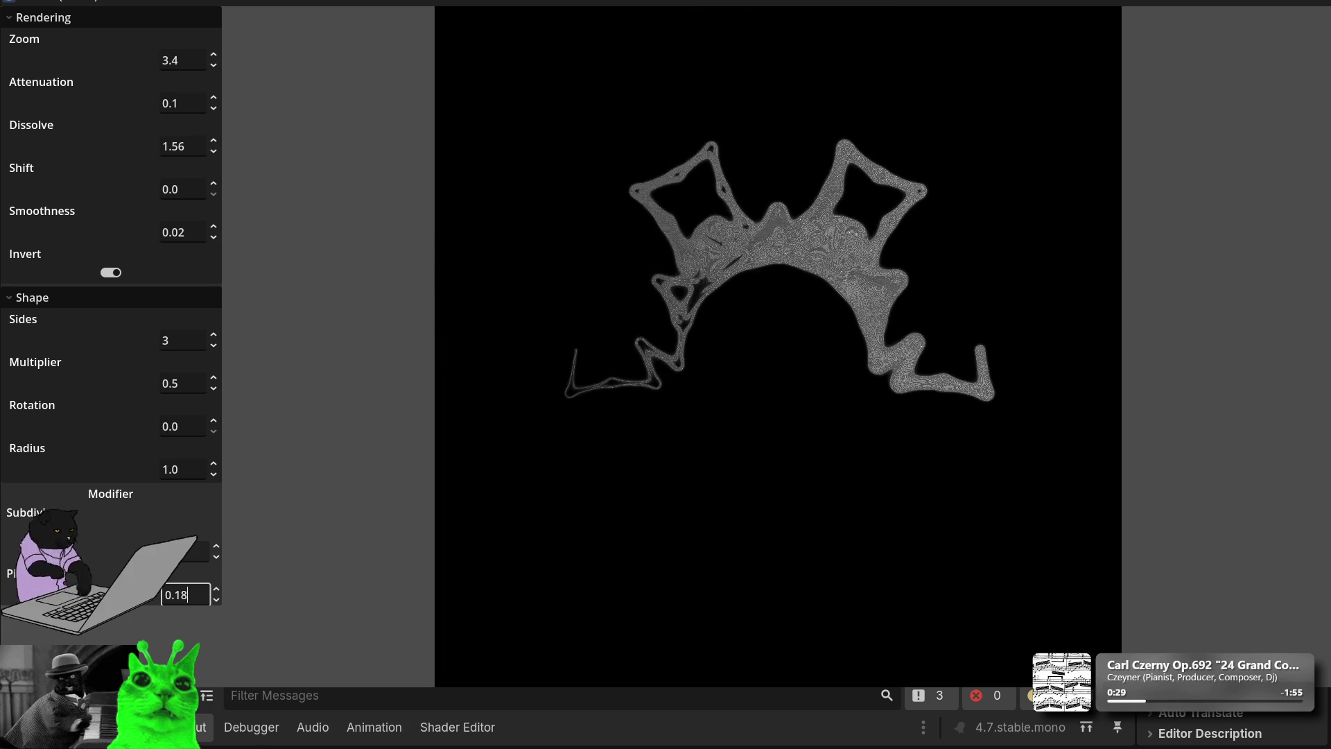
key(BackSpace)
key(BackSpace)
text(84)
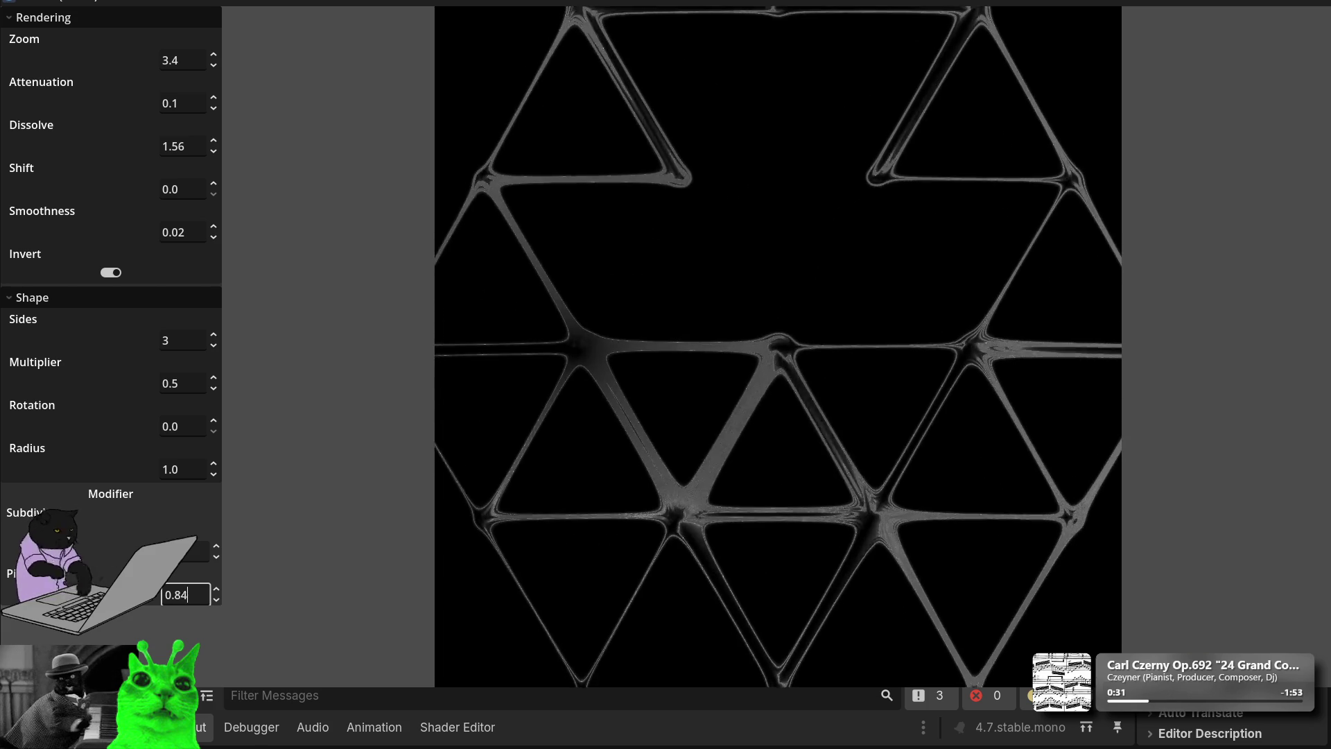
key(BackSpace)
key(BackSpace)
text(39)
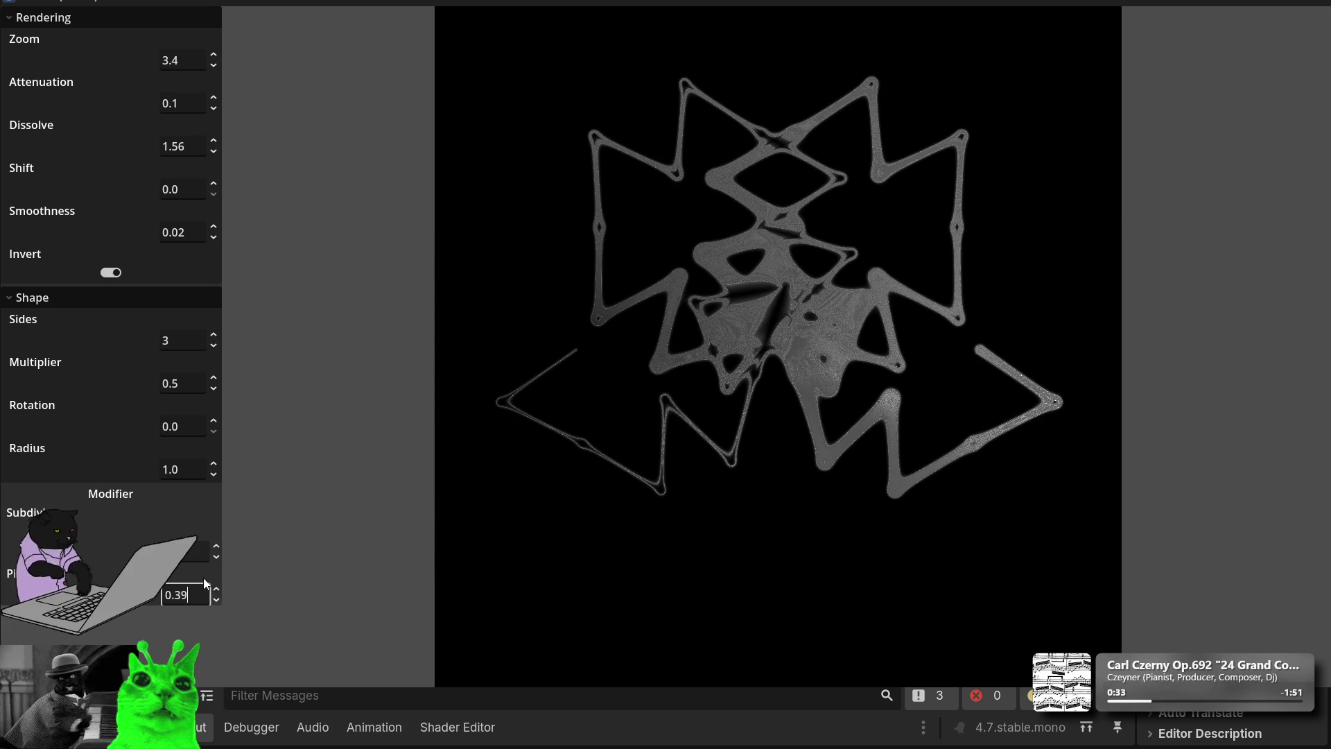
click(221, 194)
Step: Raise Shift to 0.01, set Attenuation to 0.2, and adjust Dissolve
click(213, 184)
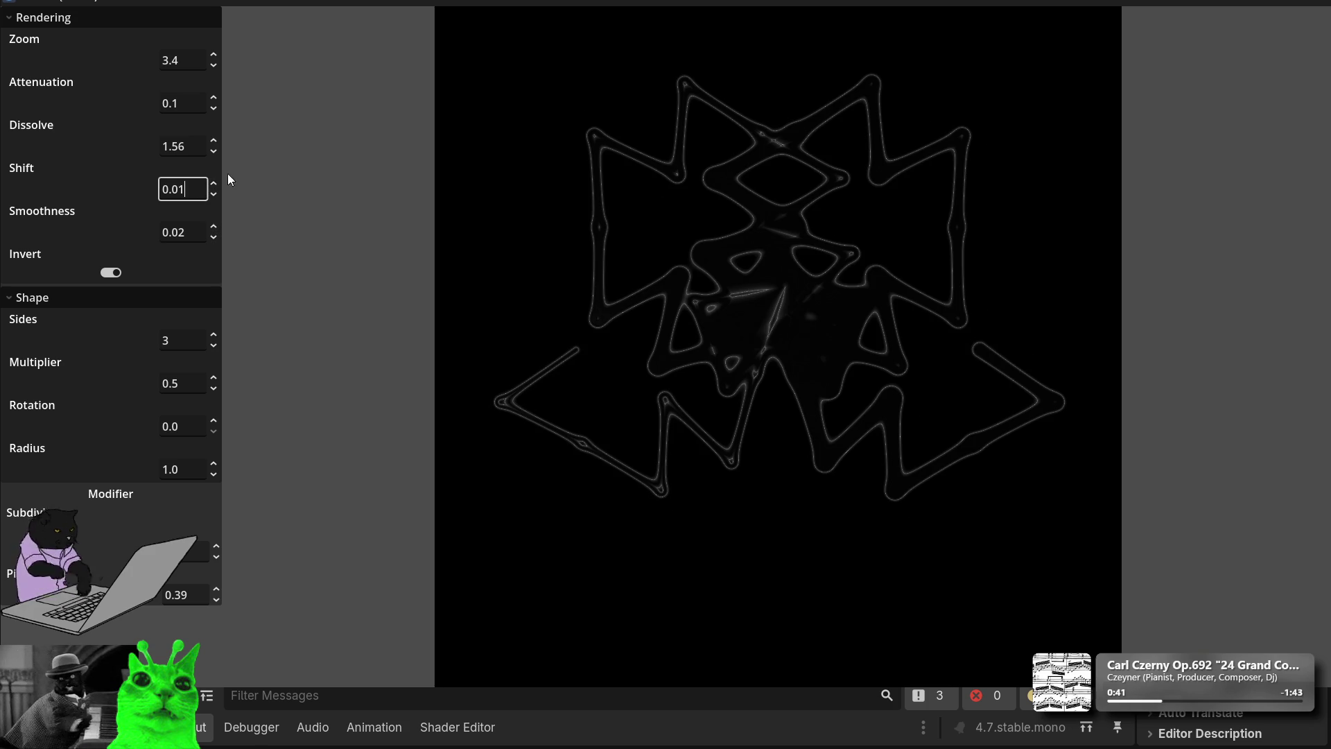
click(213, 101)
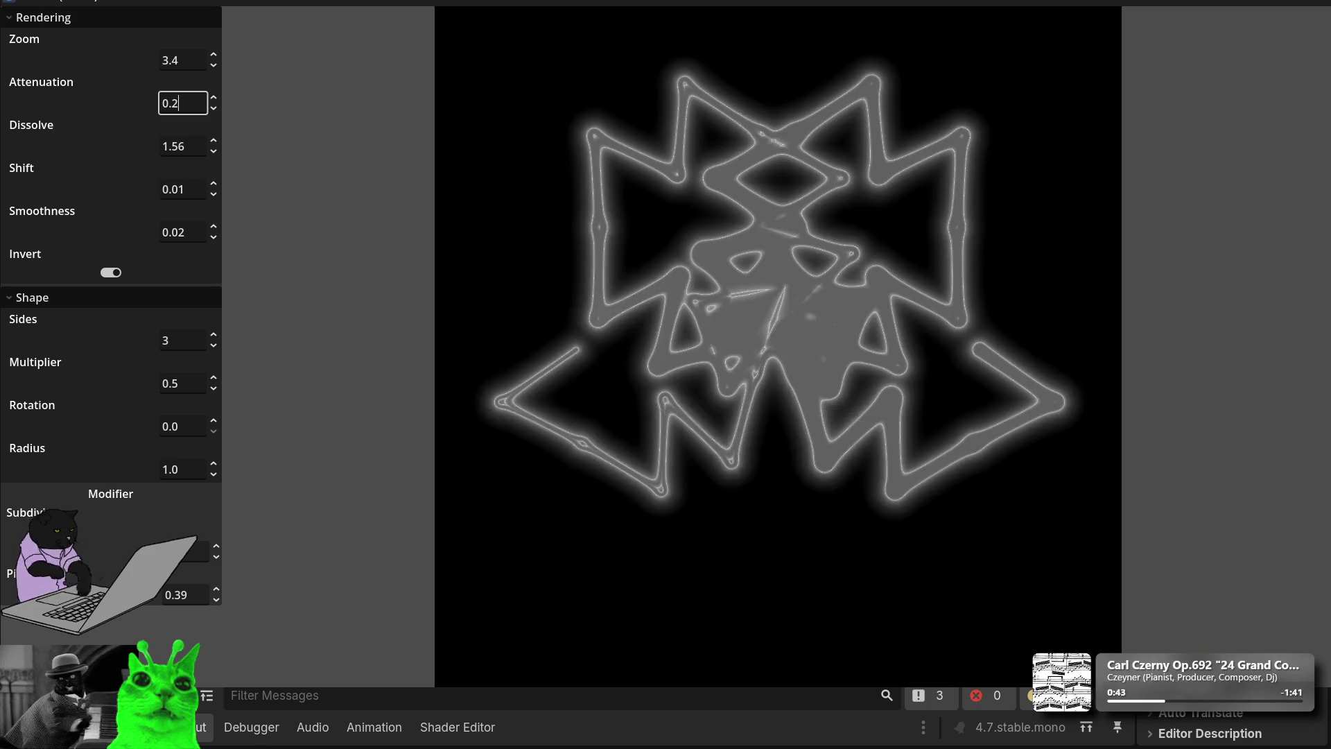
key(Down)
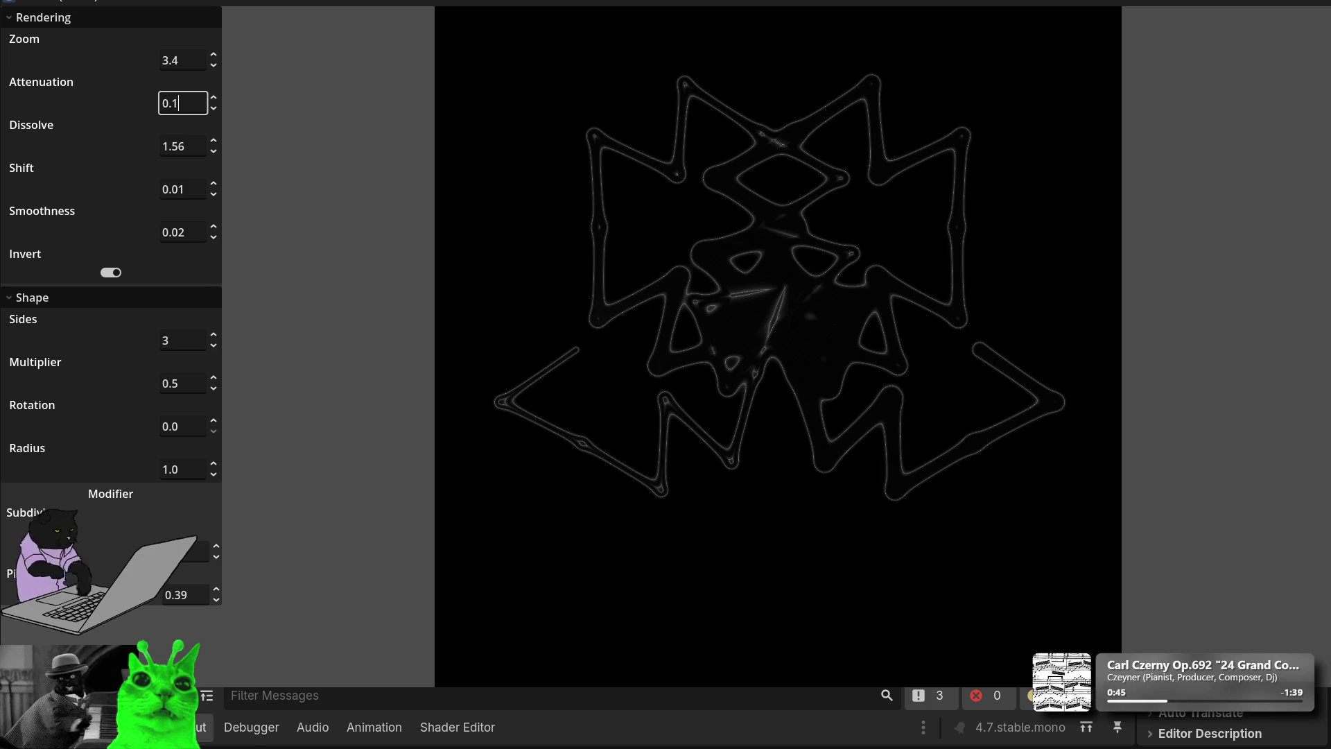
key(Up)
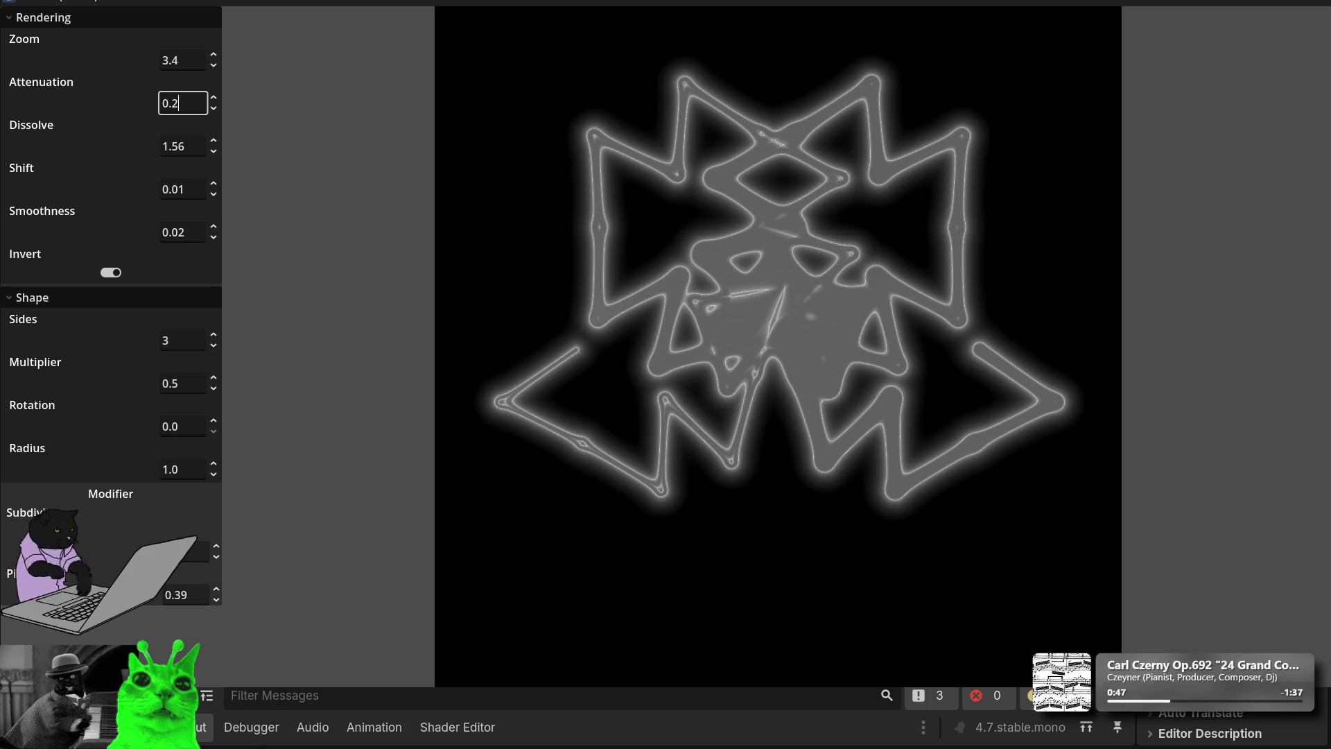
mouse_move(211, 156)
mouse_down()
mouse_move(210, 69)
mouse_move(211, 199)
mouse_move(210, 164)
mouse_up()
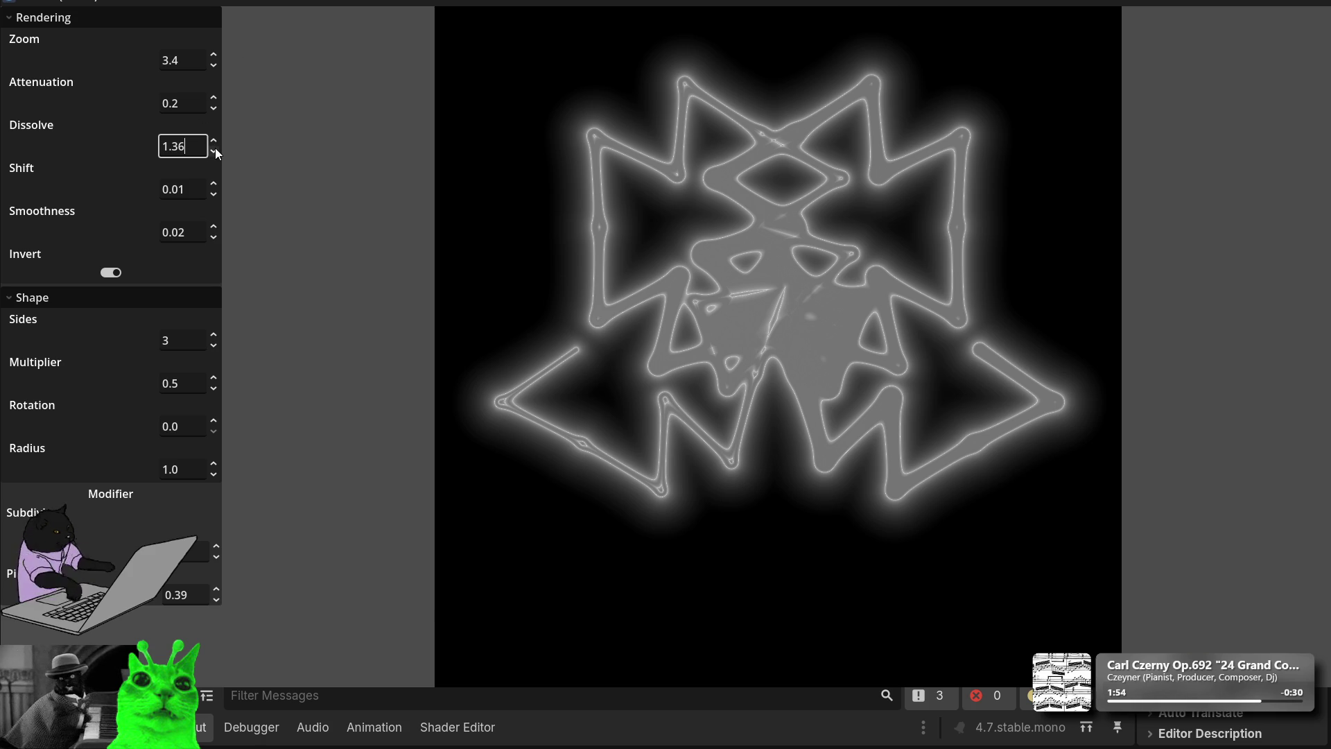
Step: Fine-tune Dissolve so the jagged emblem glows thicker and brighter
mouse_move(216, 153)
mouse_down()
mouse_move(217, 201)
mouse_move(214, 114)
mouse_move(214, 208)
mouse_up()
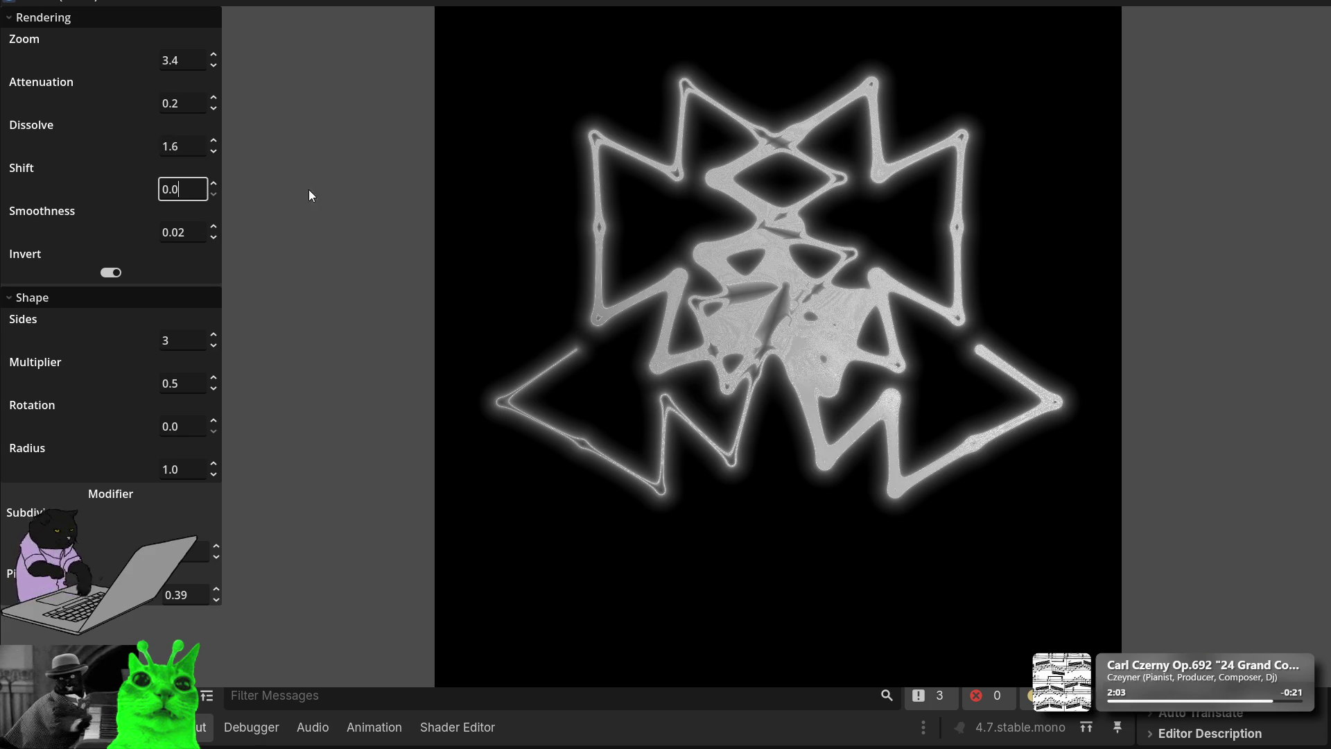
Step: Raise Smoothness slightly and bring Dissolve up to 1.73
mouse_move(217, 236)
mouse_down()
mouse_move(216, 191)
mouse_move(217, 211)
mouse_up()
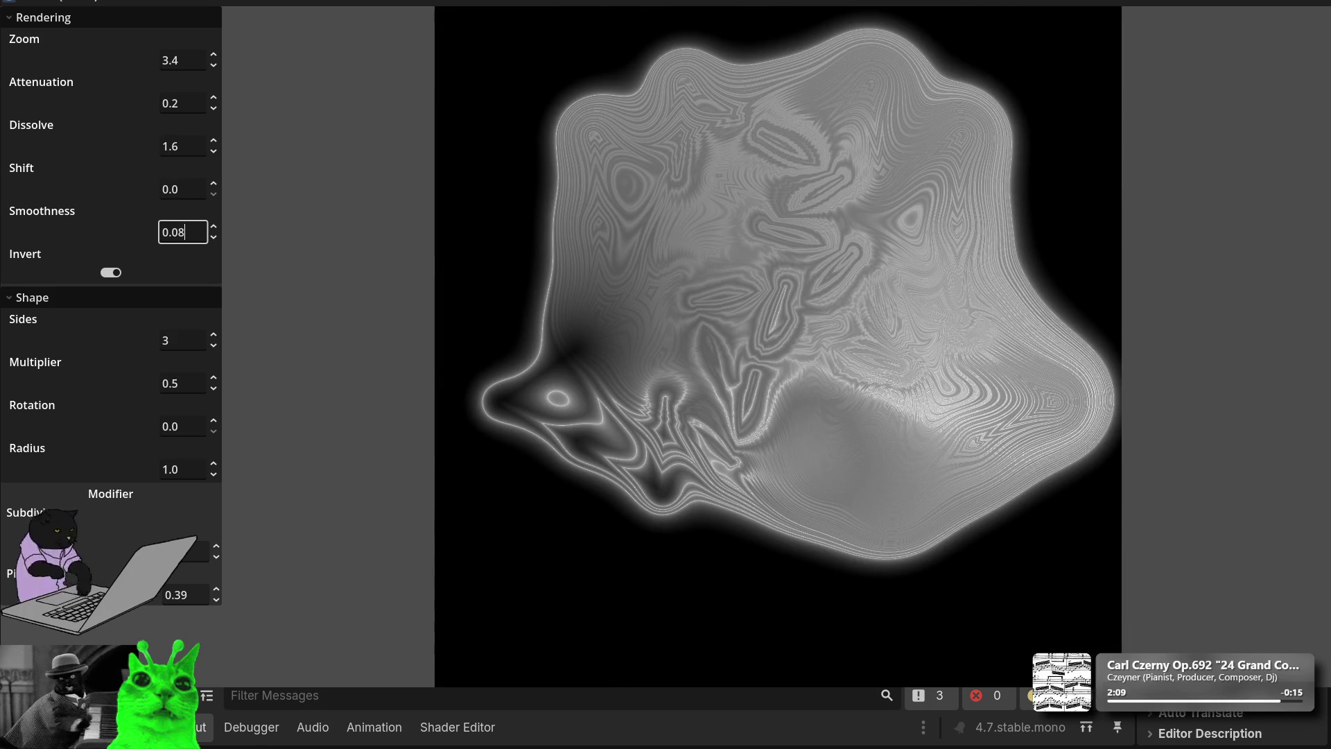
mouse_move(216, 148)
mouse_down()
mouse_move(216, 117)
mouse_move(216, 148)
mouse_up()
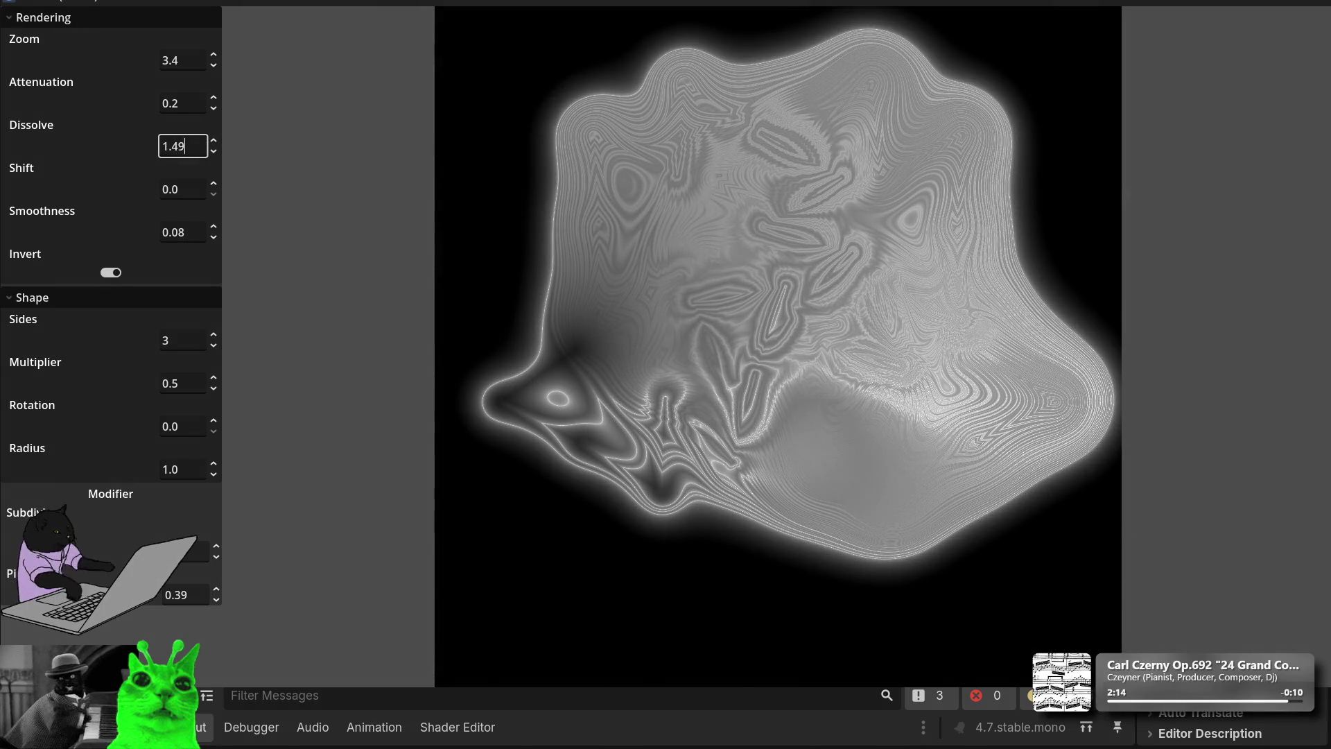
key(Up)
key(Up)
key(Up)
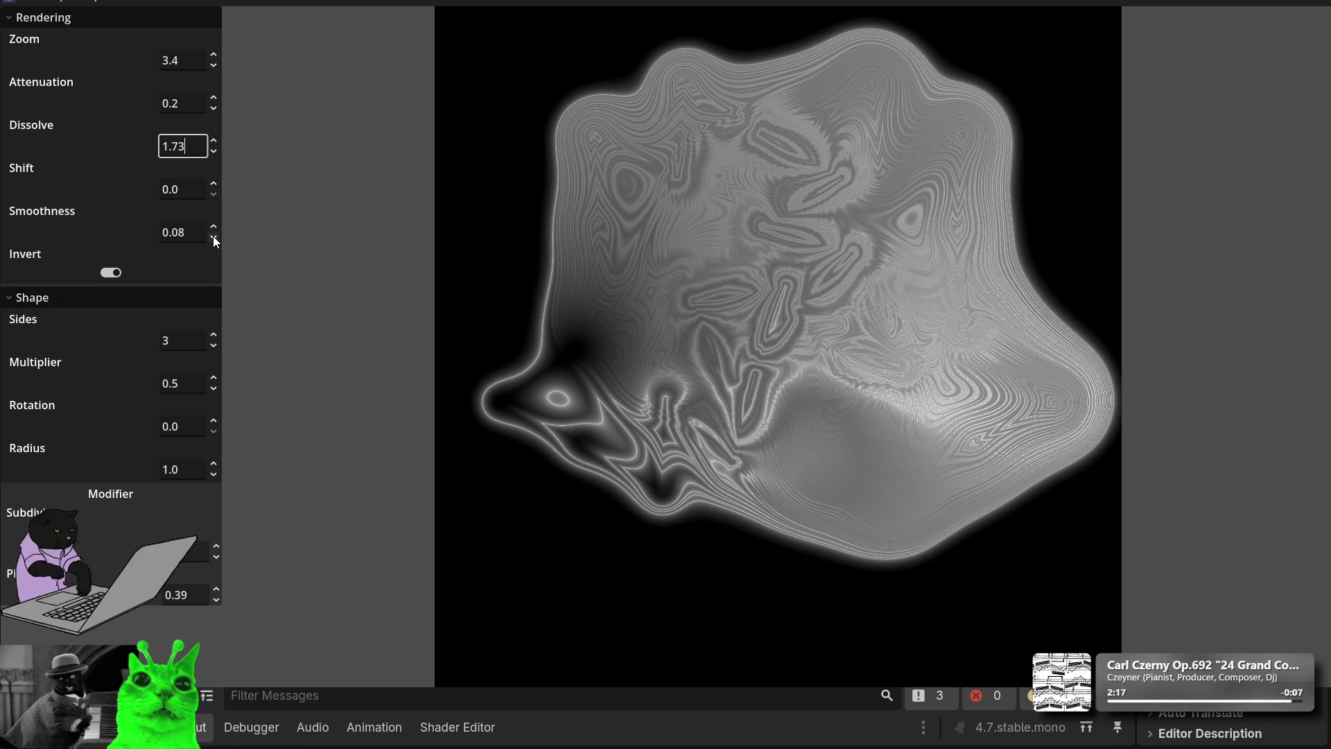
Step: Set Smoothness to 0.07, then step it down to 0.06
click(194, 233)
key(BackSpace)
text(7)
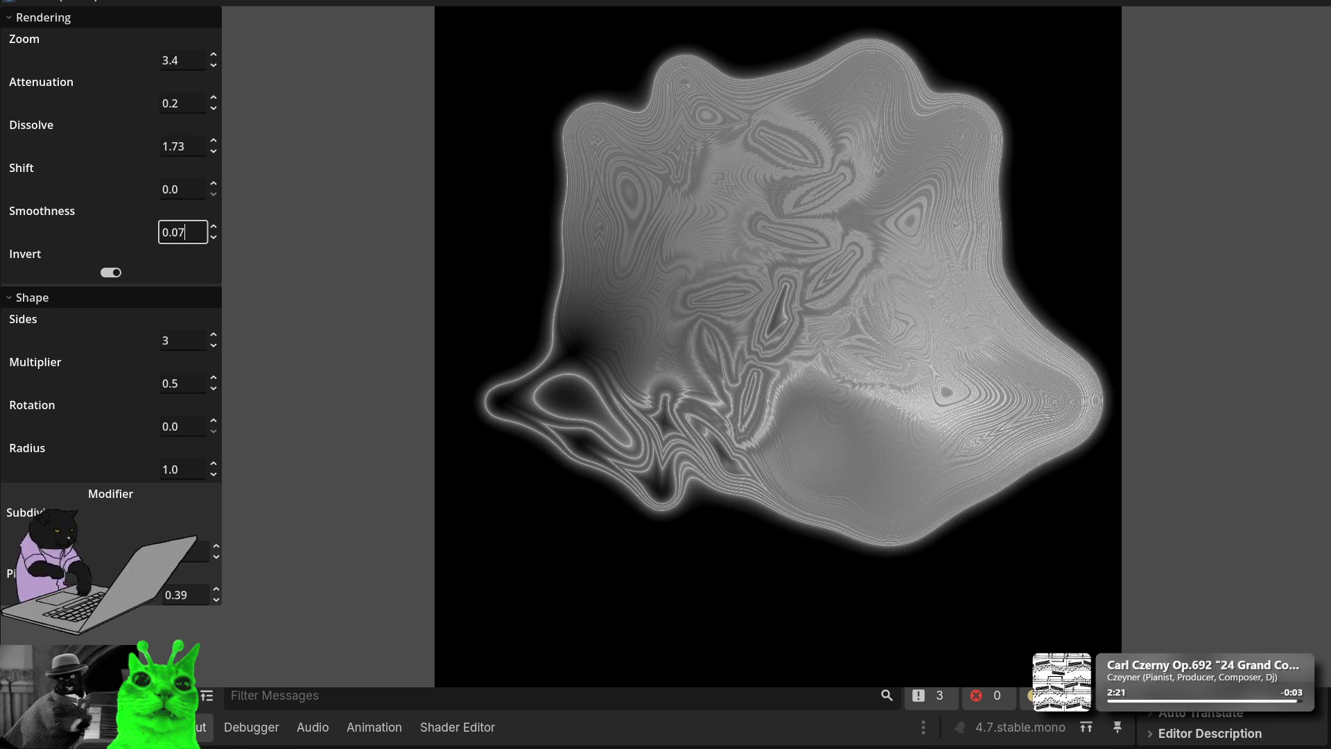
key(Down)
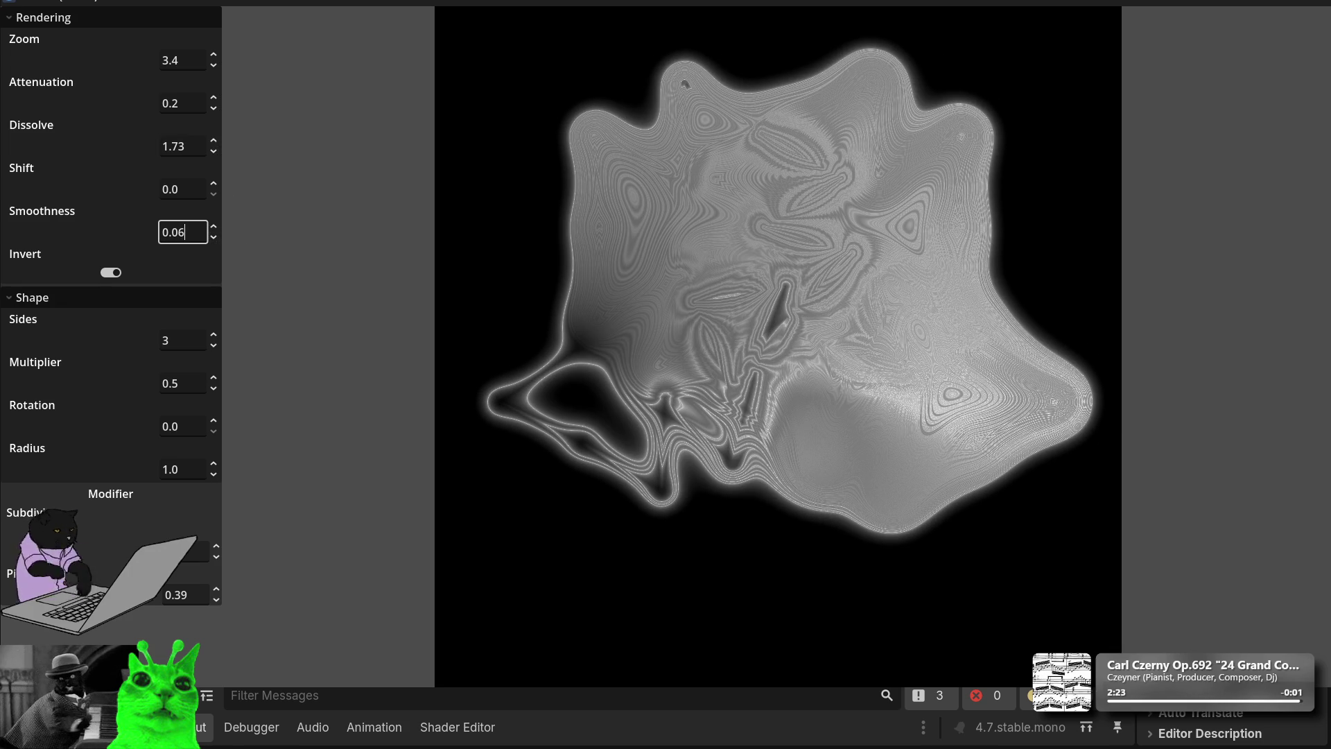